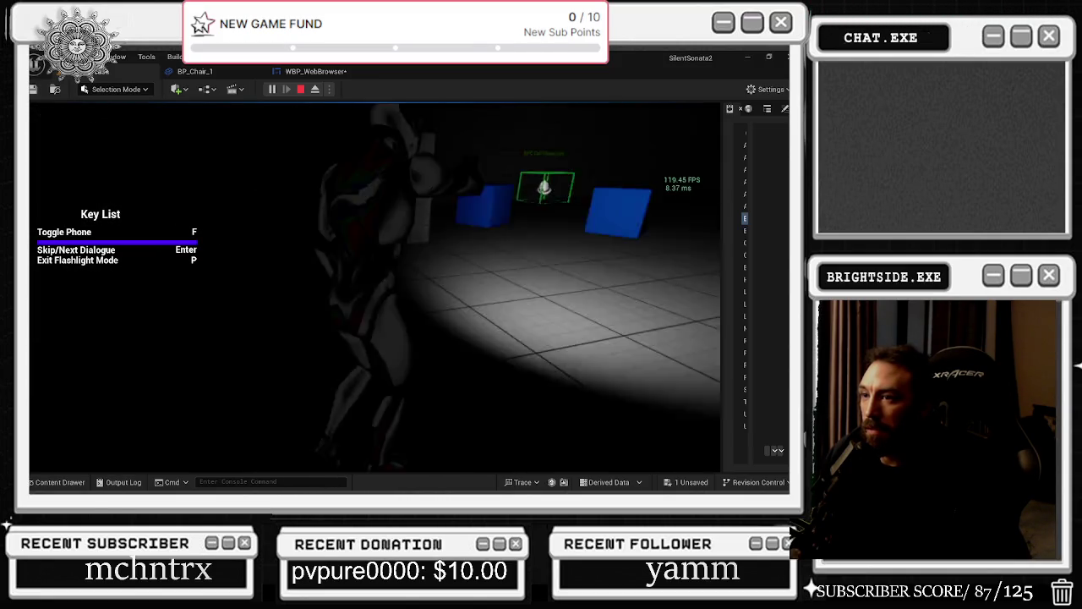
# Step: Stop the play session and clear the PhoneSystem asset search filter in the Content Drawer
pyautogui.press('Escape')
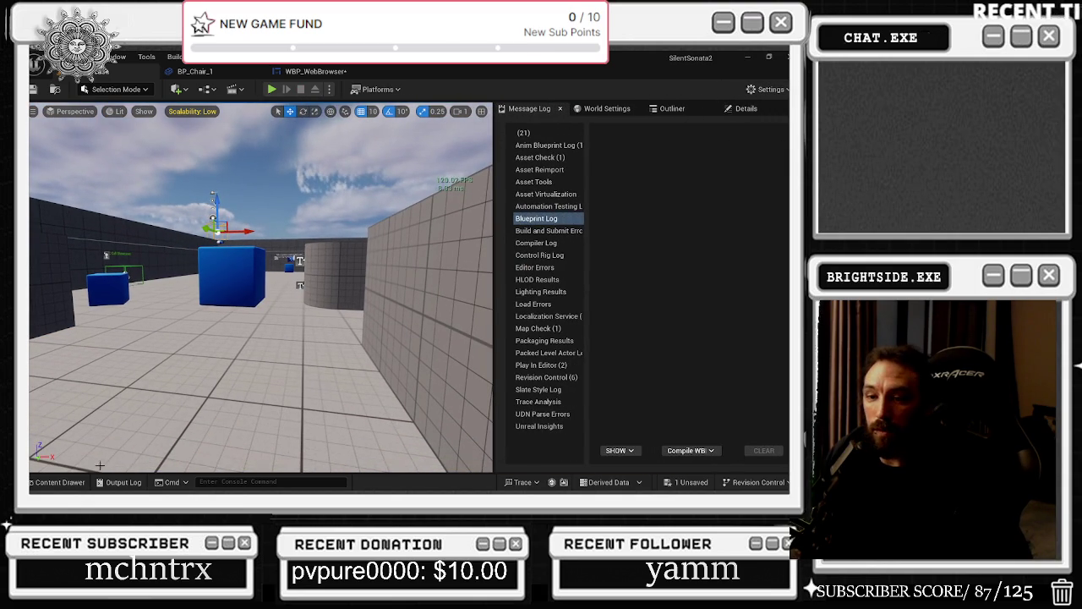
pyautogui.click(68, 481)
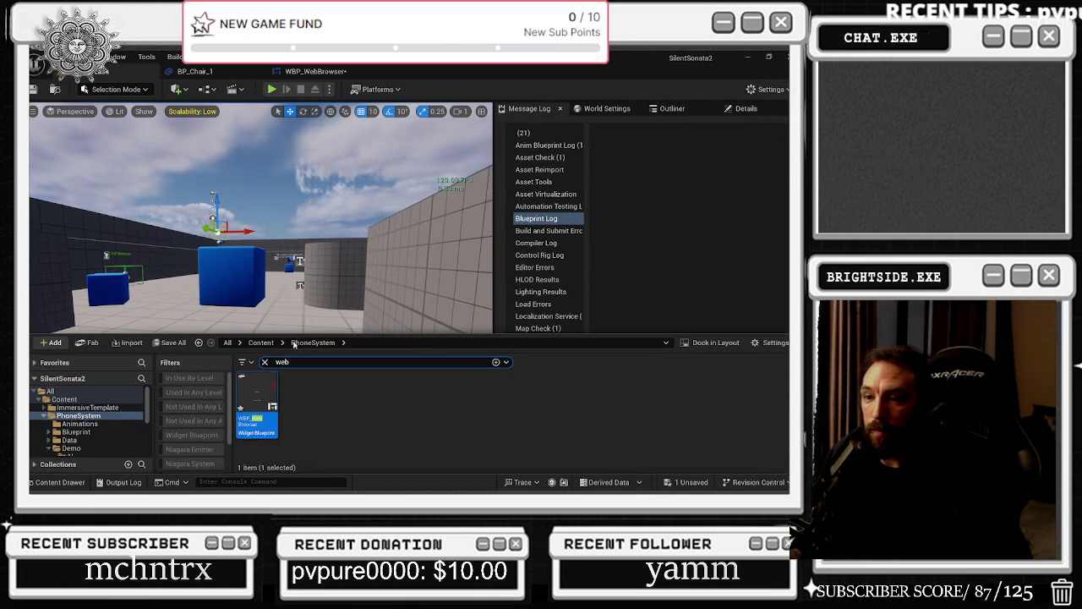
pyautogui.click(264, 361)
pyautogui.click(381, 91)
# Step: Show the level's World Settings with its BP_PhoneSystem GameMode Override
pyautogui.click(665, 118)
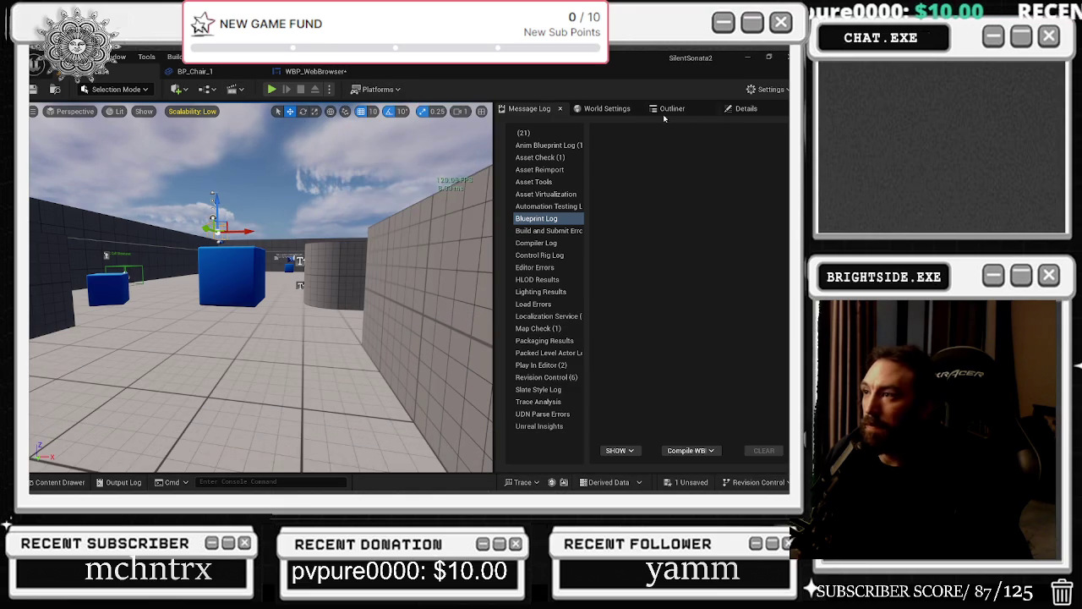
pyautogui.click(607, 109)
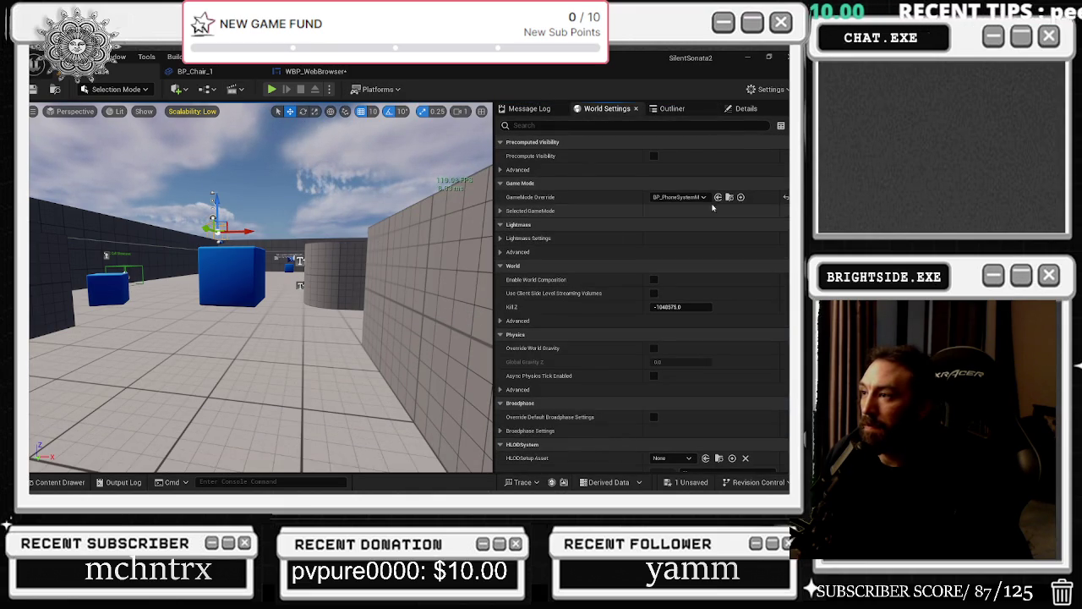
pyautogui.hotkey('alt', 'Tab')
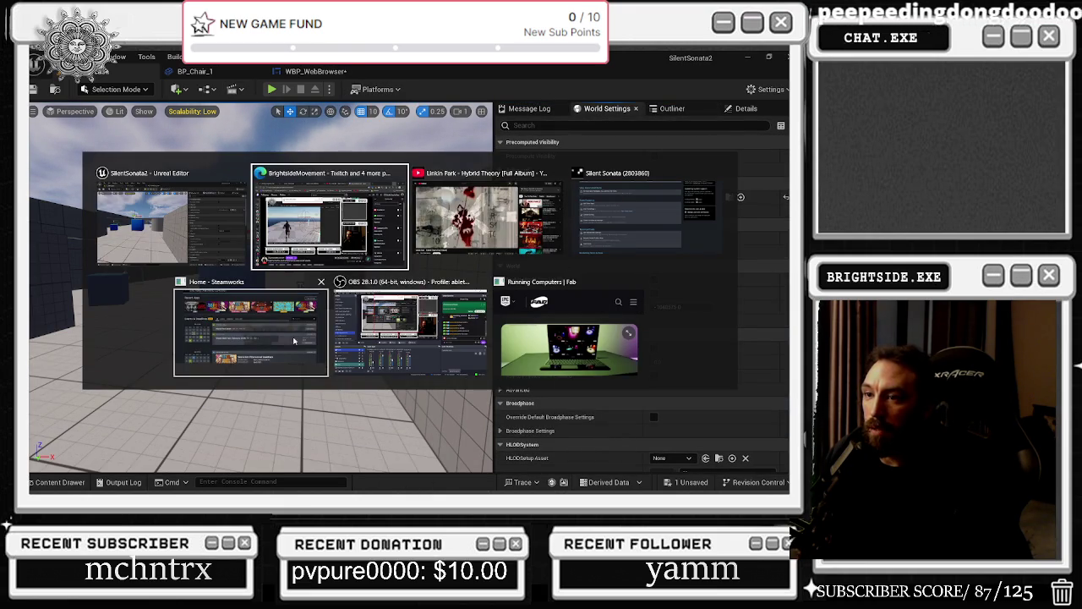
pyautogui.press('Escape')
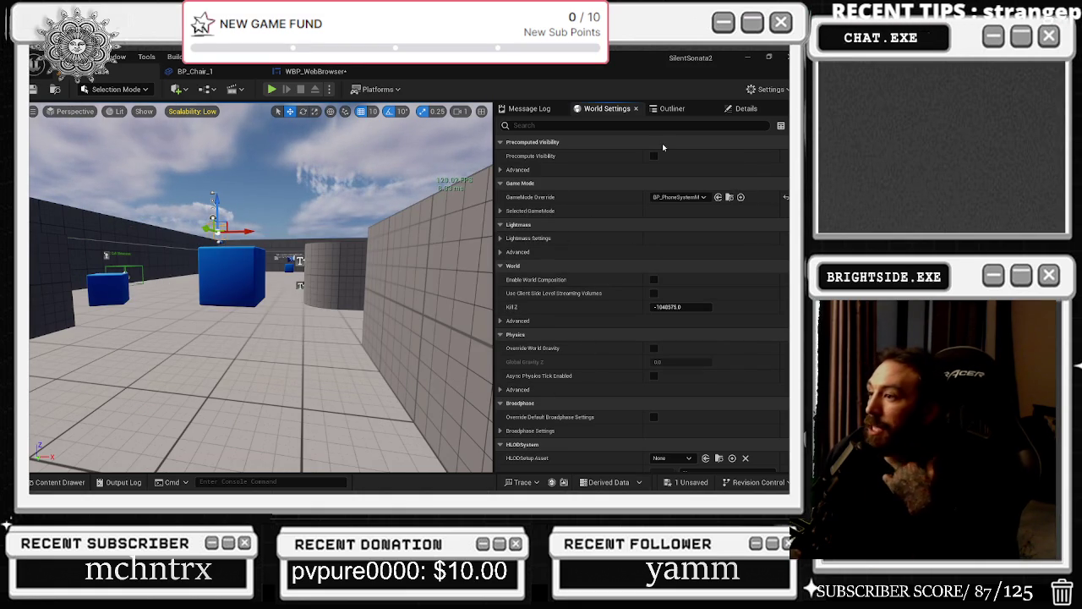
# Step: Open the phone system game mode and BP_PhonePlayerState blueprints
pyautogui.click(719, 197)
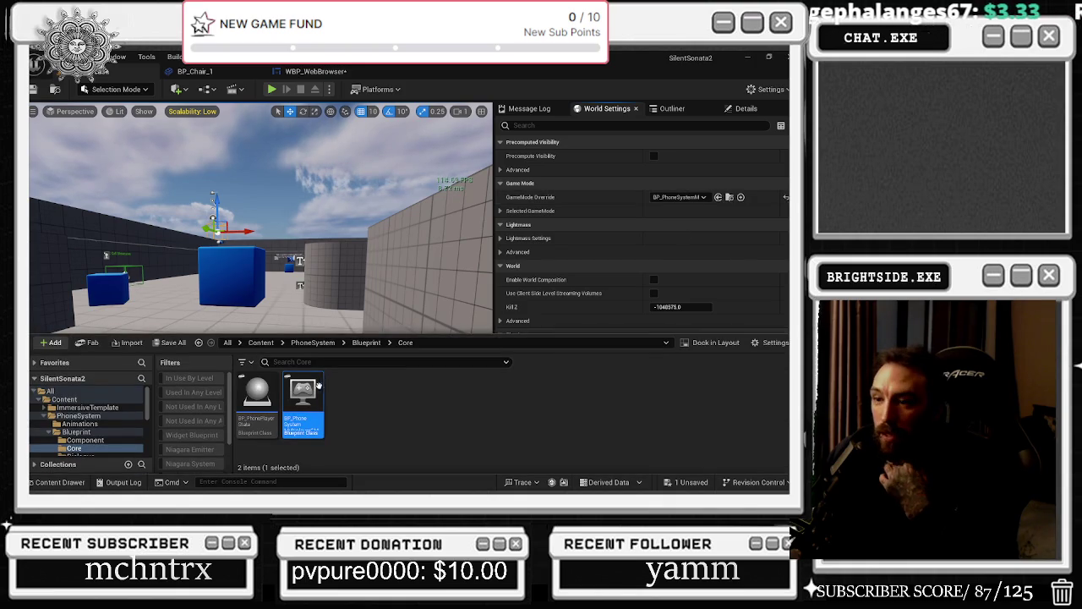
pyautogui.doubleClick(288, 427)
pyautogui.click(55, 482)
pyautogui.doubleClick(257, 337)
pyautogui.click(53, 483)
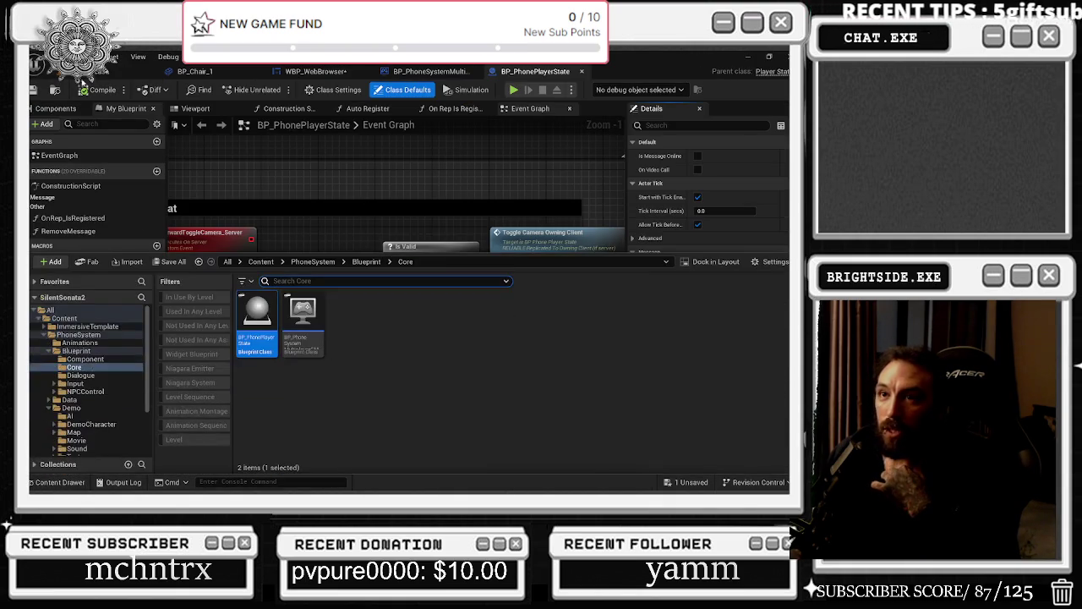
pyautogui.click(127, 71)
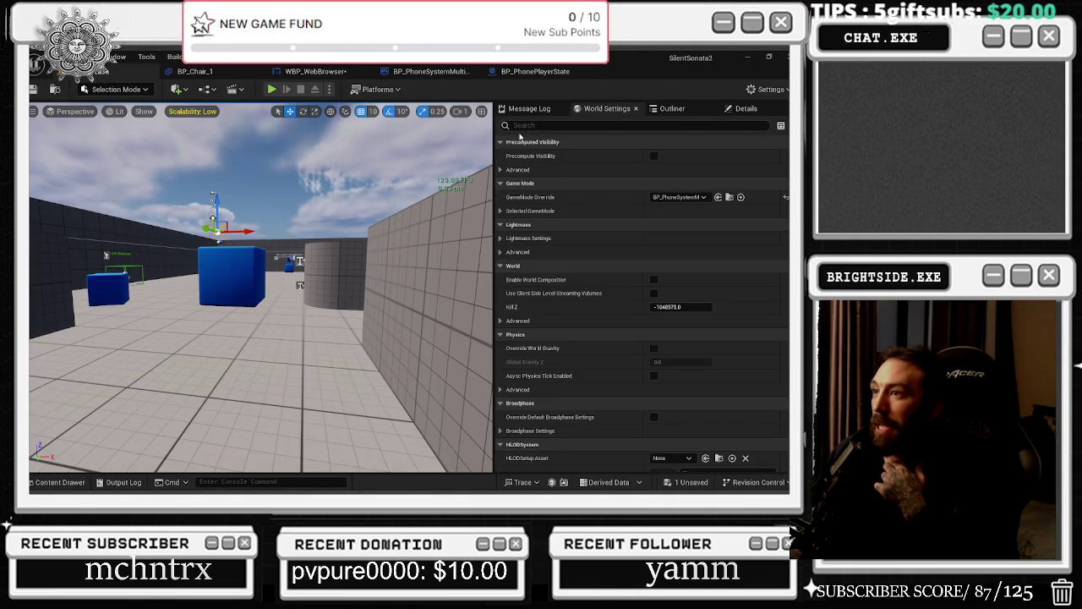
# Step: Browse the level's Outliner, PostProcessVolume details, message log and World Settings
pyautogui.click(673, 109)
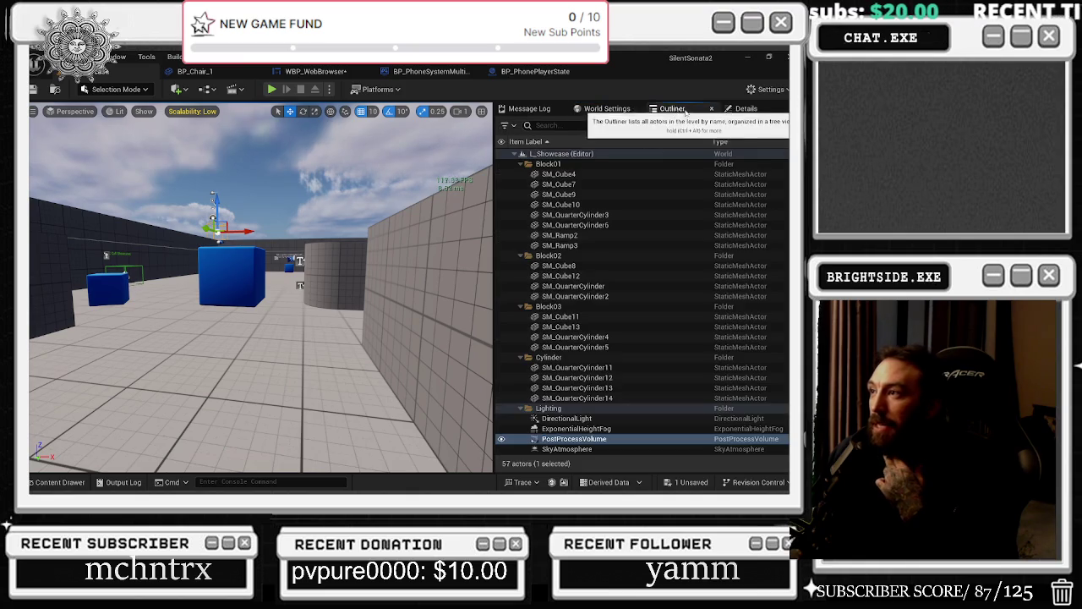
pyautogui.click(747, 109)
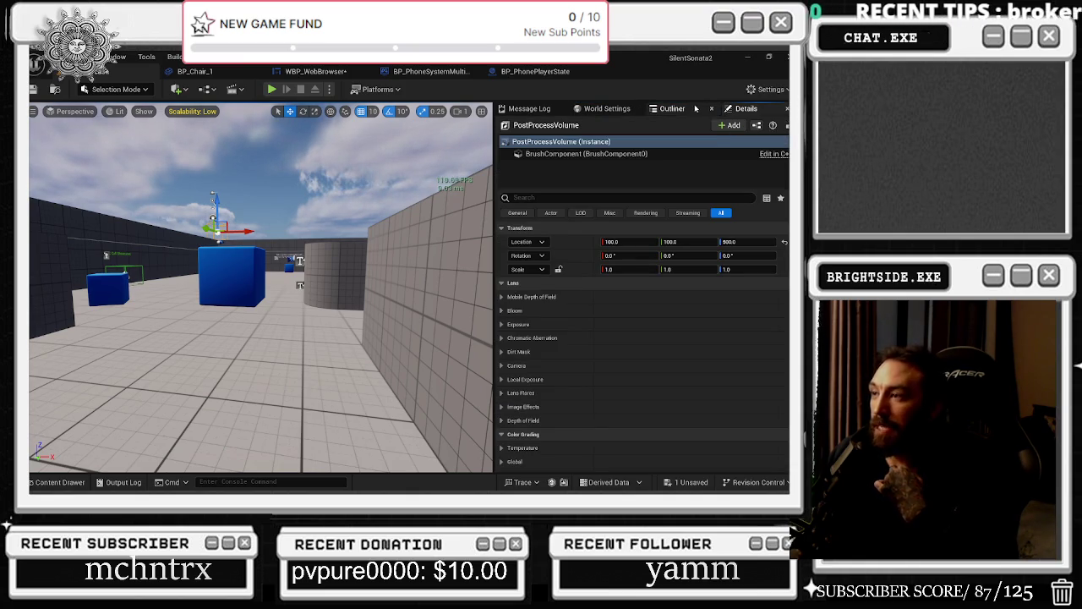
pyautogui.click(530, 108)
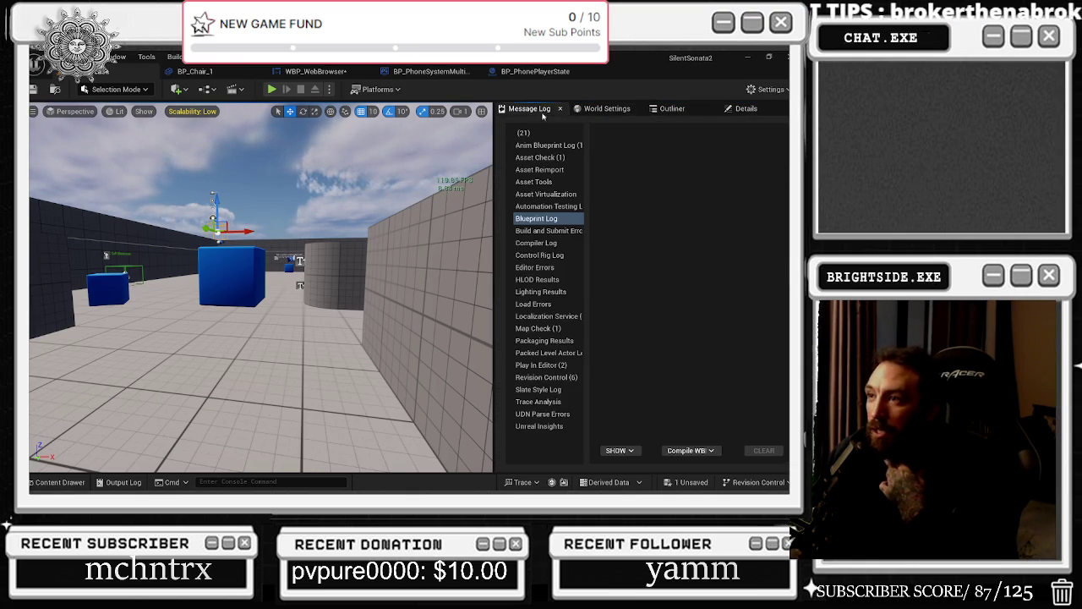
pyautogui.click(597, 109)
pyautogui.click(681, 110)
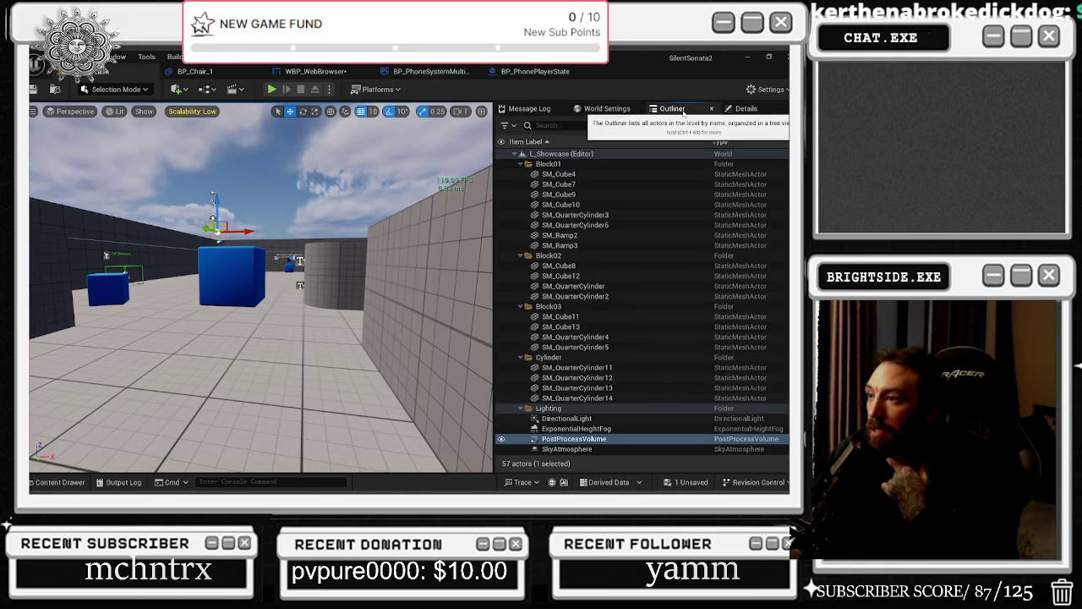
# Step: Widen the Video Chat comment box in BP_PhonePlayerState
pyautogui.click(551, 73)
pyautogui.scroll(-2, 370, 210)
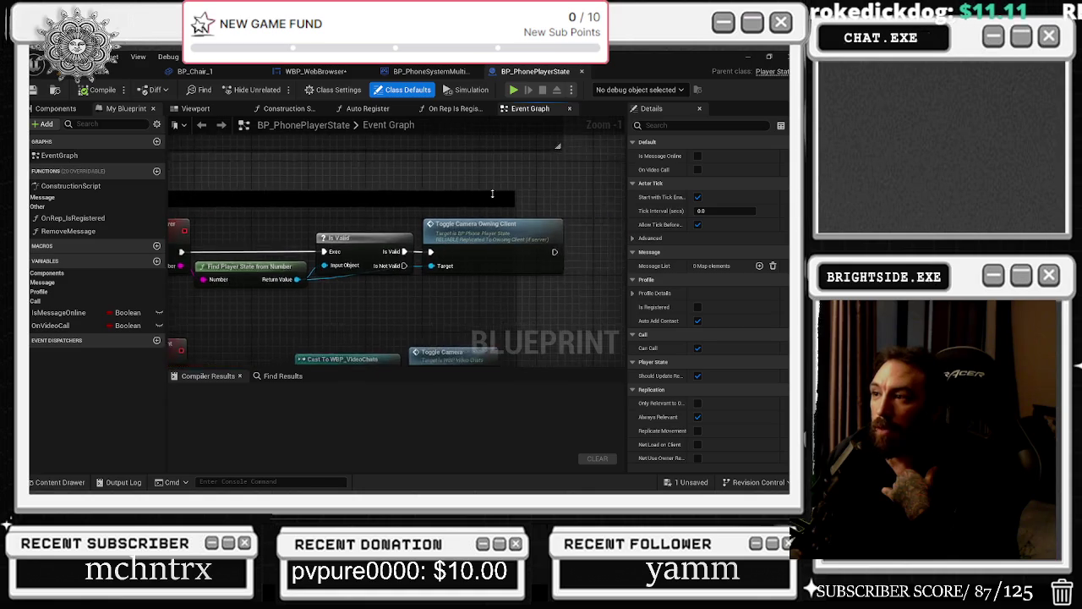
pyautogui.moveTo(509, 199); pyautogui.dragTo(579, 204)
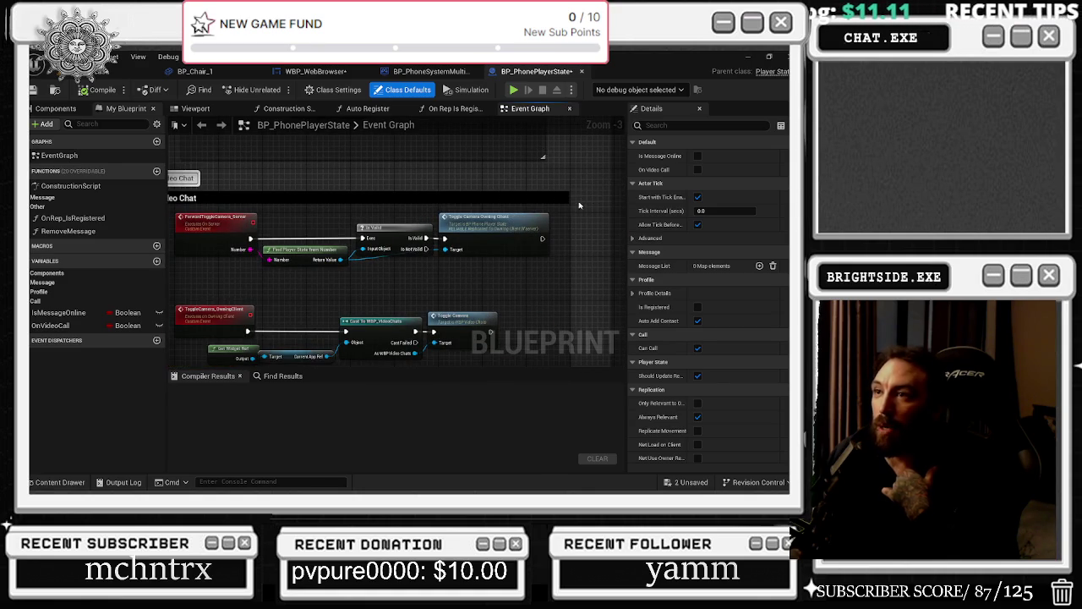
pyautogui.click(456, 109)
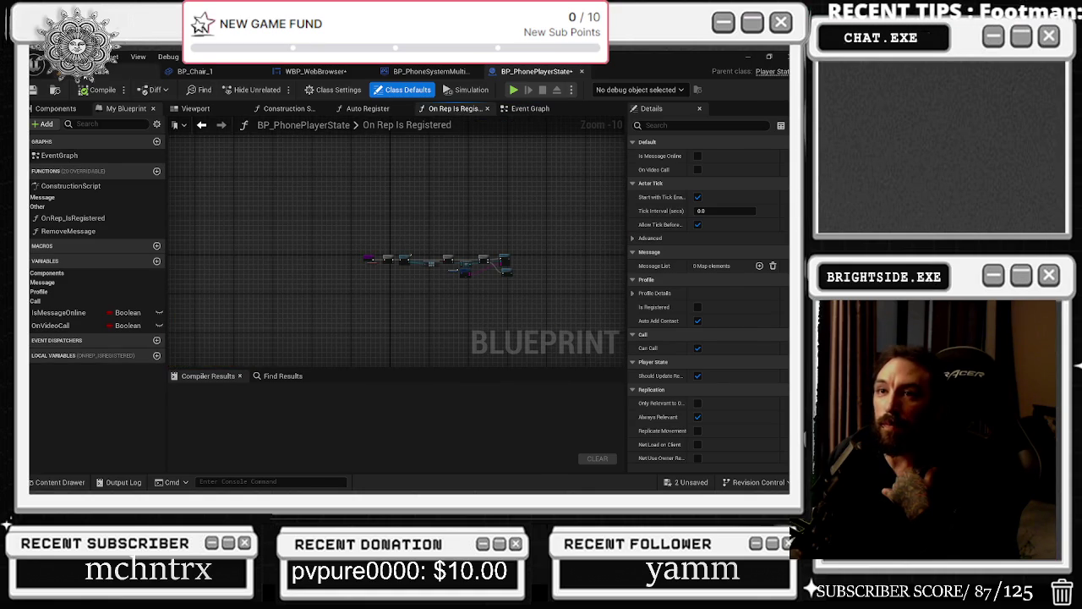
# Step: Start a play-in-editor session of the level
pyautogui.click(127, 71)
pyautogui.scroll(-5, 616, 277)
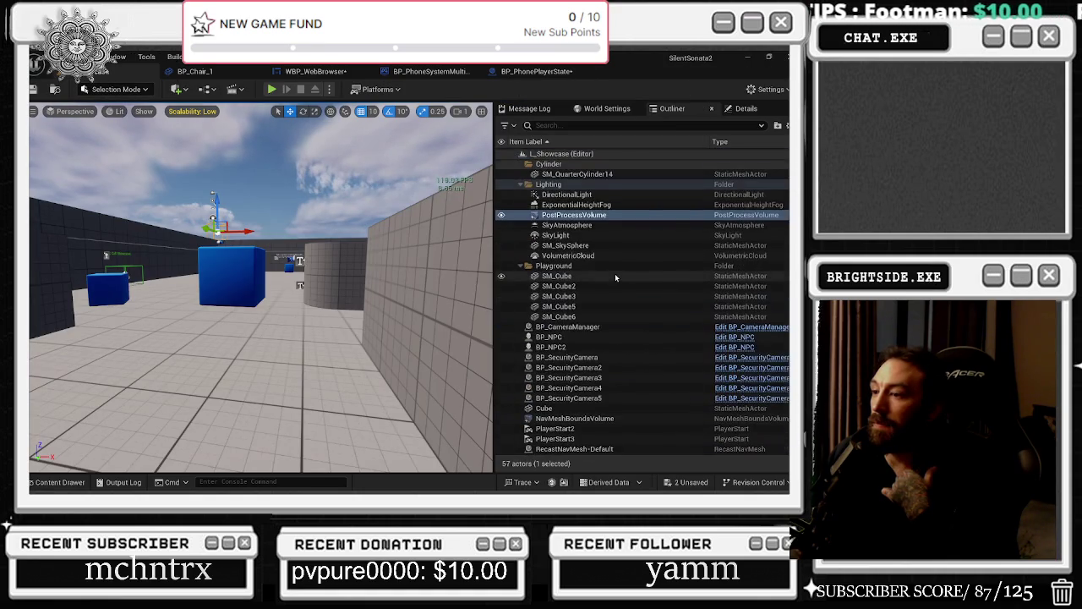
pyautogui.scroll(-1, 580, 376)
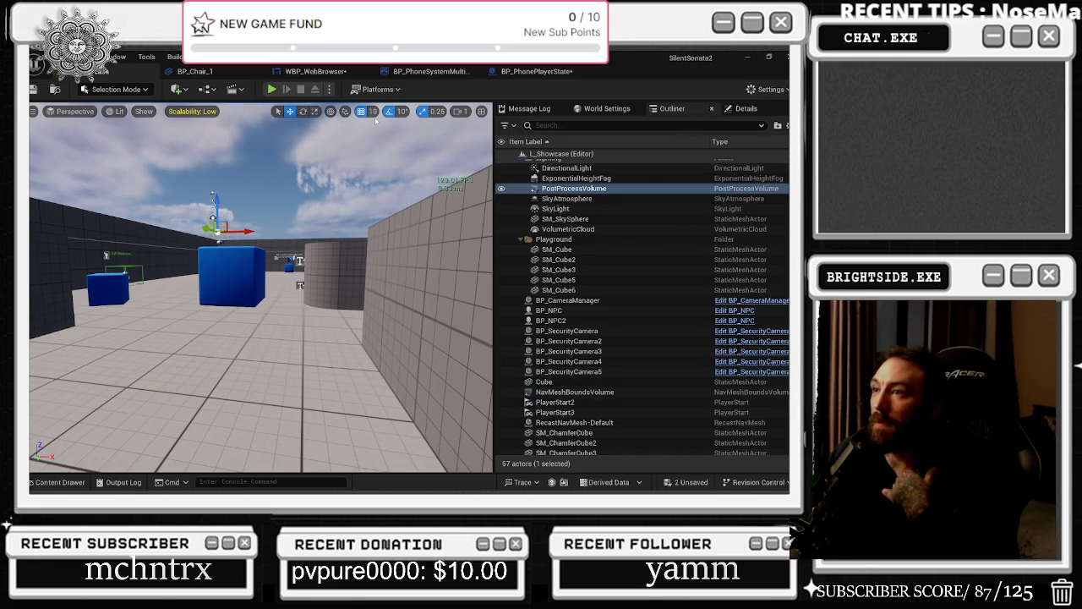
pyautogui.click(273, 89)
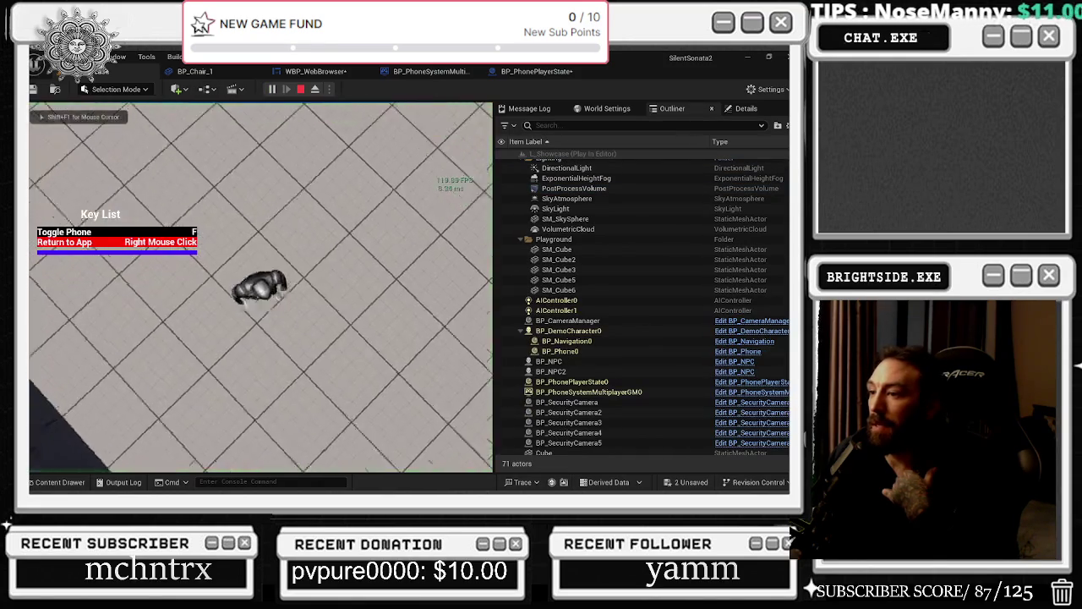
# Step: Eject from the game, select BP_DemoCharacter0 and open its blueprint with simulation stopped
pyautogui.hotkey('alt', 'Tab')
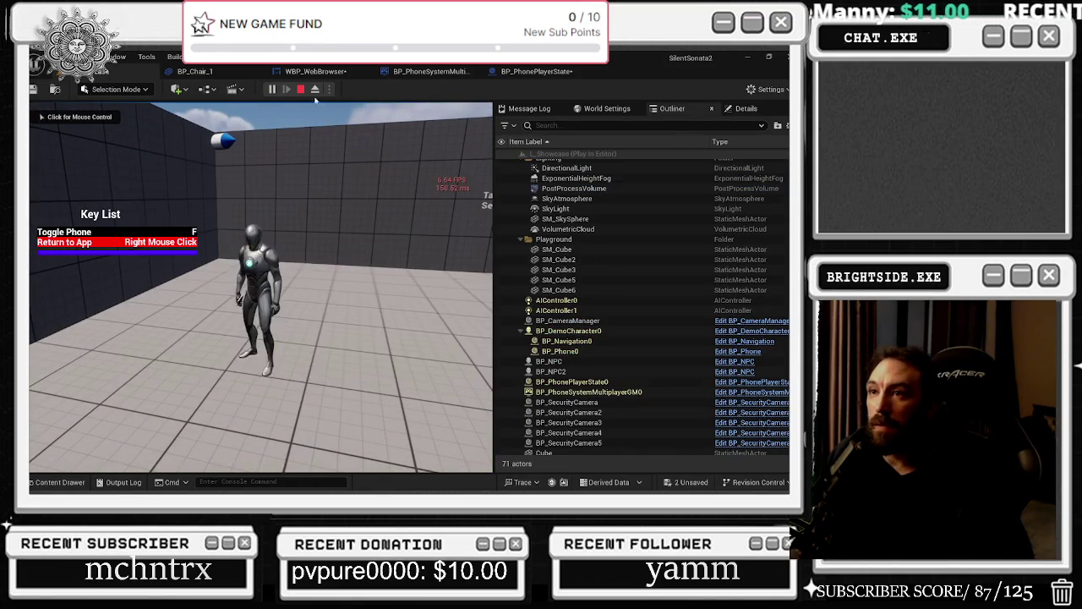
pyautogui.press('F8')
pyautogui.click(573, 188)
pyautogui.click(256, 291)
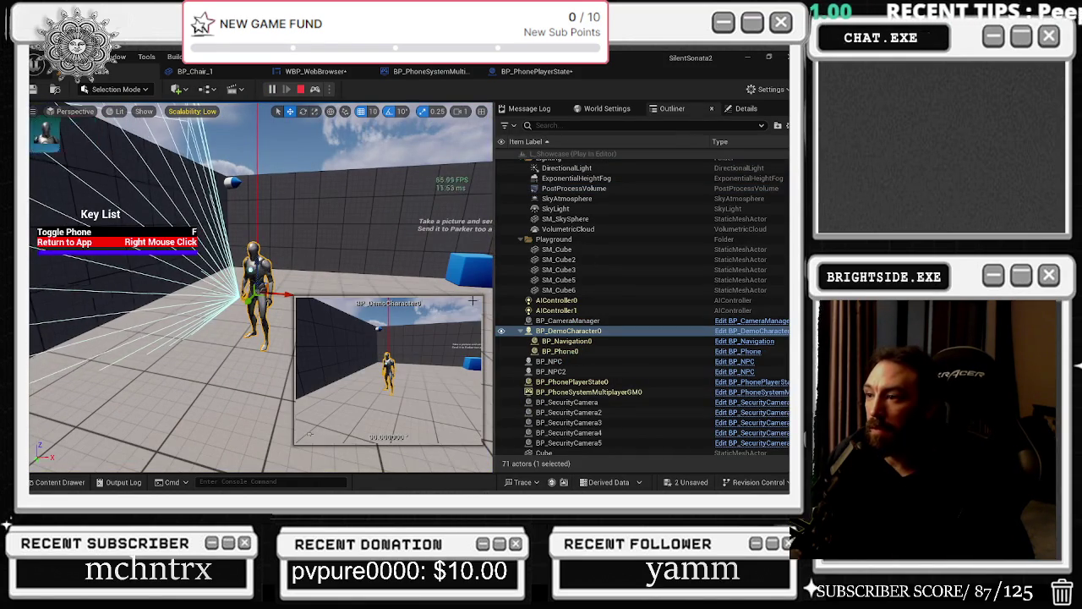
pyautogui.click(752, 331)
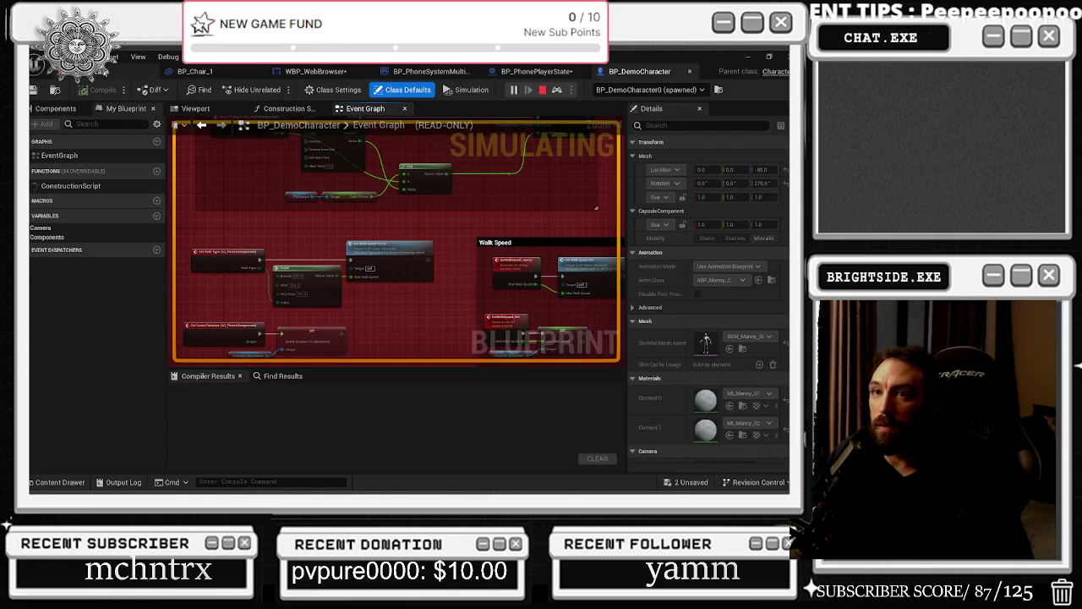
pyautogui.press('Escape')
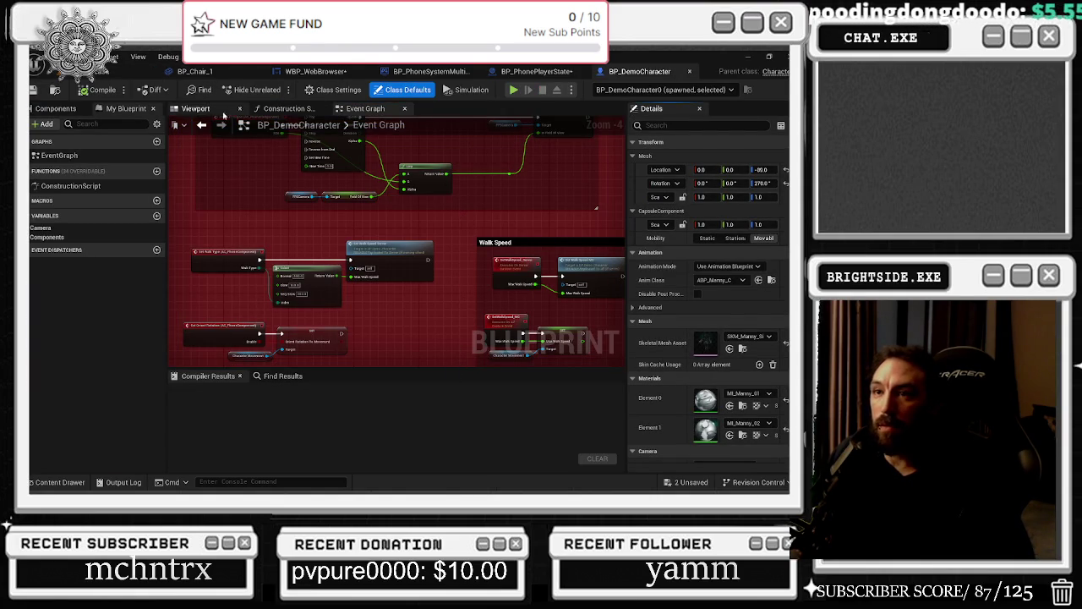
# Step: Select the FPSCamera component in the preview and the FollowCamera camera variable
pyautogui.click(196, 108)
pyautogui.moveTo(444, 206)
pyautogui.mouseDown()
pyautogui.moveTo(406, 210)
pyautogui.moveTo(415, 186)
pyautogui.mouseUp()
pyautogui.click(339, 196)
pyautogui.click(125, 108)
pyautogui.click(40, 228)
pyautogui.click(82, 248)
pyautogui.click(338, 203)
# Step: Glance at BP_PhonePlayerState, then go back to the level editor
pyautogui.click(505, 73)
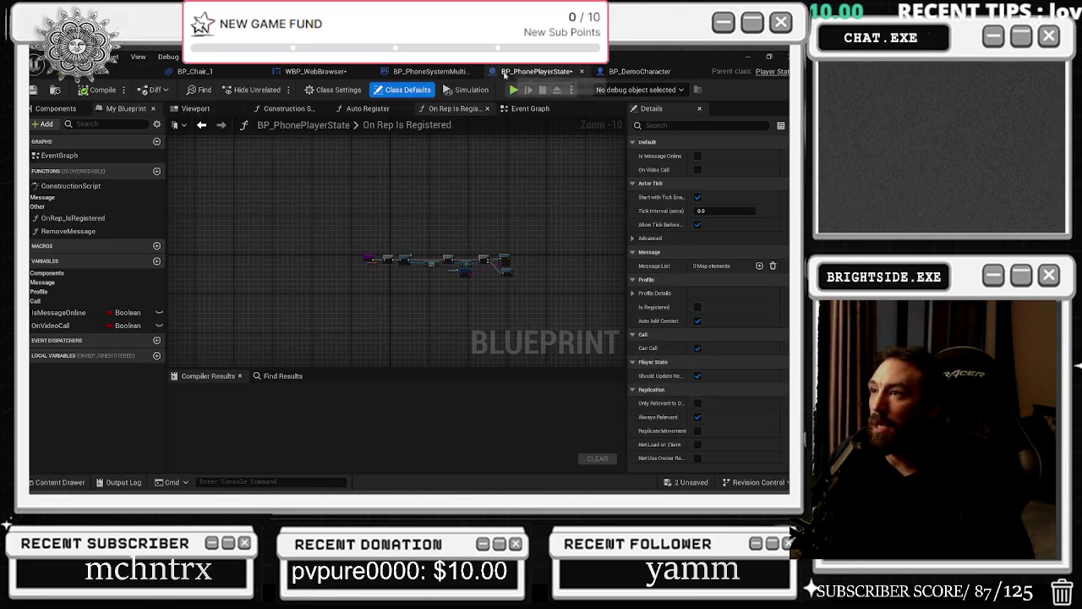
pyautogui.click(636, 73)
pyautogui.click(127, 72)
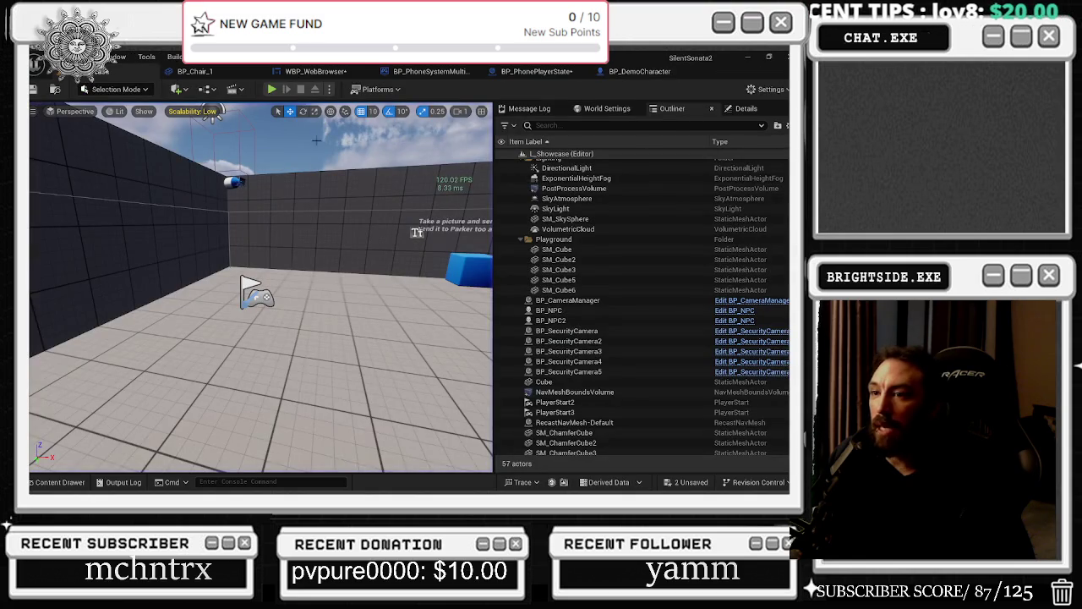
# Step: Play the level, toggle the phone with F, walk with W and A, then stop and open BP_DemoCharacter
pyautogui.click(271, 90)
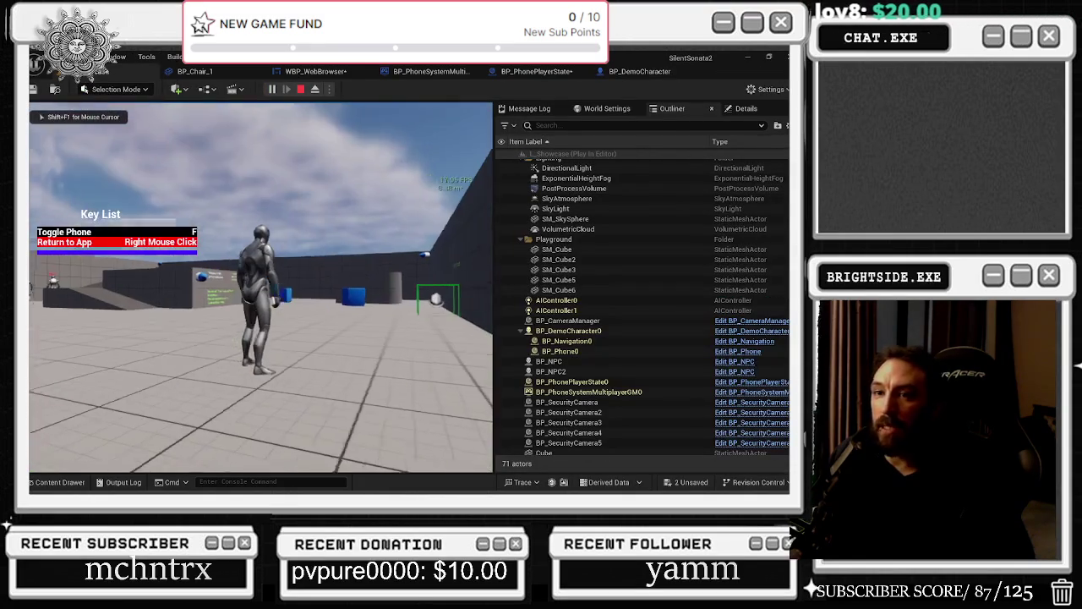
pyautogui.press('f')
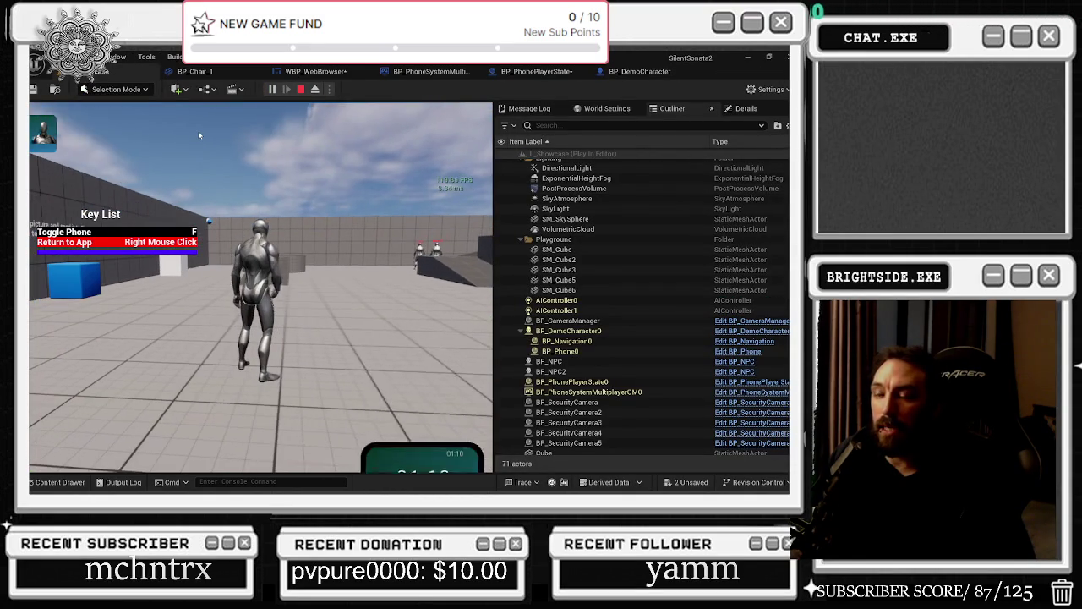
pyautogui.press('f')
pyautogui.press('w')
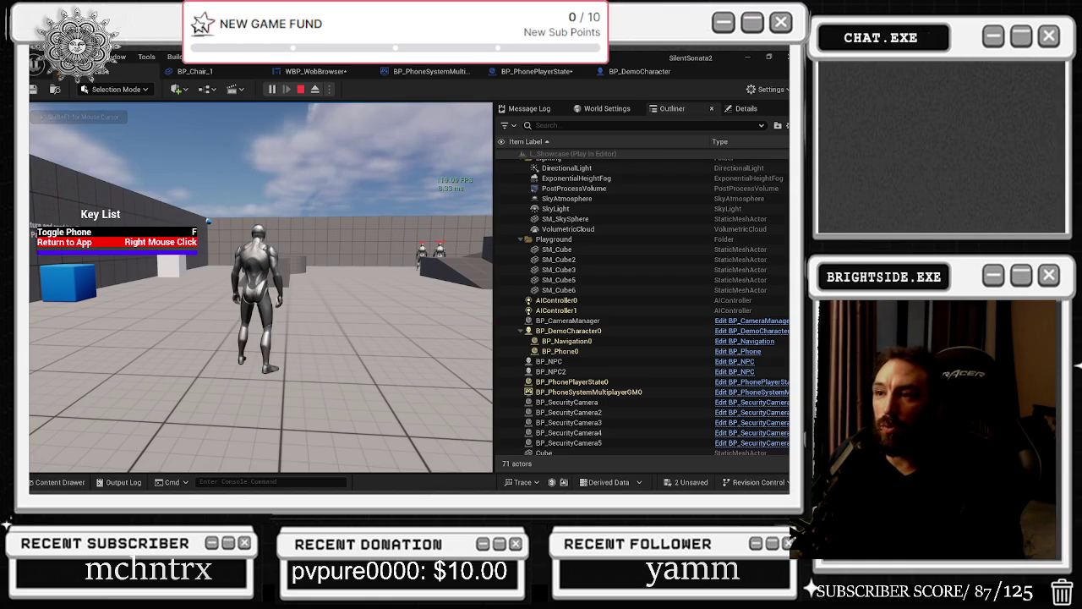
pyautogui.press('a')
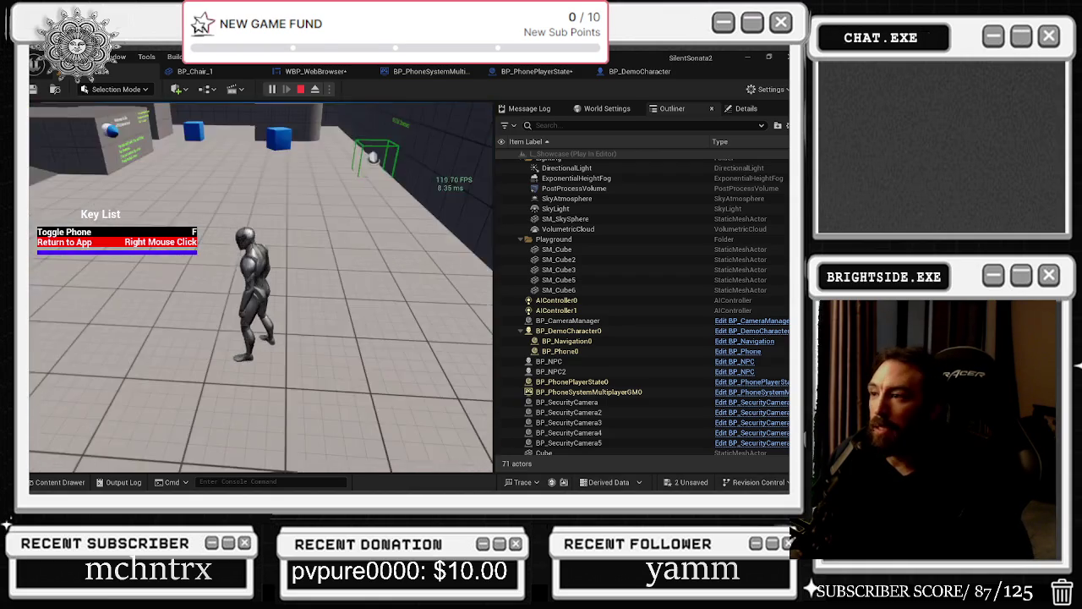
pyautogui.press('Escape')
pyautogui.click(617, 73)
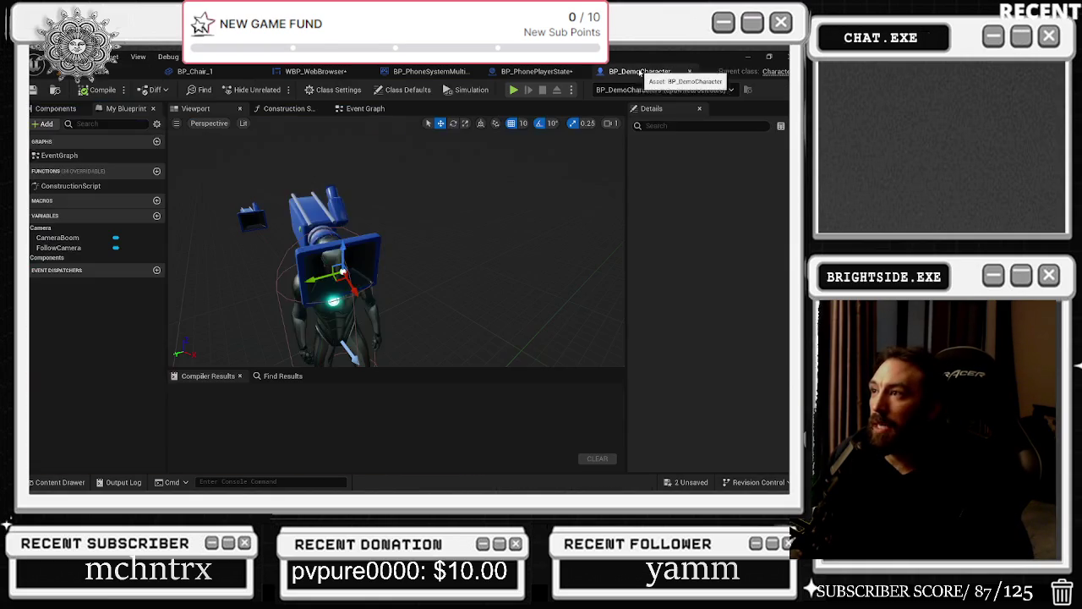
# Step: Find FPSCamera references by name and review the Camera Mode Changed Branch and Activate/Deactivate nodes
pyautogui.click(32, 108)
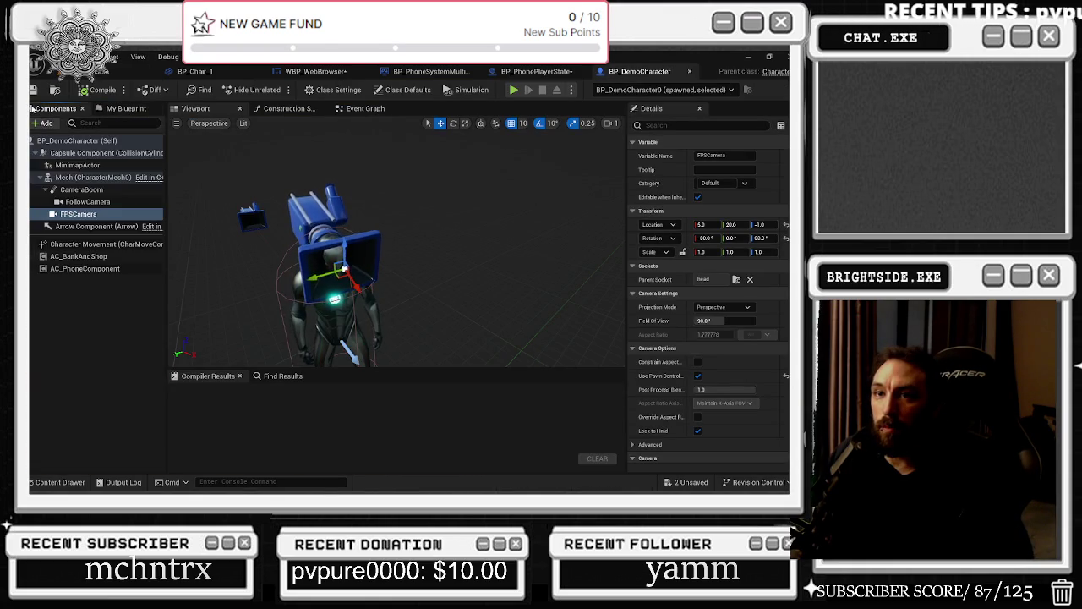
pyautogui.rightClick(97, 217)
pyautogui.moveTo(160, 235)
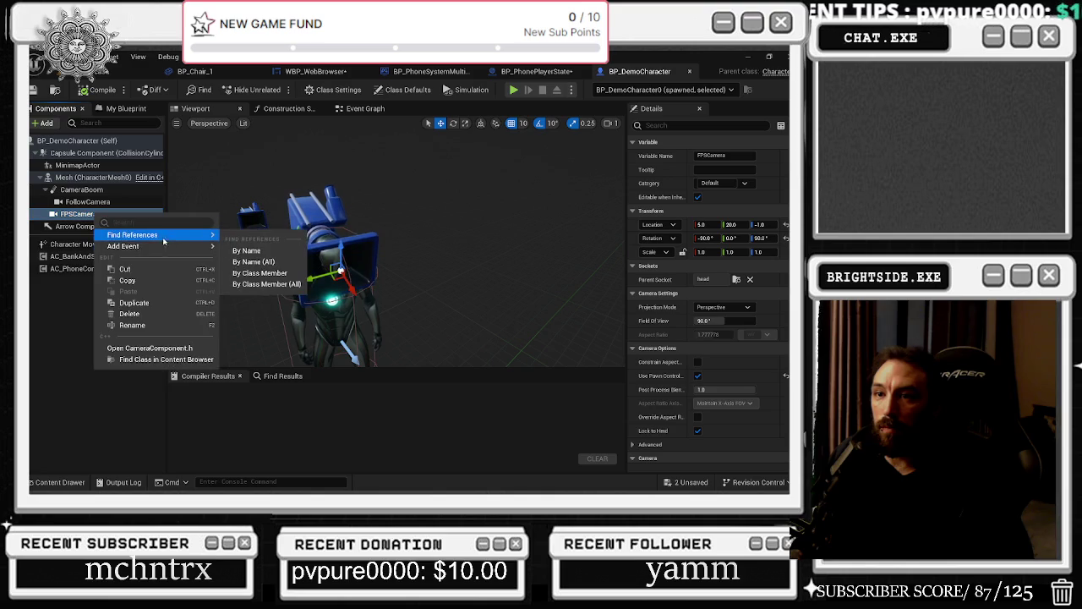
pyautogui.click(243, 252)
pyautogui.click(220, 420)
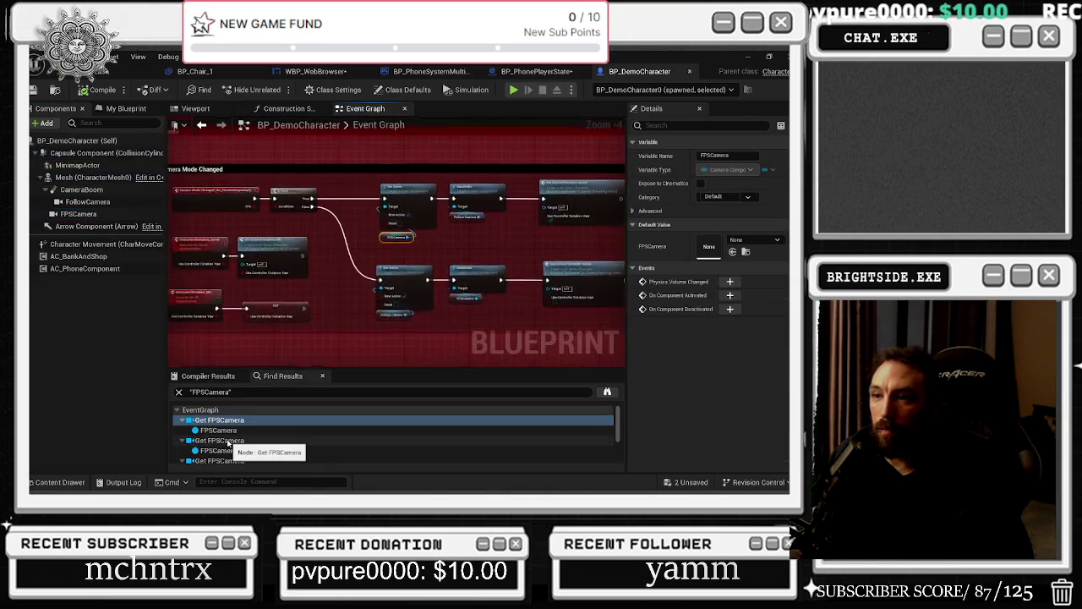
pyautogui.moveTo(347, 338); pyautogui.dragTo(710, 334)
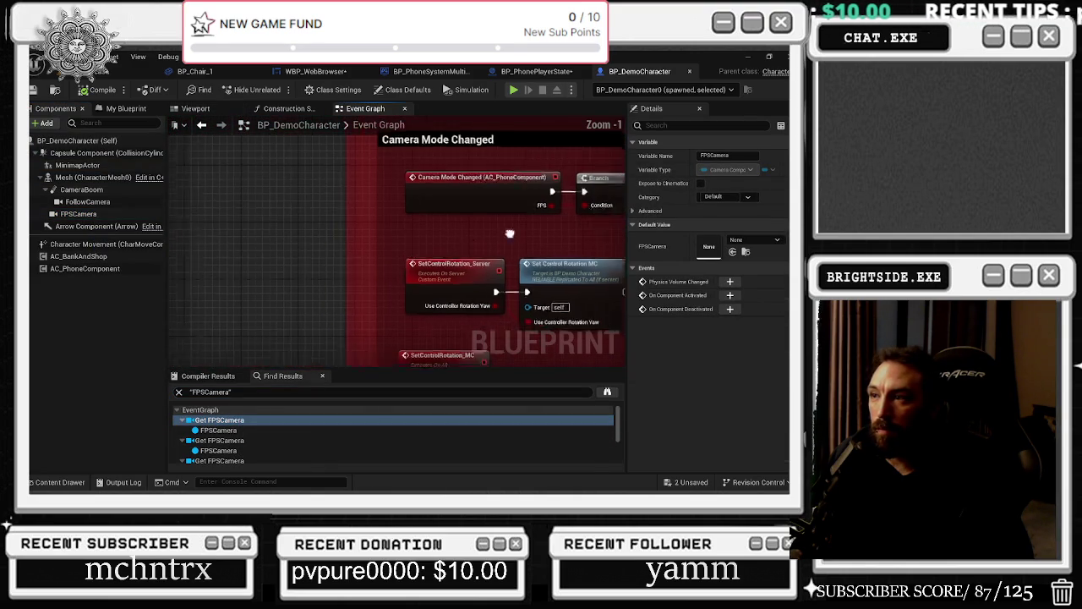
pyautogui.scroll(-1, 414, 303)
pyautogui.scroll(-1, 413, 303)
pyautogui.moveTo(414, 303); pyautogui.dragTo(365, 223)
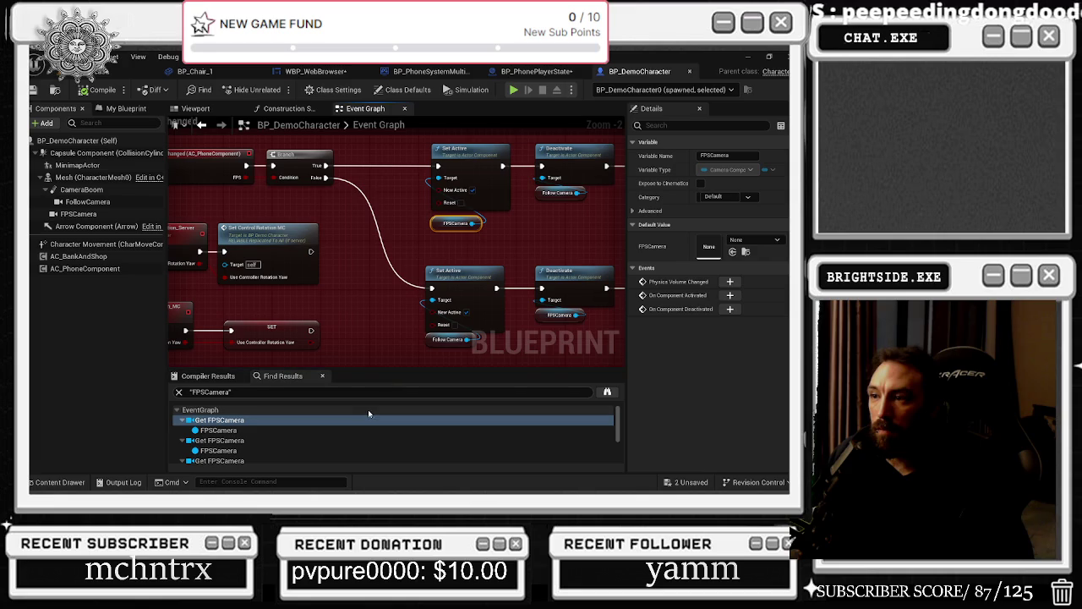
# Step: Review the FPSCamera uses near Set Control Rotation Server and the Set FOV for FPS Camera group
pyautogui.click(241, 440)
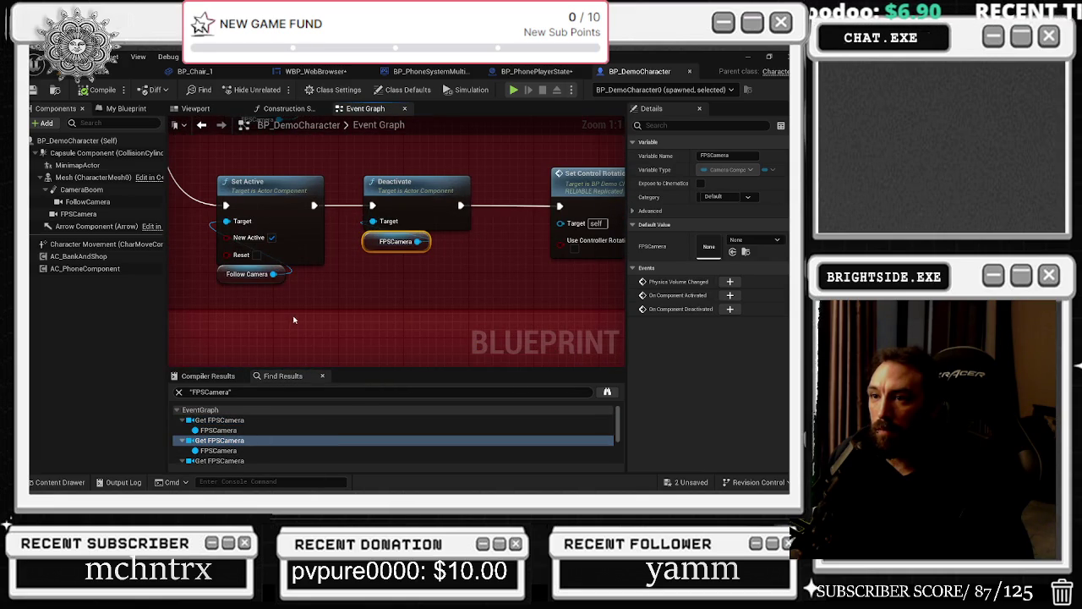
pyautogui.moveTo(320, 305)
pyautogui.mouseDown()
pyautogui.moveTo(283, 307)
pyautogui.moveTo(520, 307)
pyautogui.mouseUp()
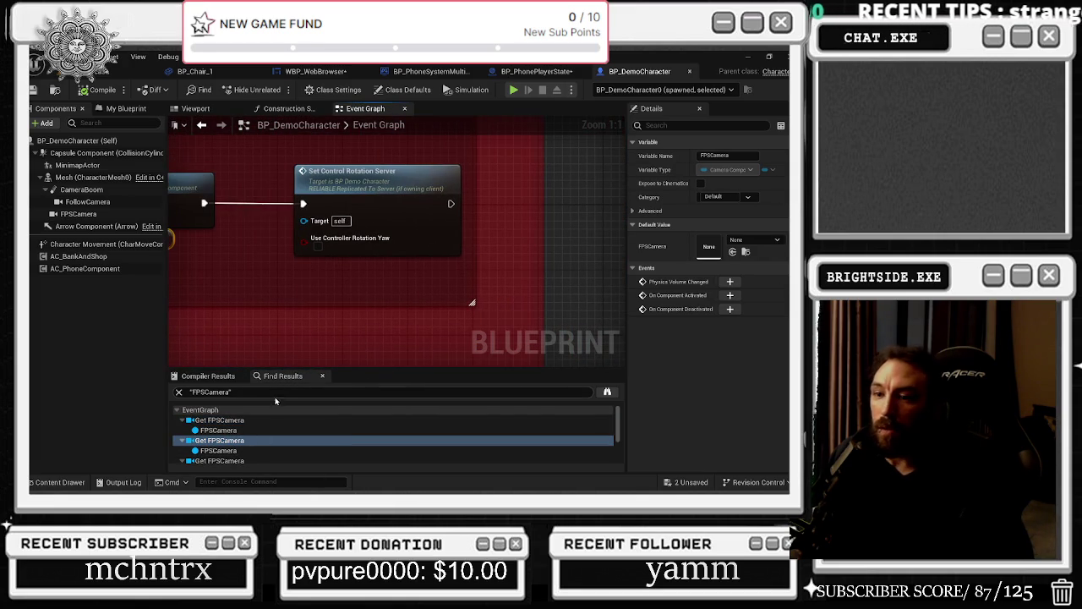
pyautogui.scroll(-1, 254, 431)
pyautogui.click(220, 428)
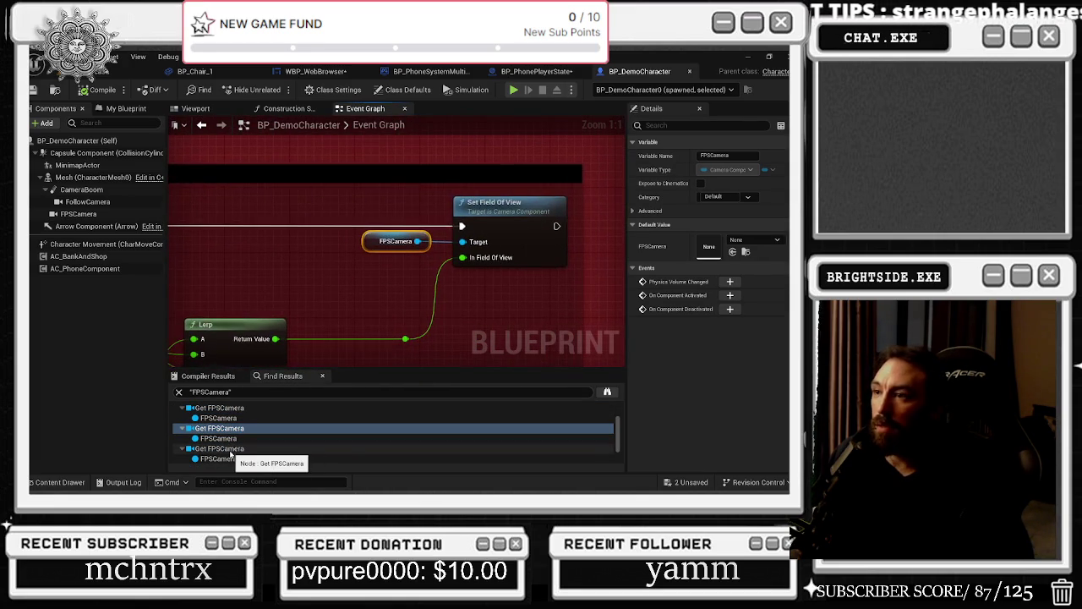
pyautogui.moveTo(292, 204)
pyautogui.mouseDown()
pyautogui.moveTo(464, 311)
pyautogui.moveTo(267, 259)
pyautogui.mouseUp()
pyautogui.scroll(-2, 464, 310)
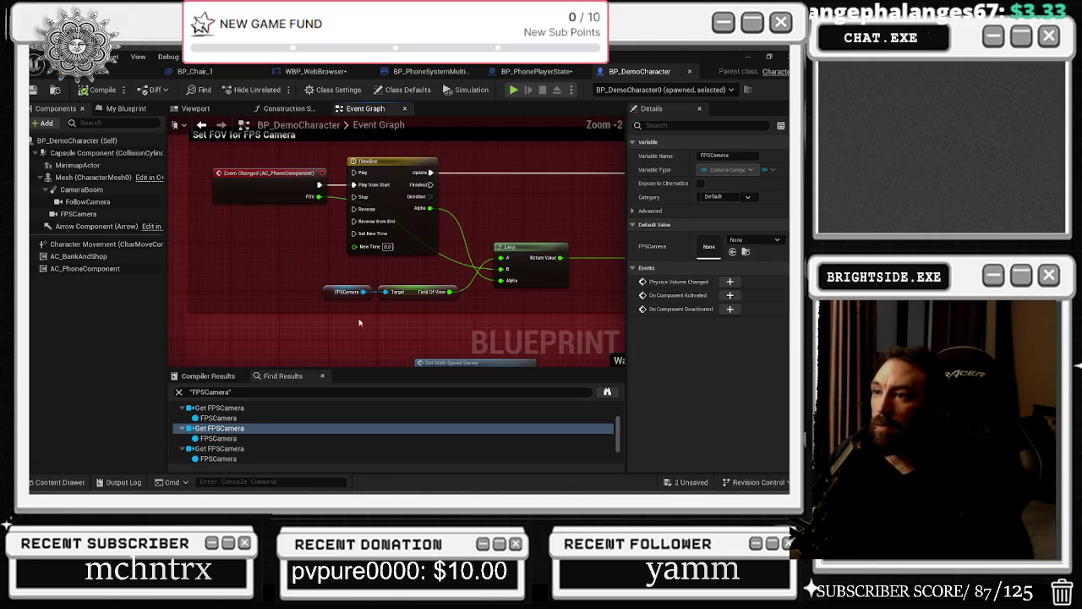
# Step: Review the third FPSCamera usage by the Walk Speed nodes and the Set FOV comment result
pyautogui.click(220, 448)
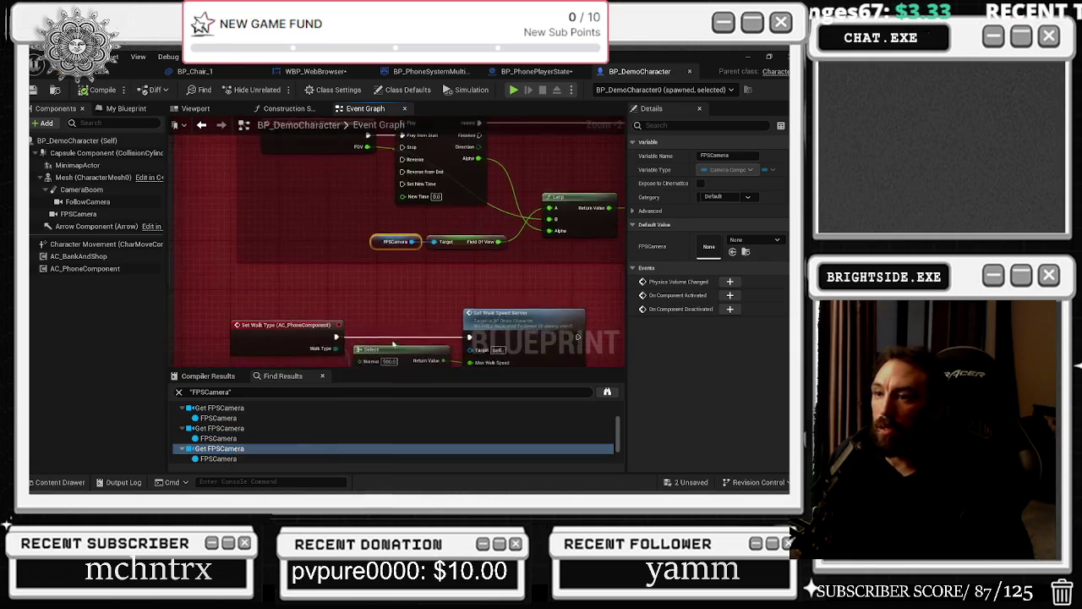
pyautogui.scroll(-4, 394, 243)
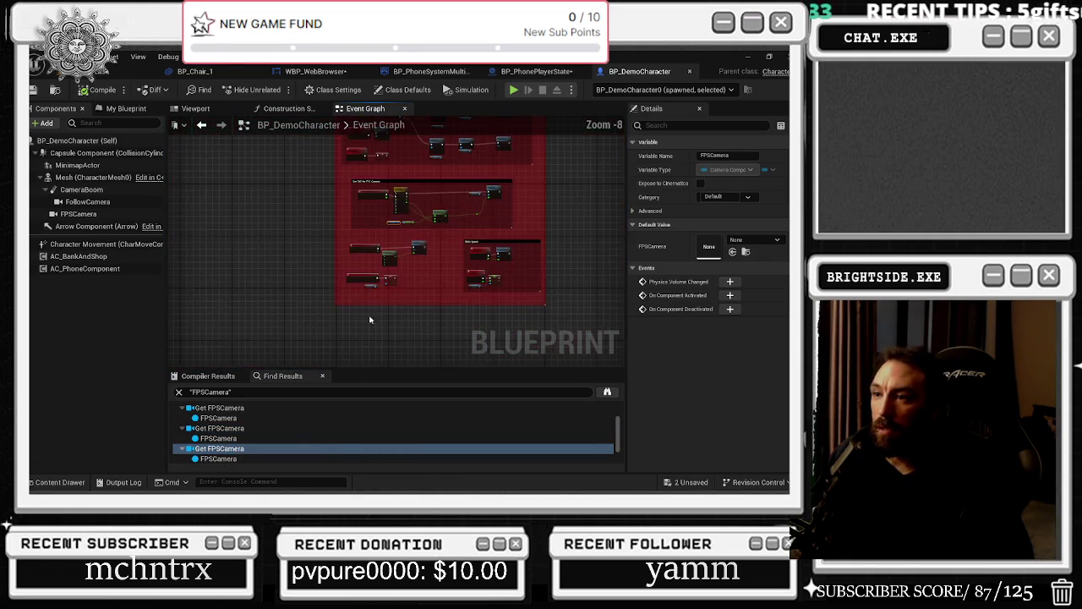
pyautogui.scroll(2, 381, 287)
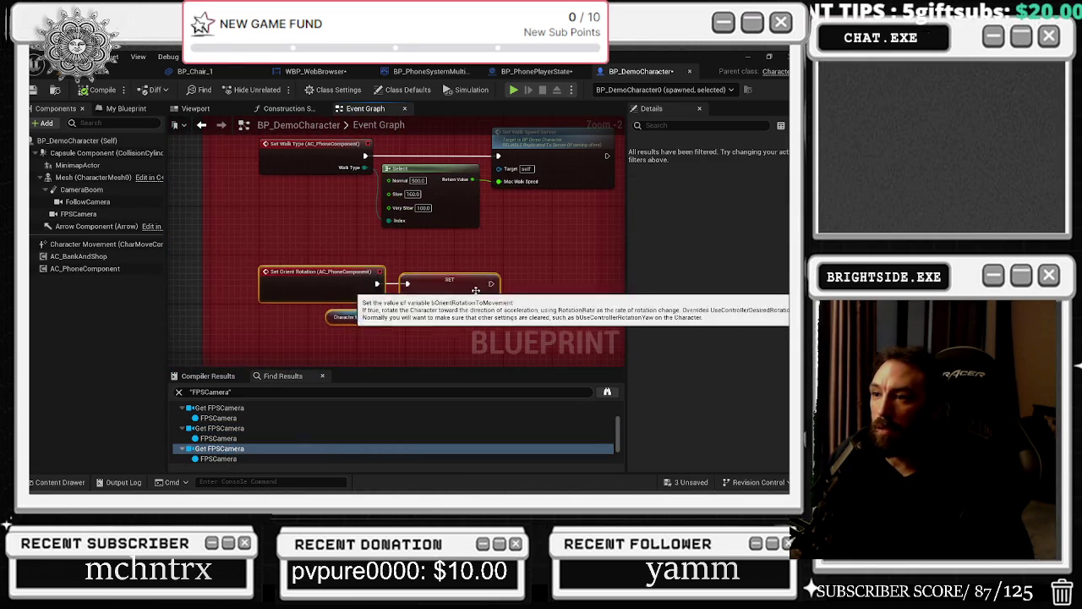
pyautogui.moveTo(394, 250); pyautogui.dragTo(276, 301)
pyautogui.scroll(-3, 305, 322)
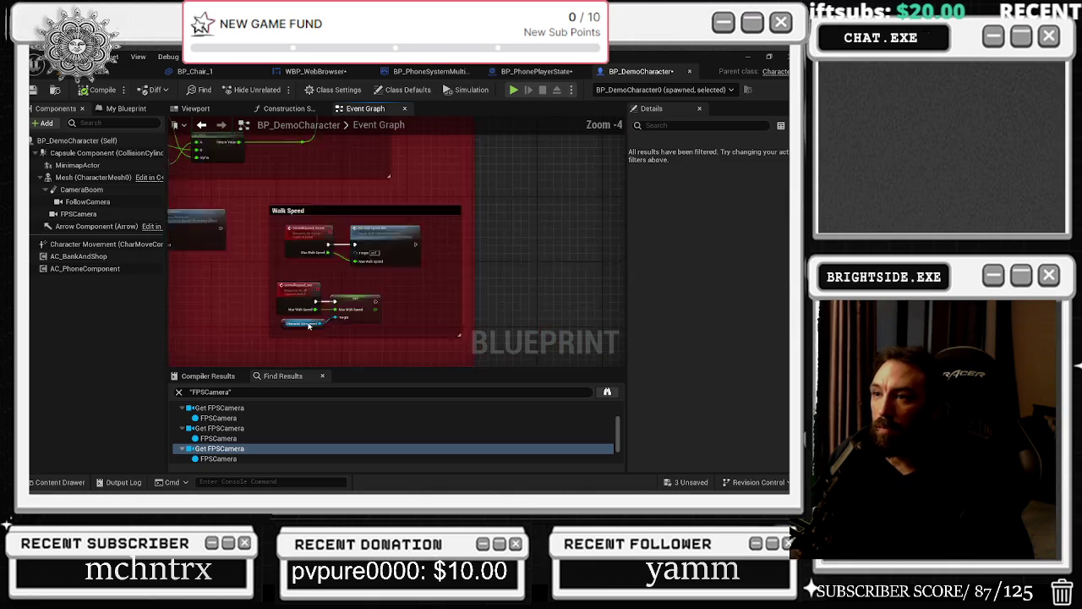
pyautogui.scroll(-3, 338, 431)
pyautogui.click(251, 438)
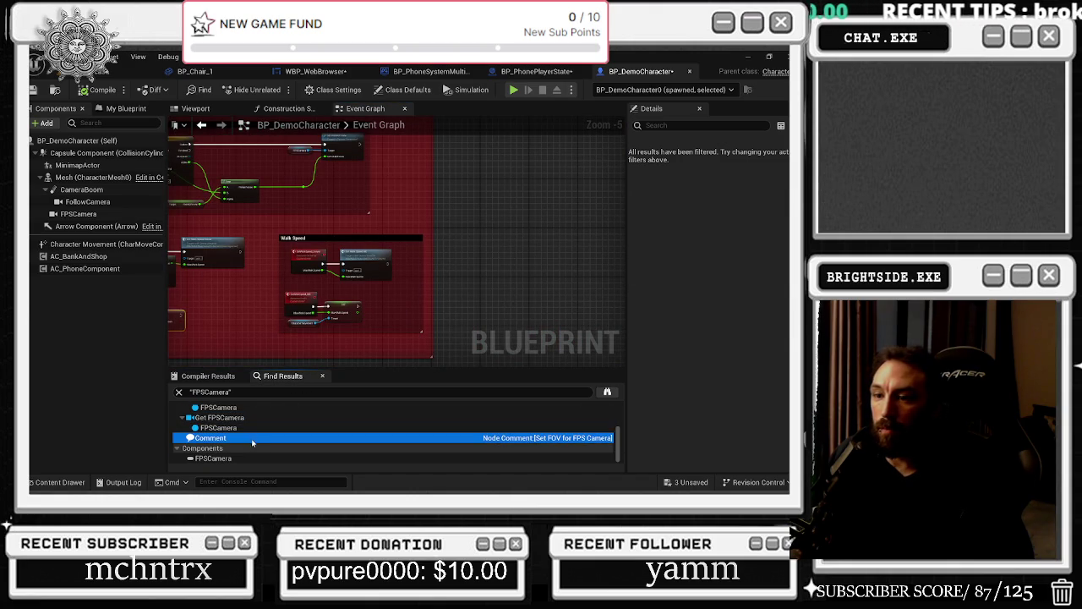
pyautogui.scroll(3, 251, 442)
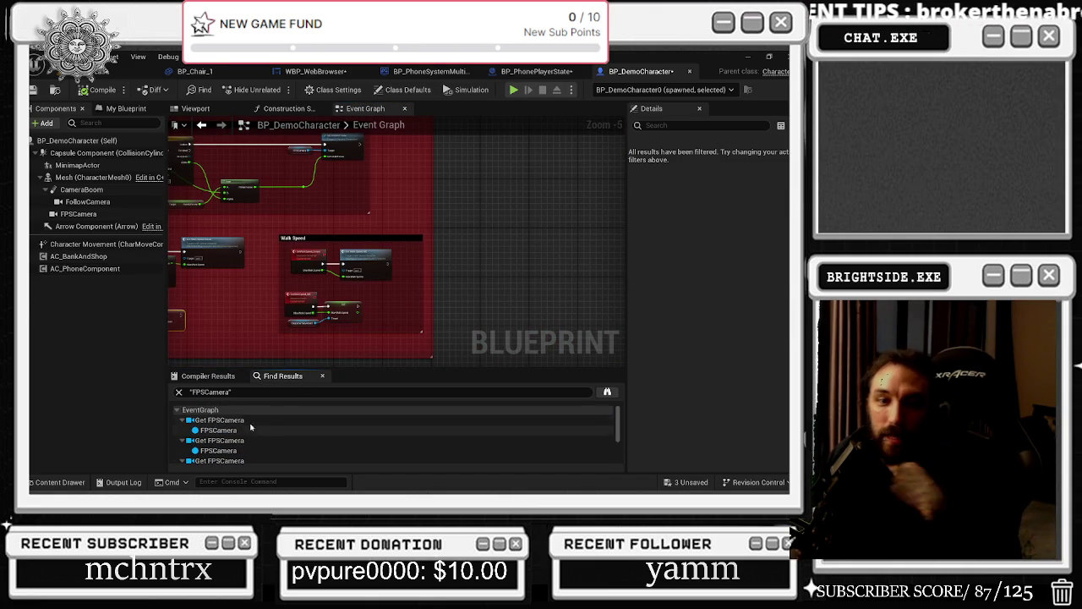
# Step: Pan through the Phone Events, Jump and LeftRight input, and Add Input Mapping sections
pyautogui.moveTo(254, 169); pyautogui.dragTo(411, 360)
pyautogui.scroll(-1, 479, 271)
pyautogui.moveTo(478, 271); pyautogui.dragTo(329, 261)
pyautogui.scroll(2, 390, 300)
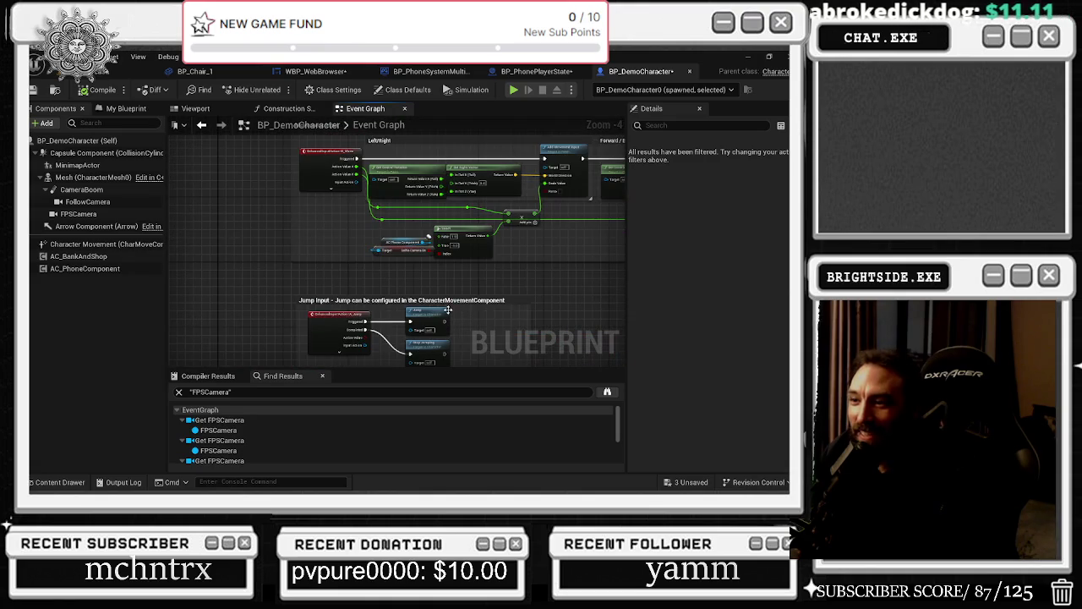
pyautogui.scroll(-1, 448, 310)
pyautogui.scroll(1, 439, 303)
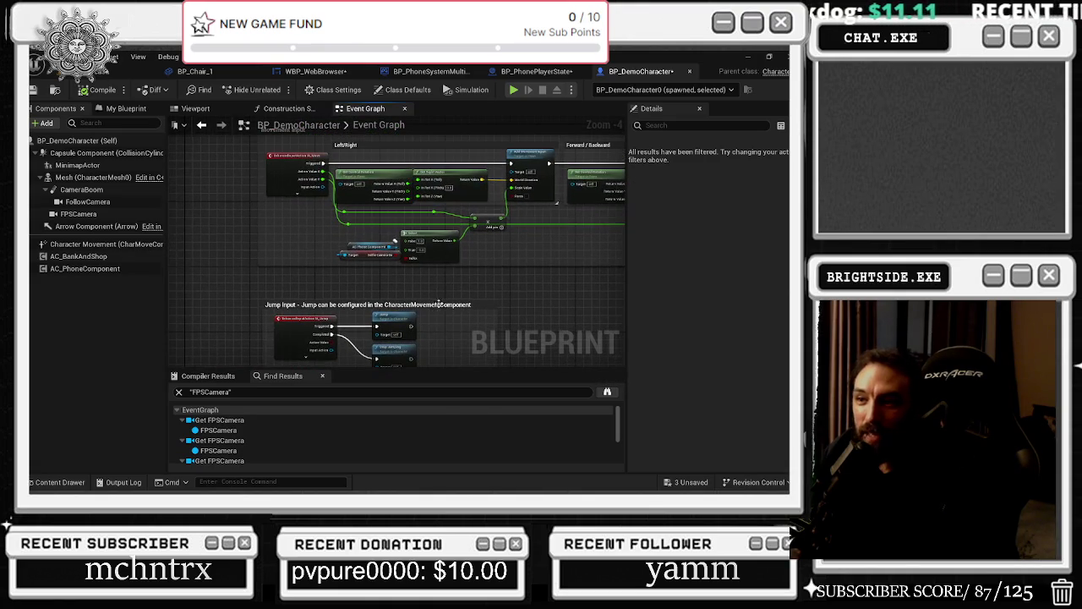
pyautogui.moveTo(490, 278); pyautogui.dragTo(432, 368)
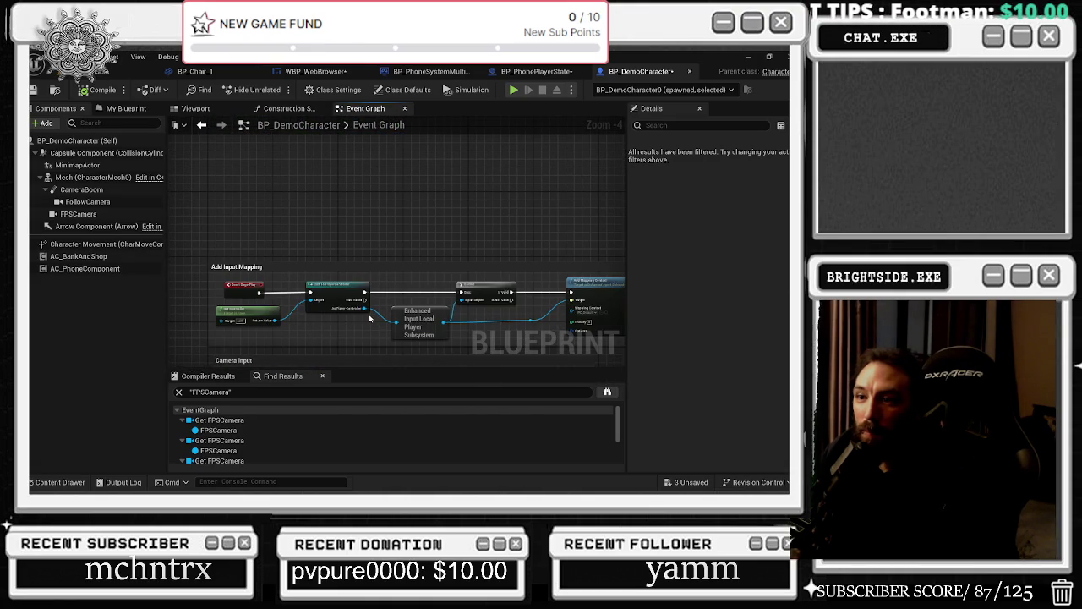
# Step: Survey the whole Event Graph with its red comment groups centred
pyautogui.moveTo(370, 318); pyautogui.dragTo(219, 314)
pyautogui.scroll(-7, 254, 313)
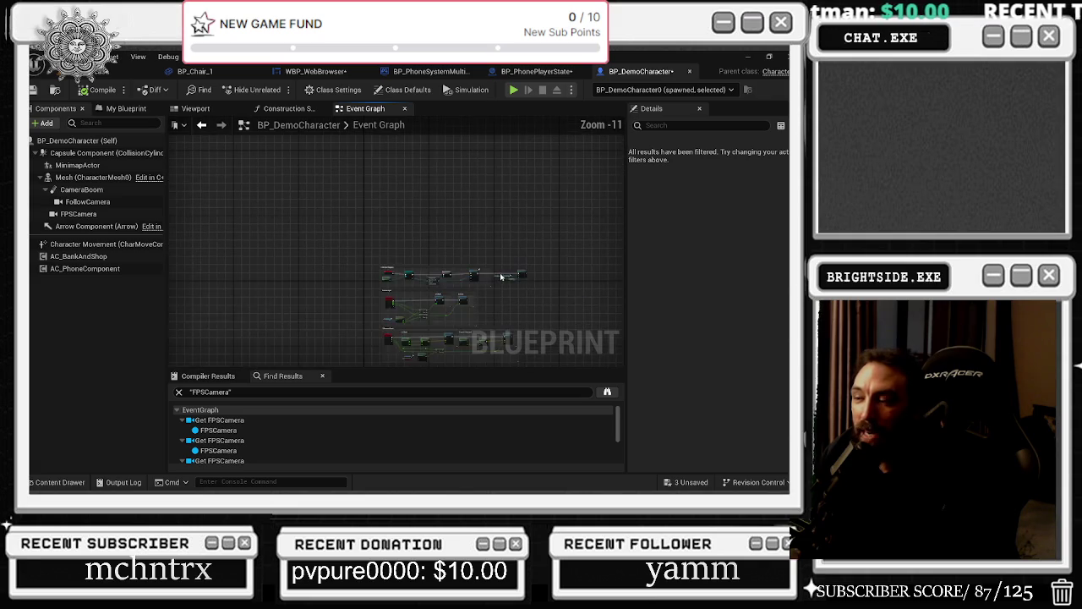
pyautogui.scroll(2, 173, 237)
pyautogui.moveTo(321, 296); pyautogui.dragTo(364, 340)
pyautogui.scroll(2, 218, 282)
pyautogui.scroll(2, 245, 267)
pyautogui.scroll(-2, 343, 227)
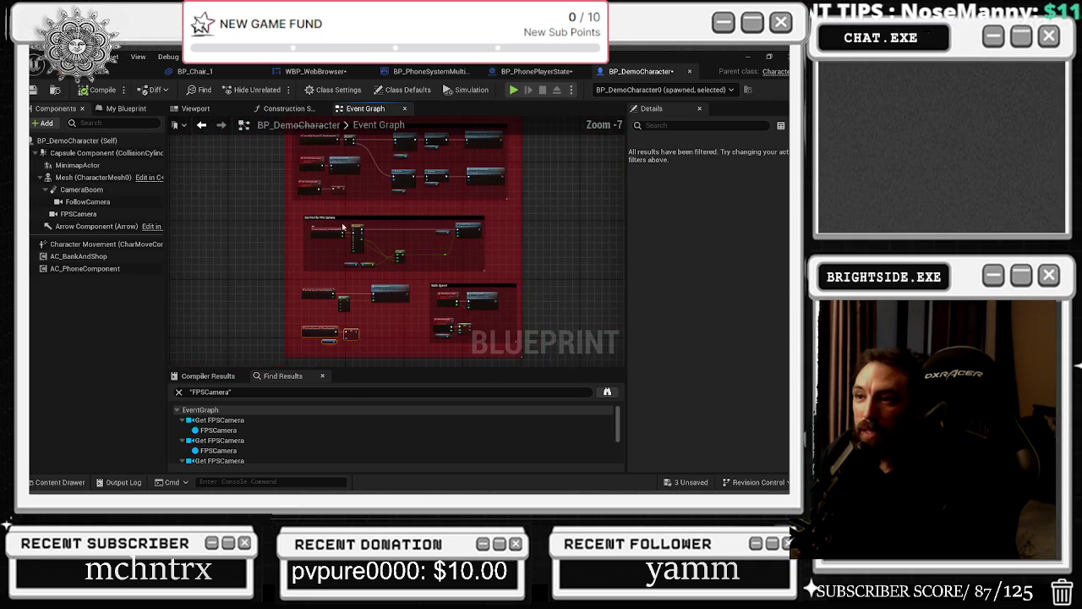
# Step: Save BP_DemoCharacter, check its Construction Script, and return to the level editor
pyautogui.click(39, 86)
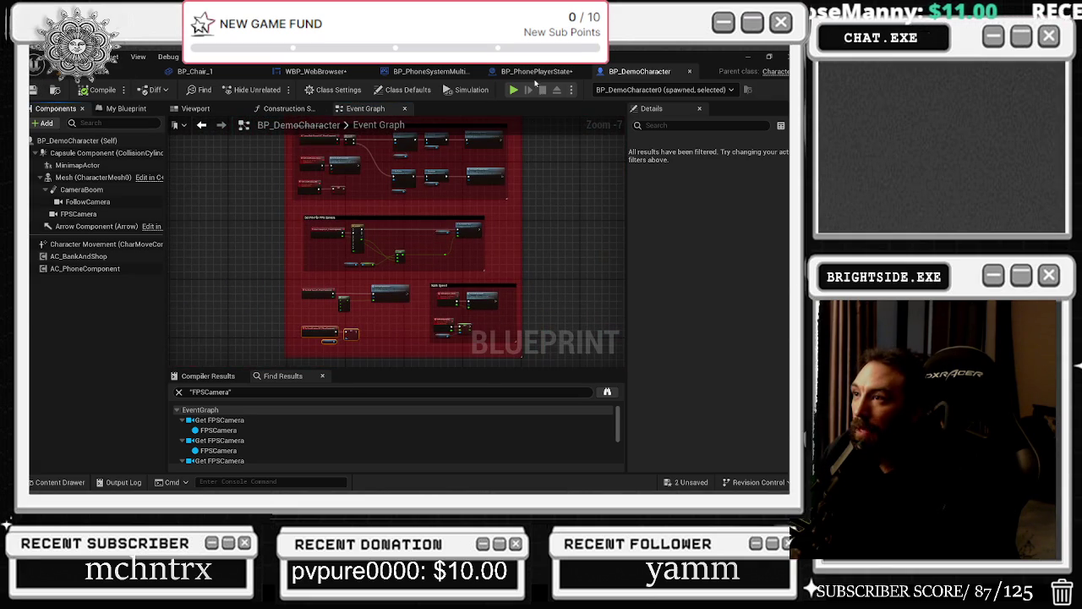
pyautogui.click(536, 75)
pyautogui.click(638, 72)
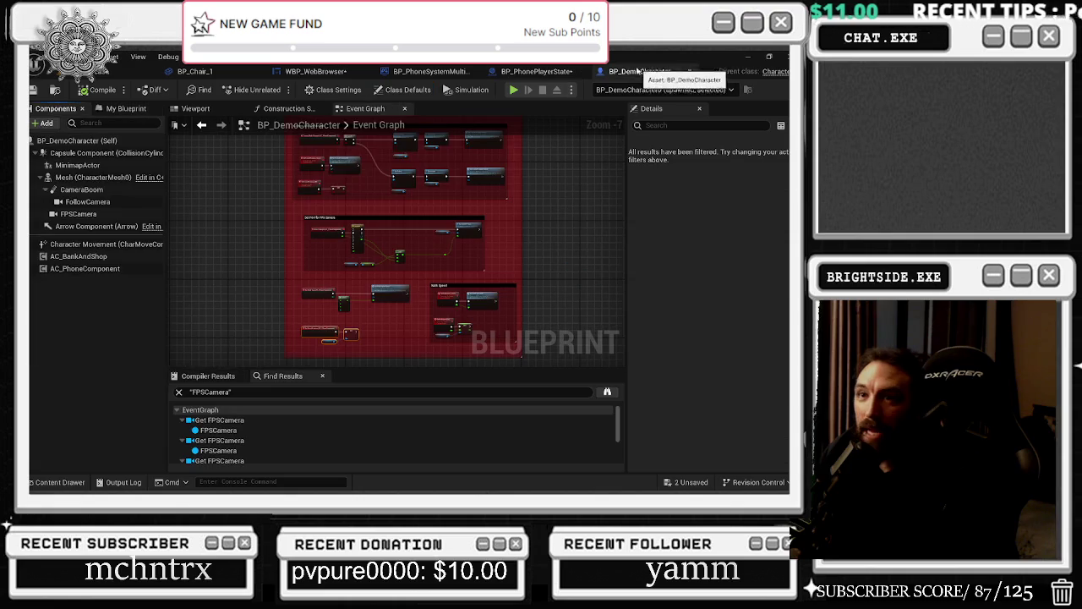
pyautogui.click(316, 110)
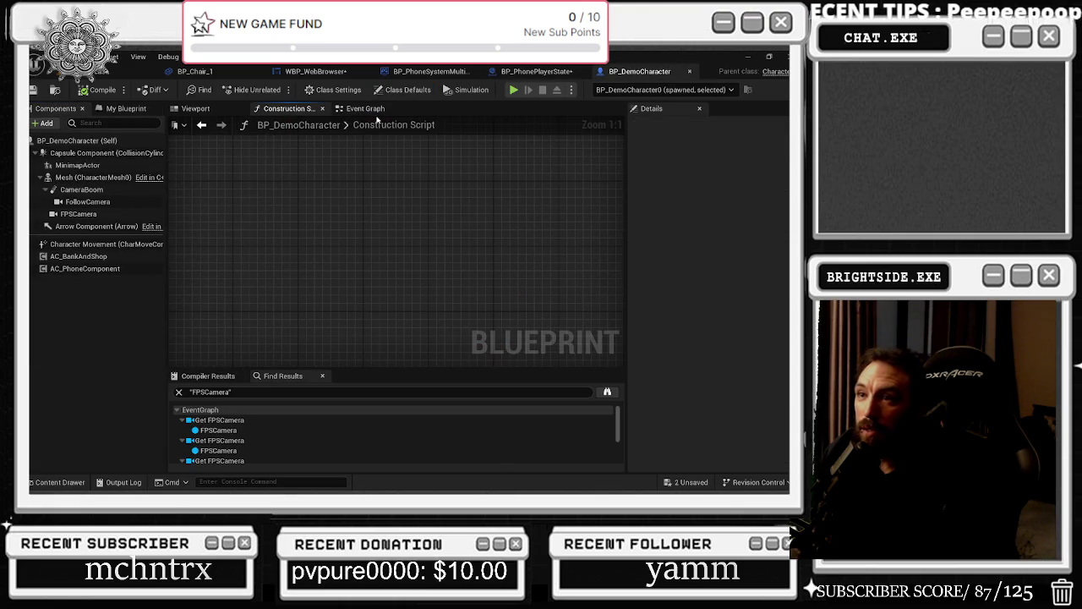
pyautogui.click(373, 112)
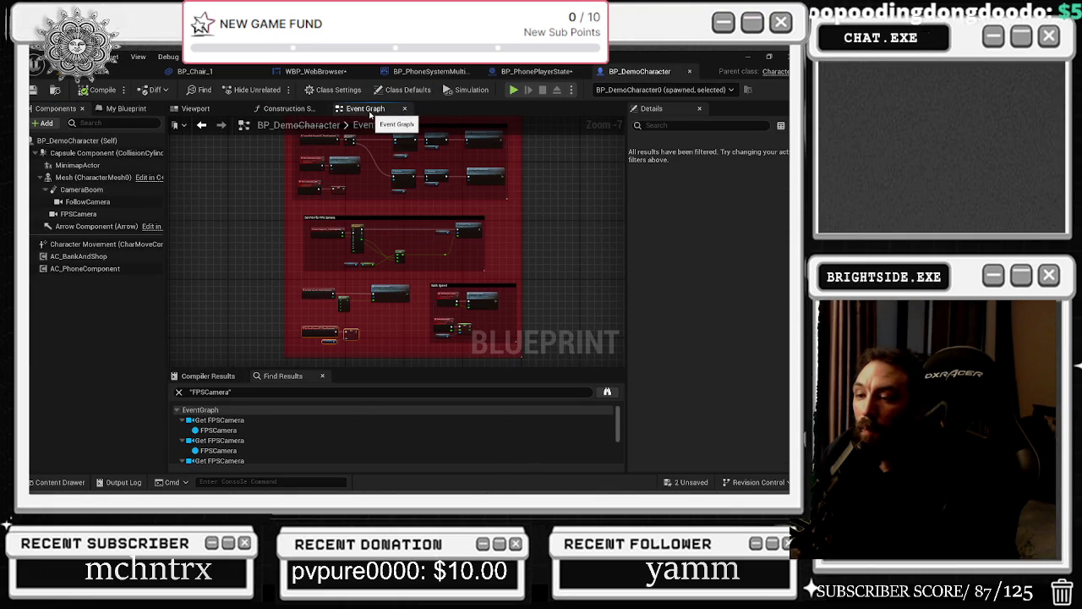
pyautogui.click(127, 71)
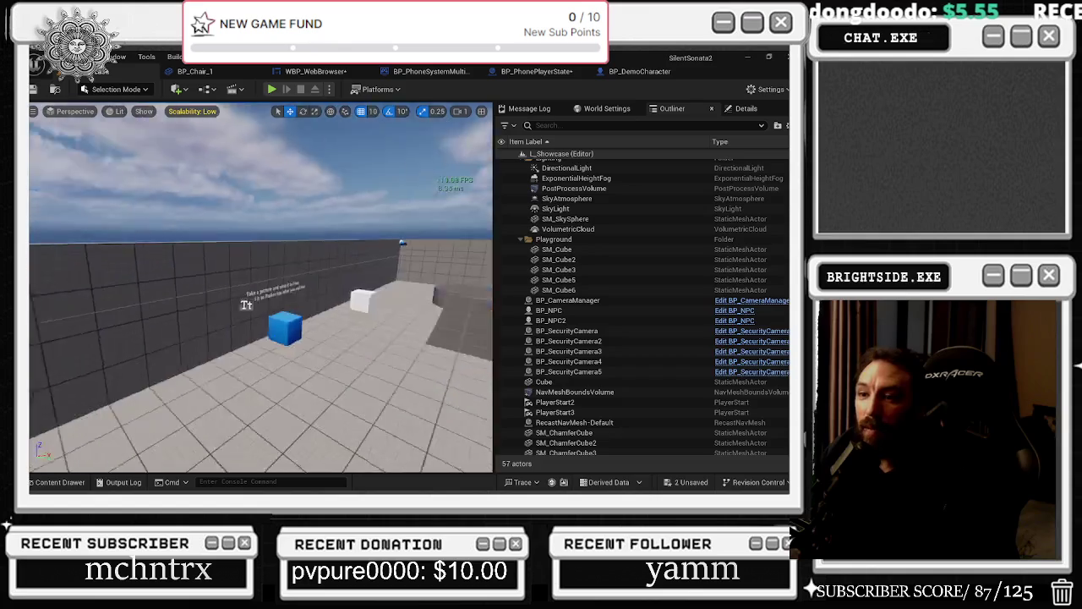
# Step: Fly the viewport to the welcome text wall, turn toward the blue cube, then reopen BP_DemoCharacter
pyautogui.press('w')
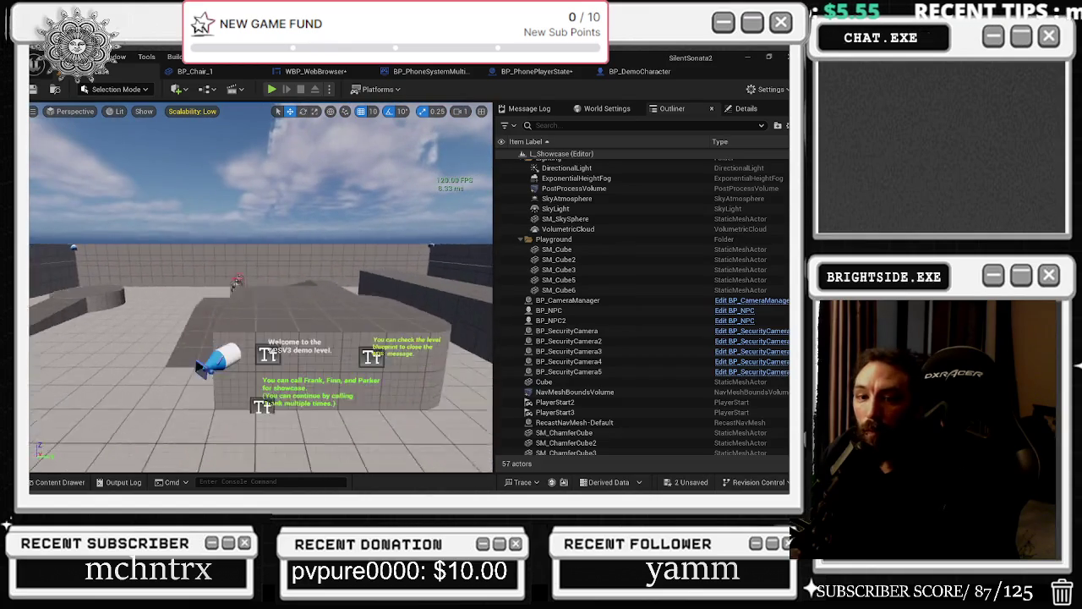
pyautogui.press('w')
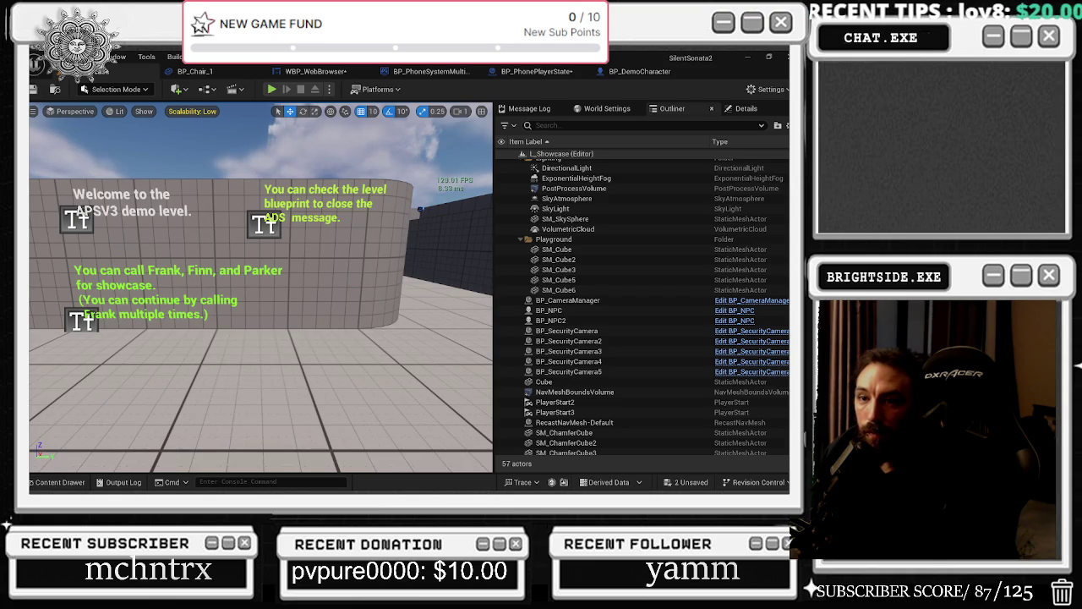
pyautogui.moveTo(184, 315)
pyautogui.mouseDown()
pyautogui.moveTo(279, 321)
pyautogui.moveTo(203, 302)
pyautogui.mouseUp()
pyautogui.click(651, 76)
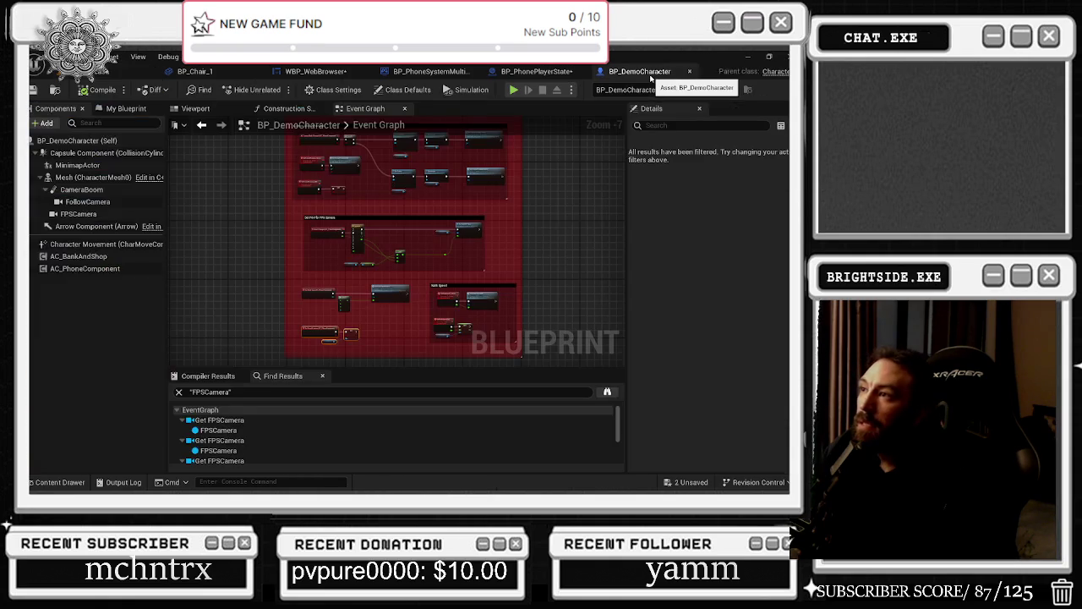
# Step: Inspect the FollowCamera and FPSCamera components' properties in BP_DemoCharacter
pyautogui.click(110, 202)
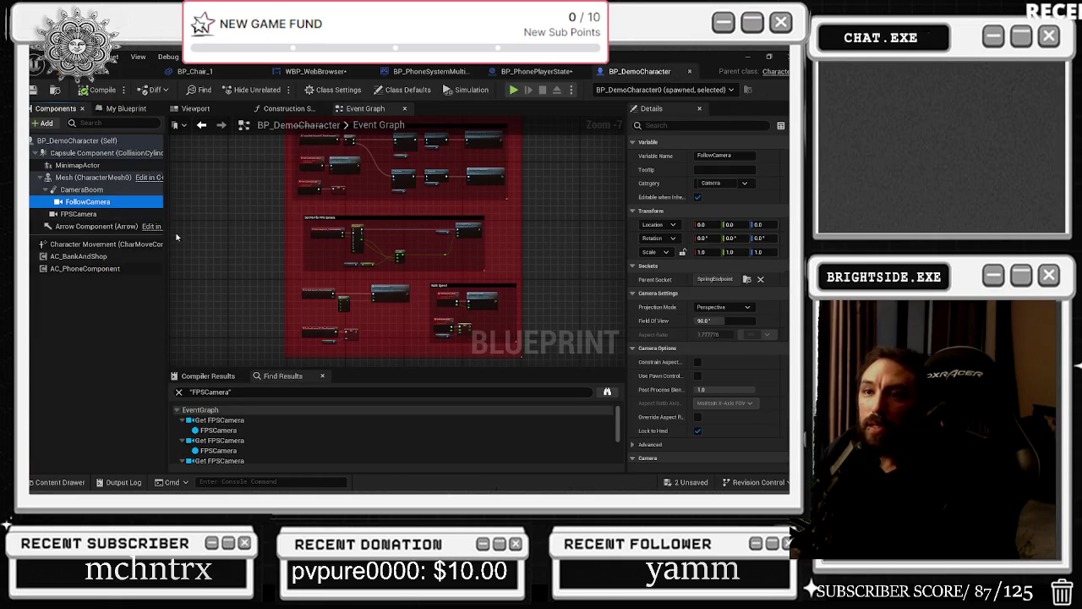
pyautogui.click(197, 108)
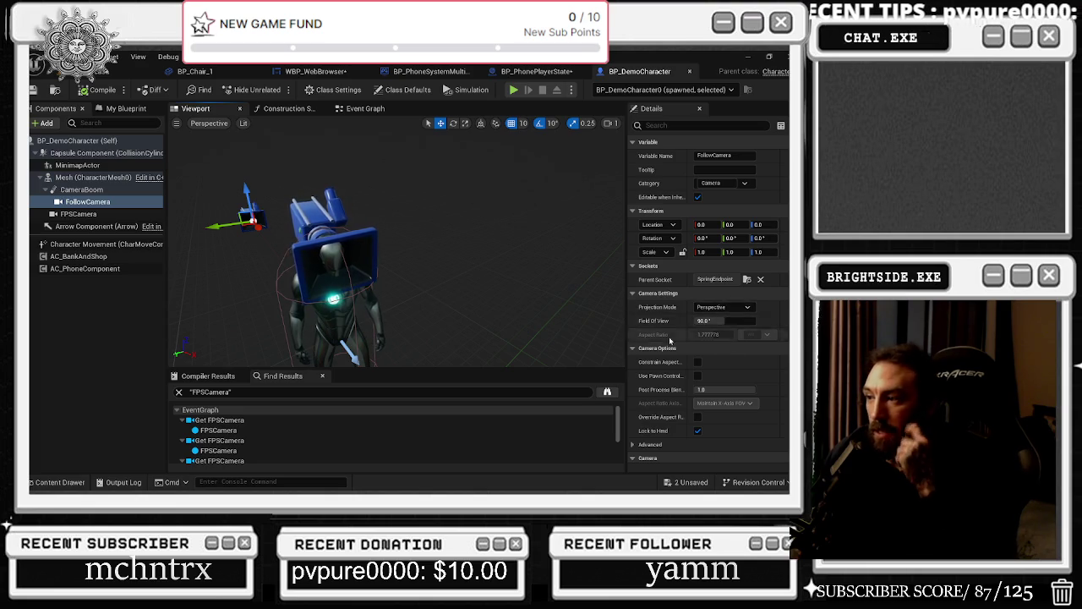
pyautogui.scroll(-3, 737, 361)
pyautogui.scroll(-3, 736, 357)
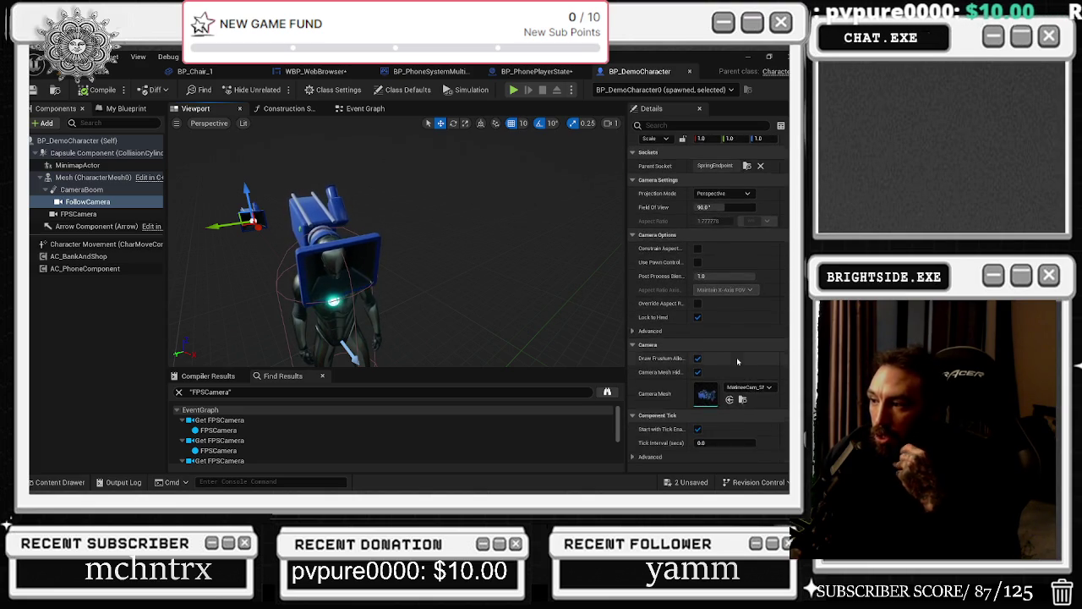
pyautogui.click(72, 216)
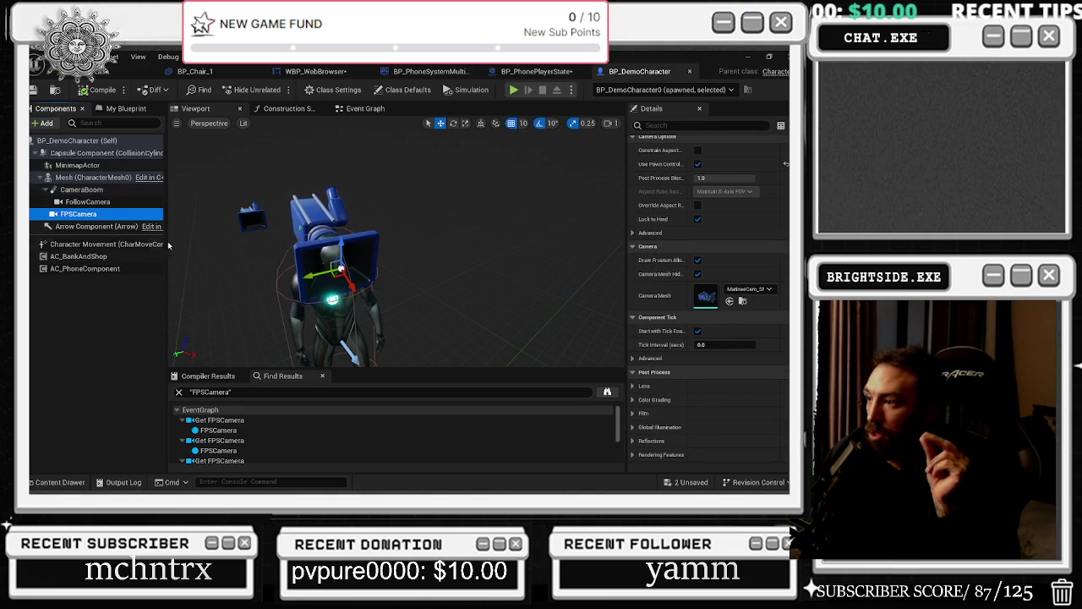
pyautogui.scroll(1, 755, 309)
pyautogui.scroll(-8, 755, 308)
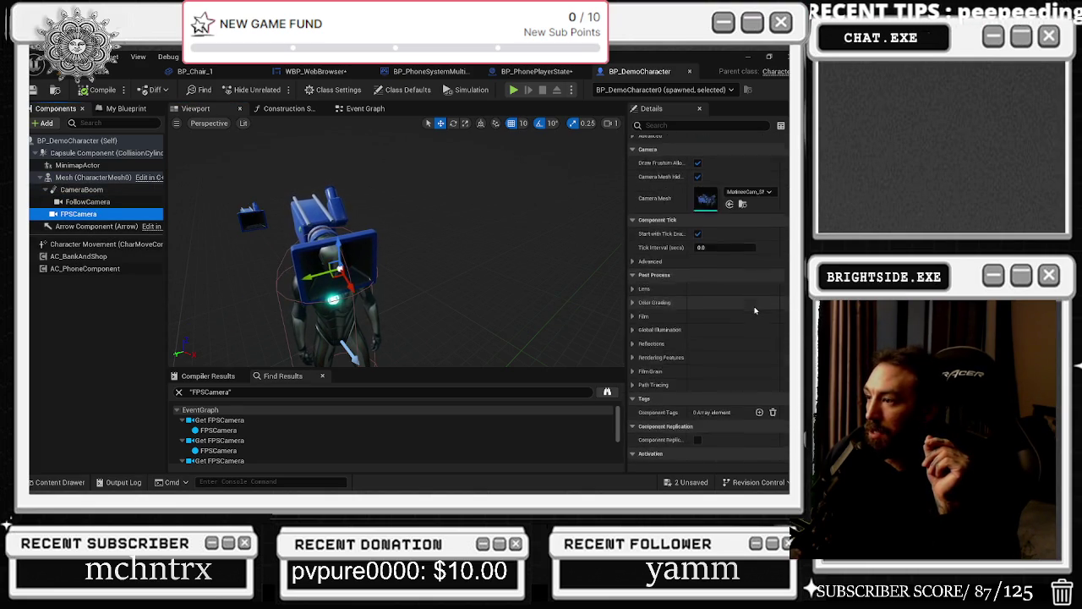
# Step: Turn Auto Activate off for FollowCamera and on for FPSCamera, then return to the level
pyautogui.click(102, 203)
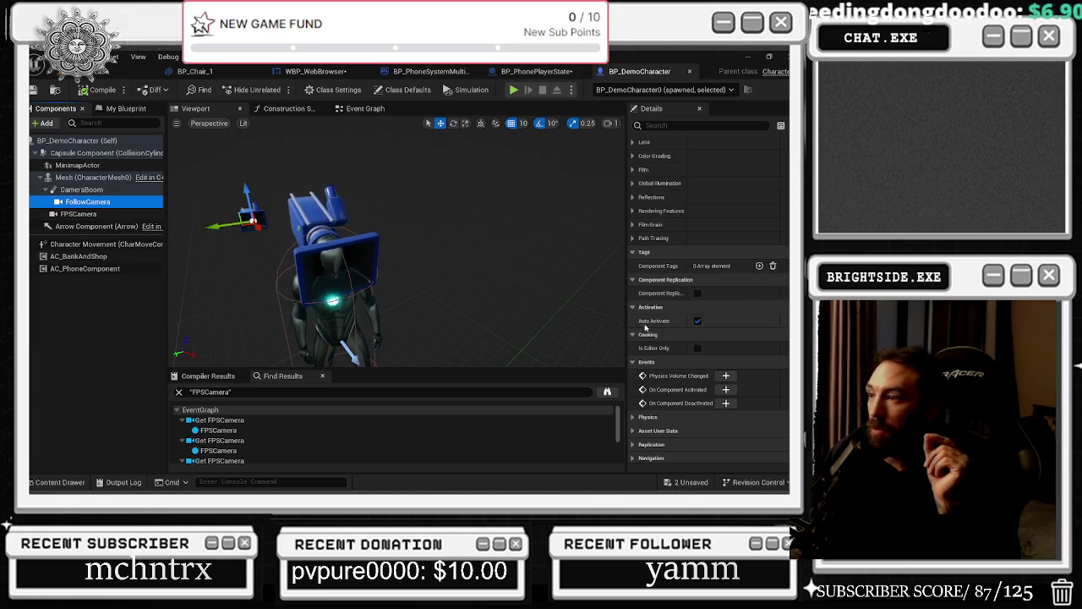
pyautogui.click(696, 322)
pyautogui.click(78, 214)
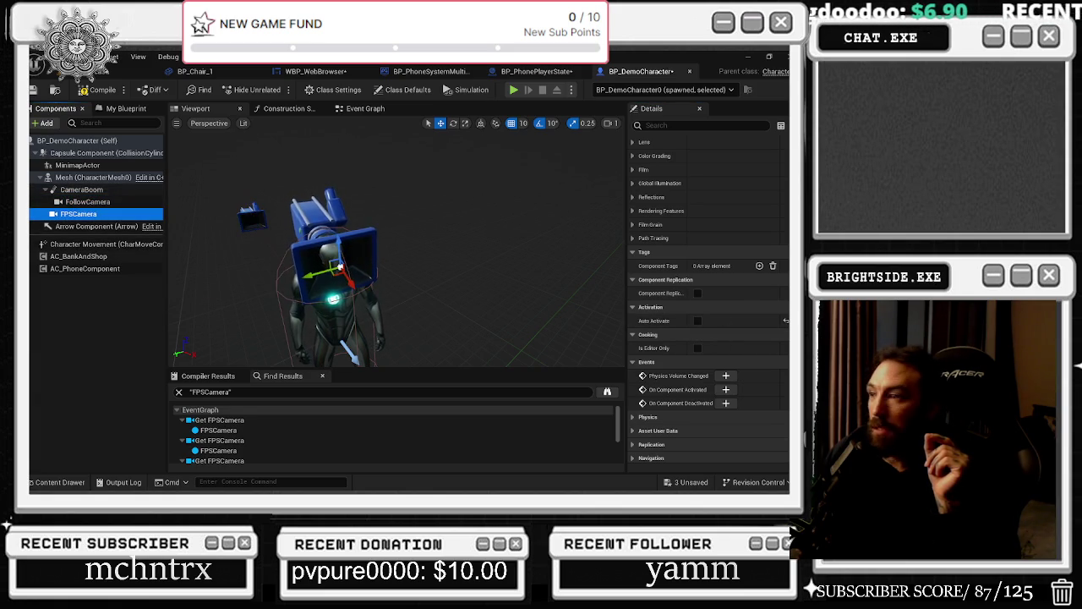
pyautogui.click(697, 321)
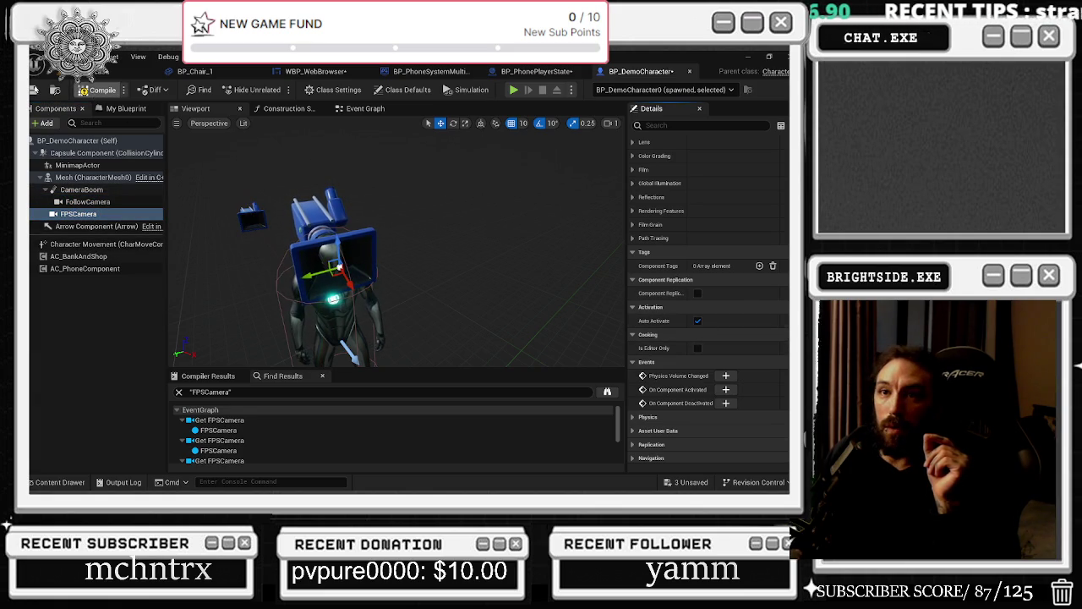
pyautogui.click(32, 89)
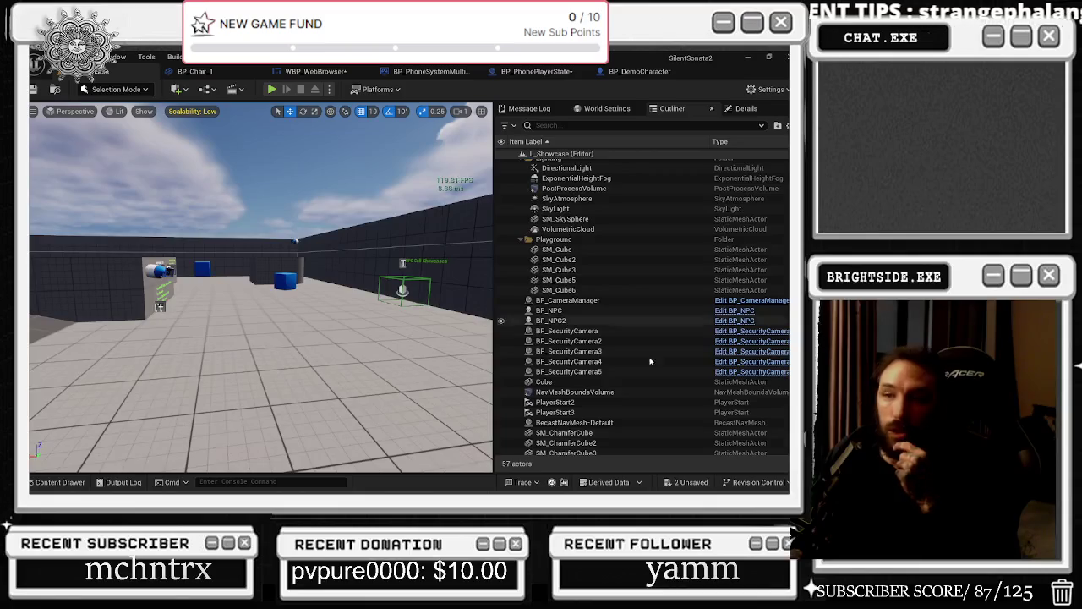
# Step: Save the two changed assets and start a play-in-editor session
pyautogui.click(687, 482)
pyautogui.press('Escape')
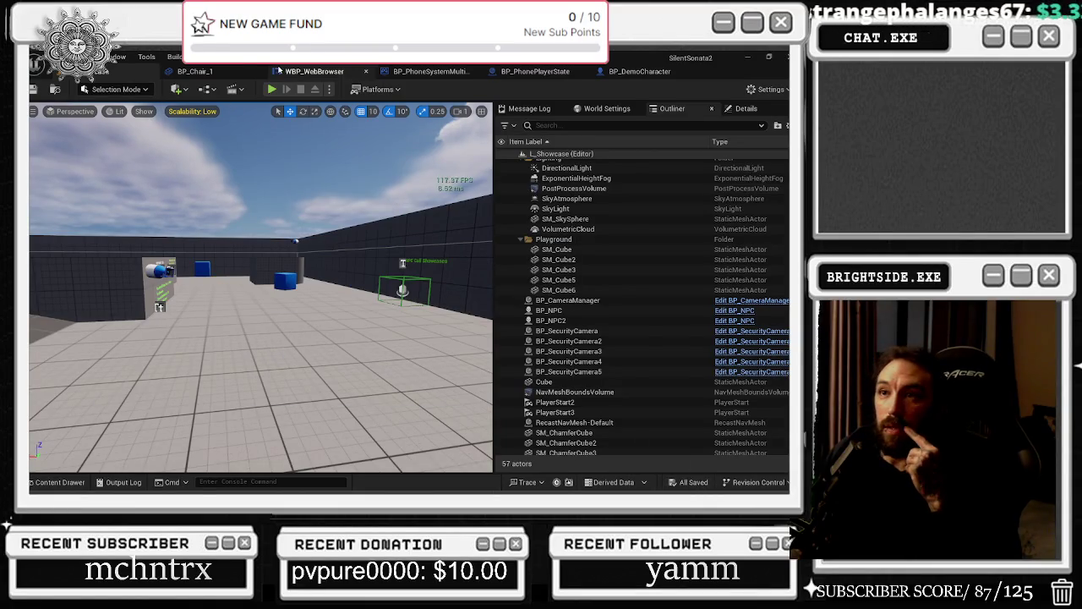
pyautogui.click(273, 89)
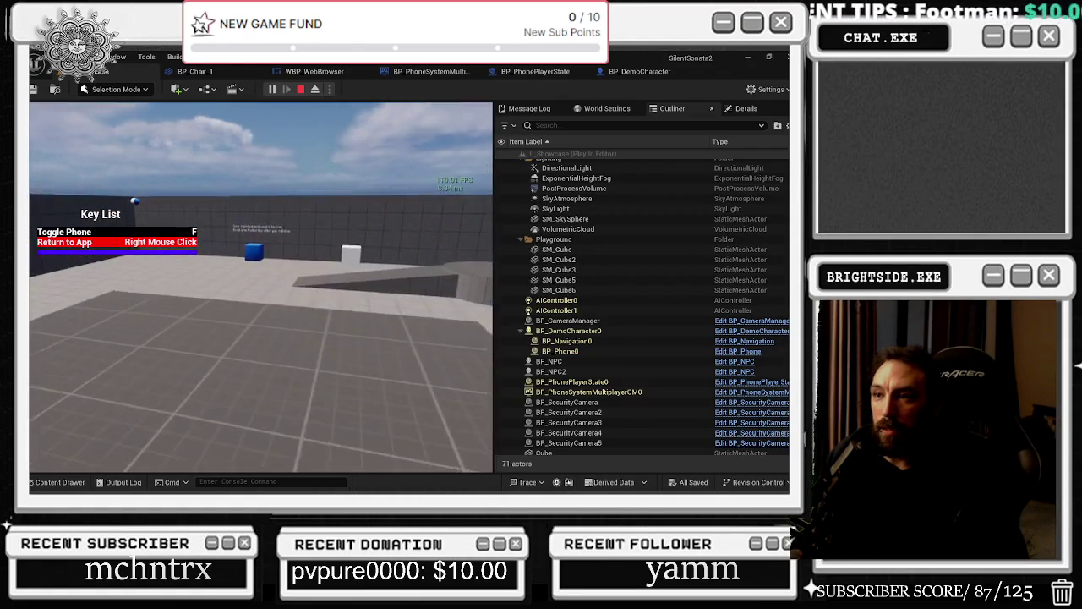
# Step: Widen the game view, walk around in first person with W, S and the F phone, then stop
pyautogui.hotkey('alt', 'Tab')
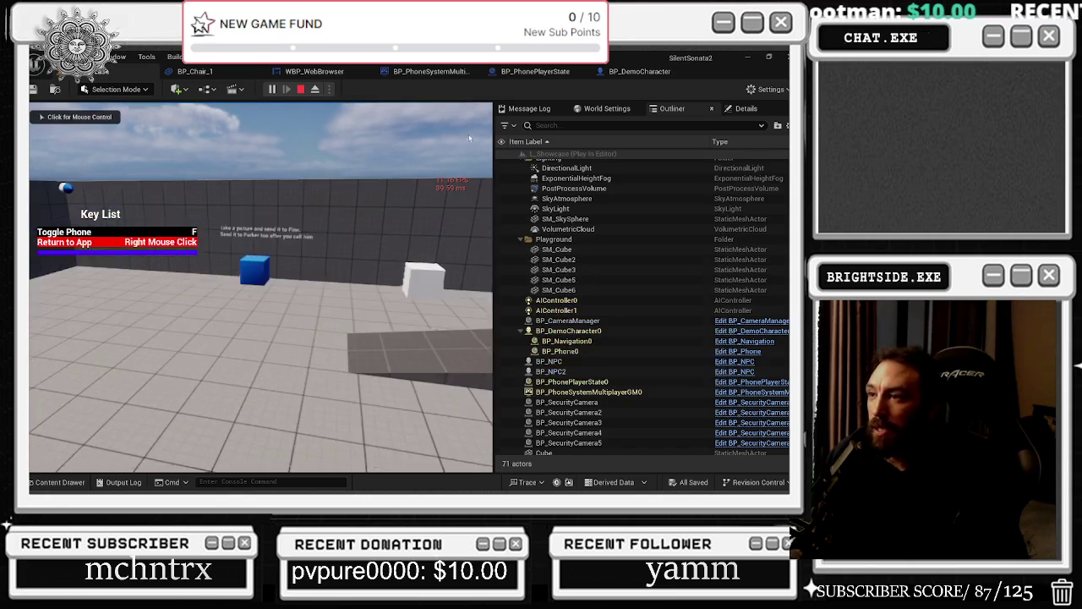
pyautogui.moveTo(493, 159); pyautogui.dragTo(617, 159)
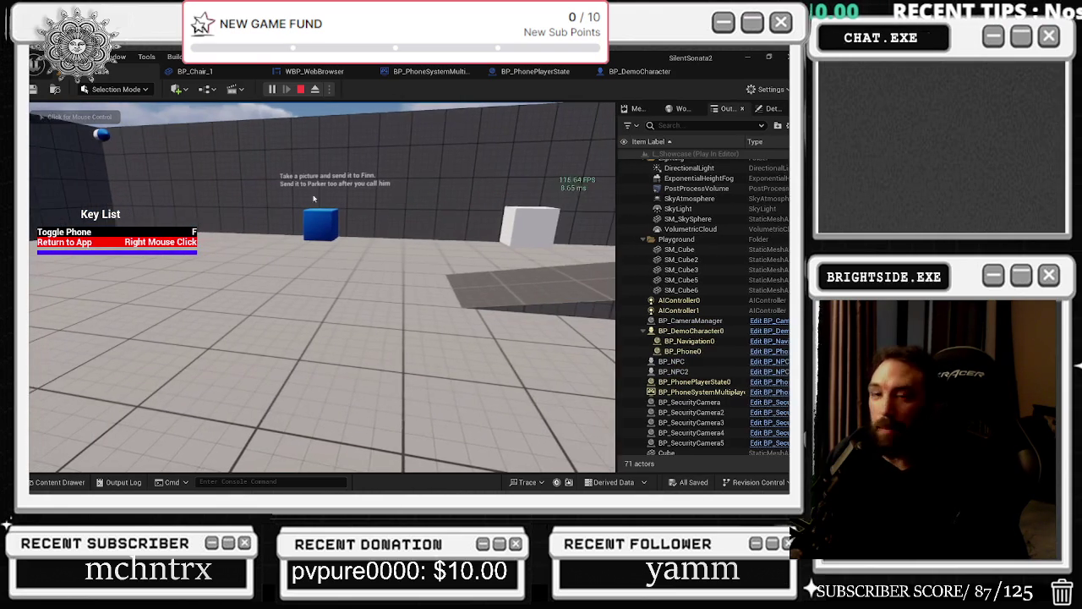
pyautogui.click(338, 288)
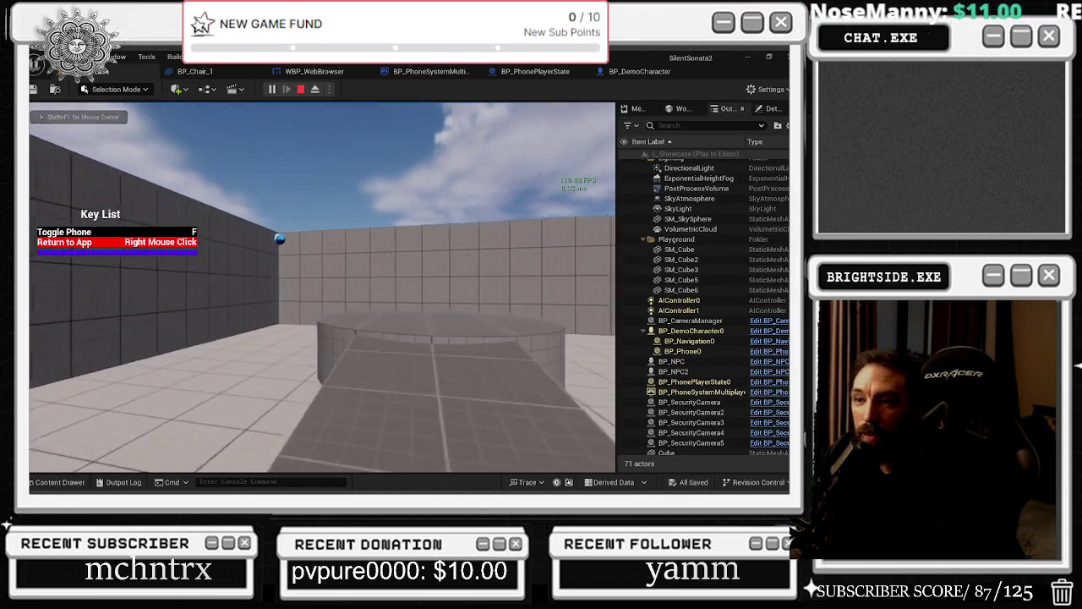
pyautogui.press('w')
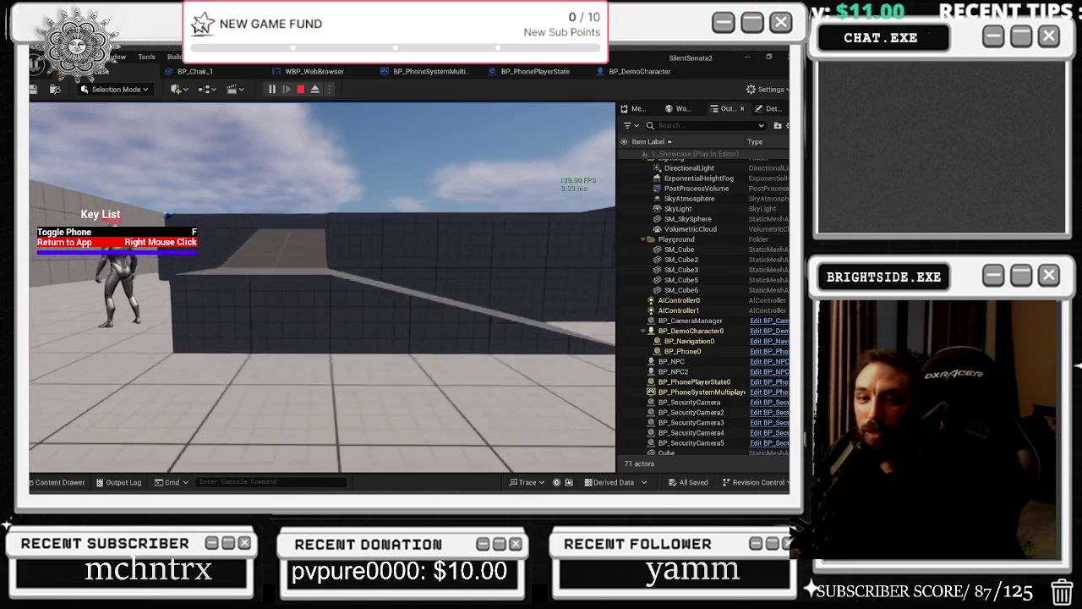
pyautogui.press('w')
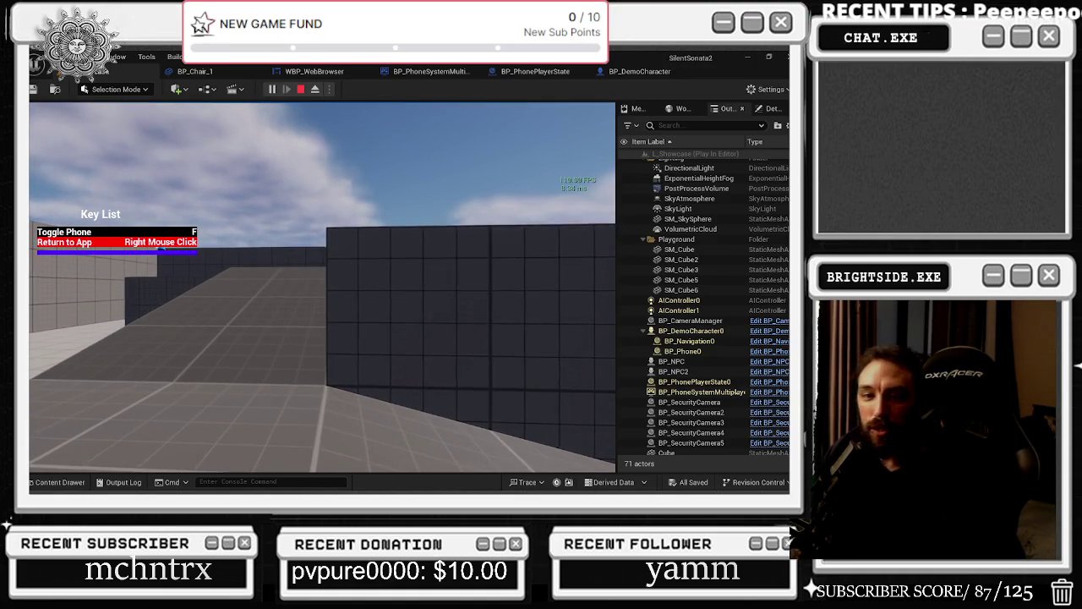
pyautogui.press('s')
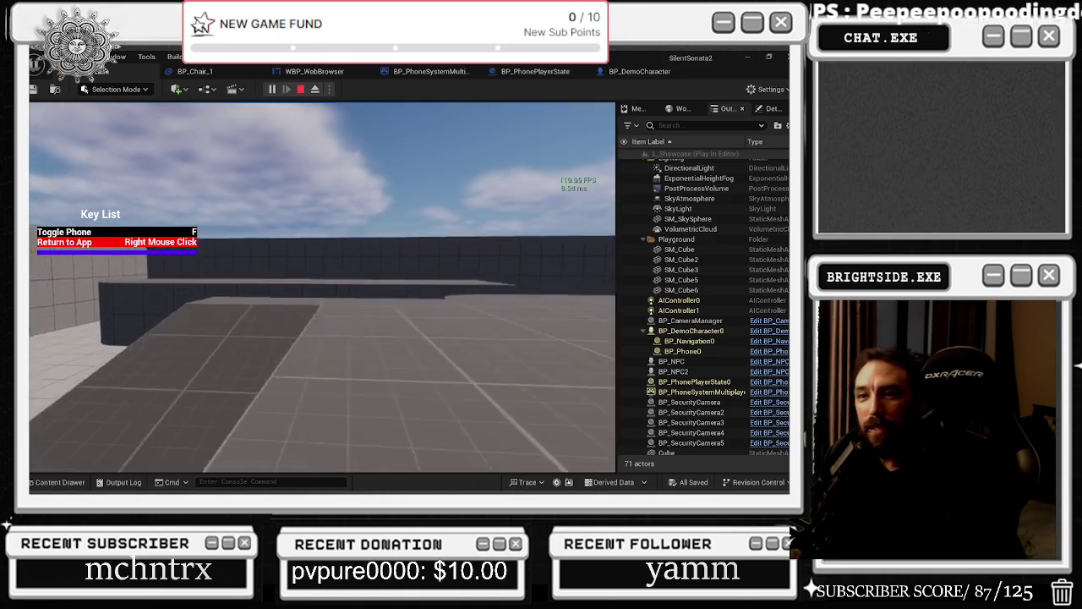
pyautogui.press('f')
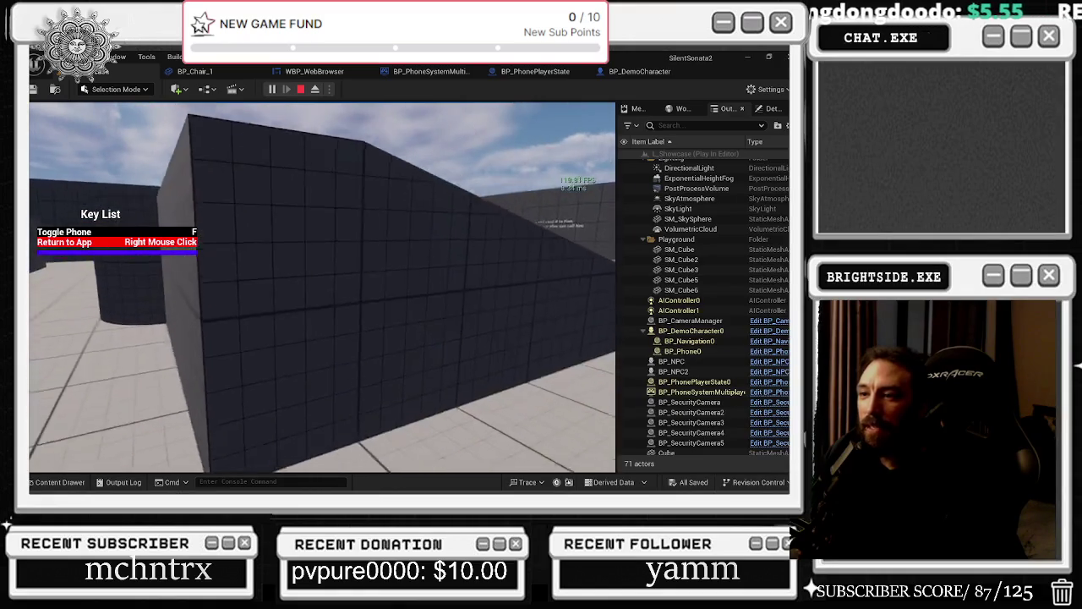
pyautogui.press('f')
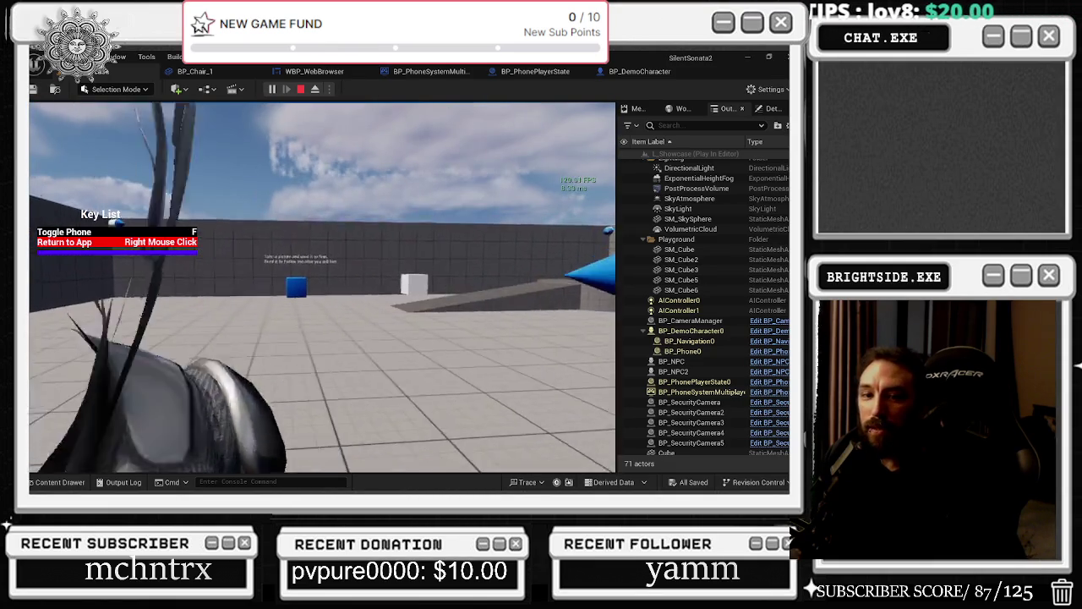
pyautogui.press('Escape')
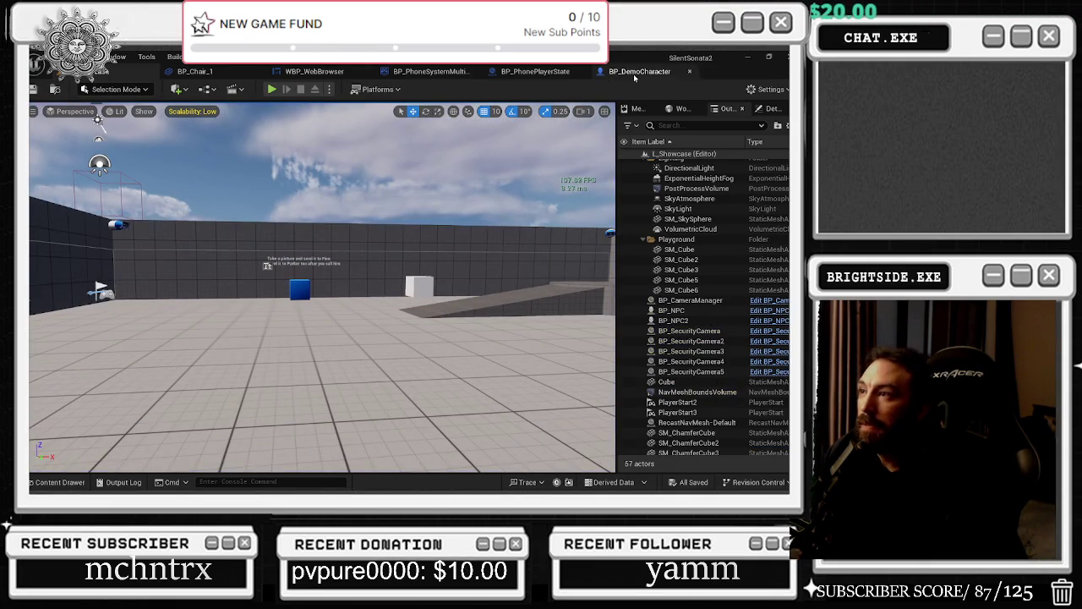
# Step: Set BP_DemoCharacter's FPSCamera Parent Socket to head, then go back to the level editor
pyautogui.click(636, 72)
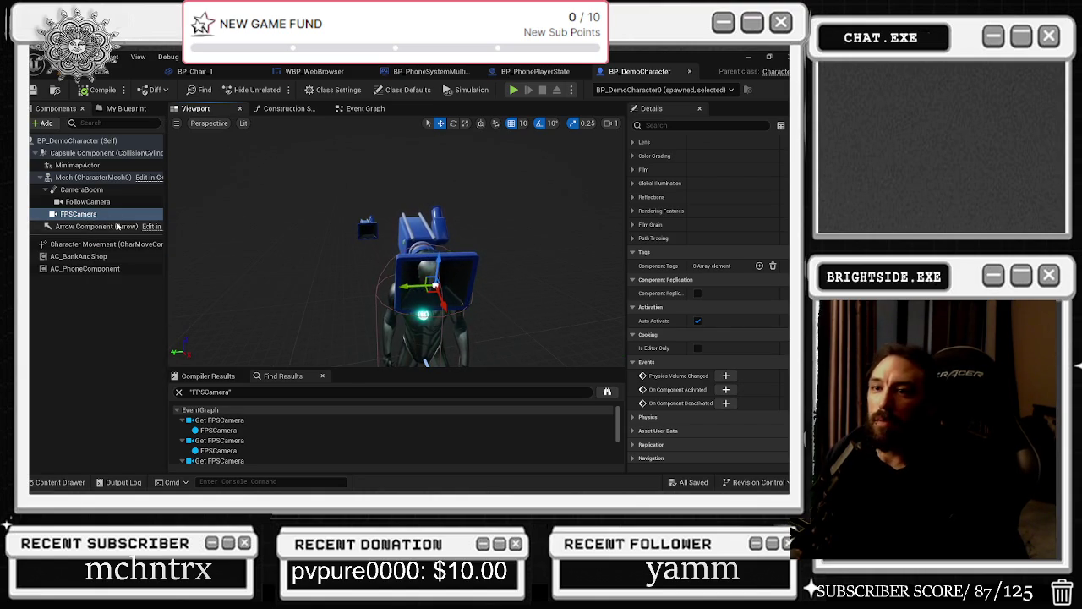
pyautogui.click(87, 201)
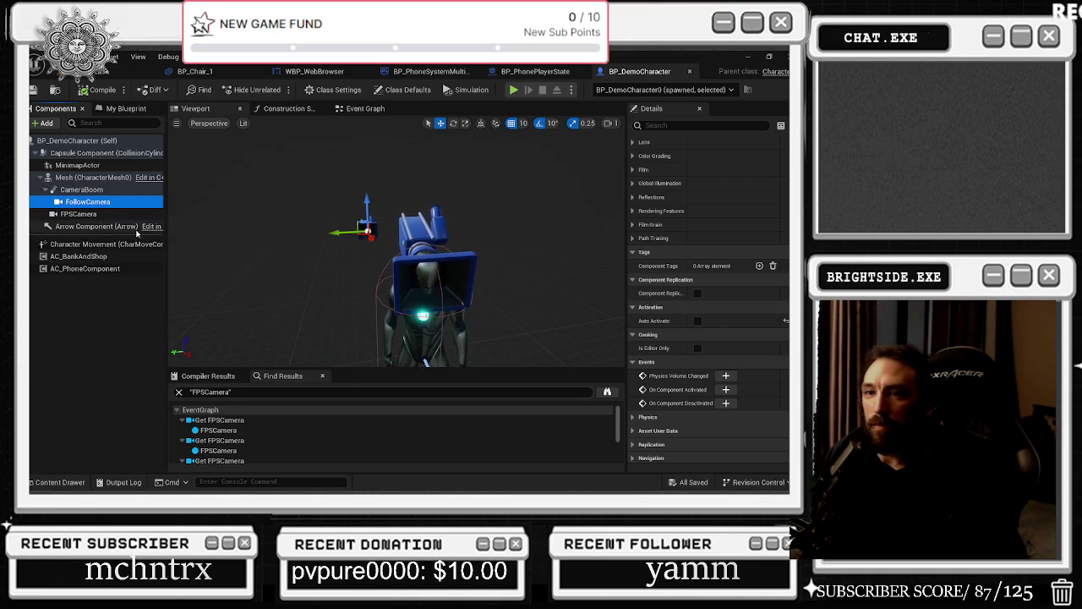
pyautogui.press('Down')
pyautogui.scroll(5, 756, 338)
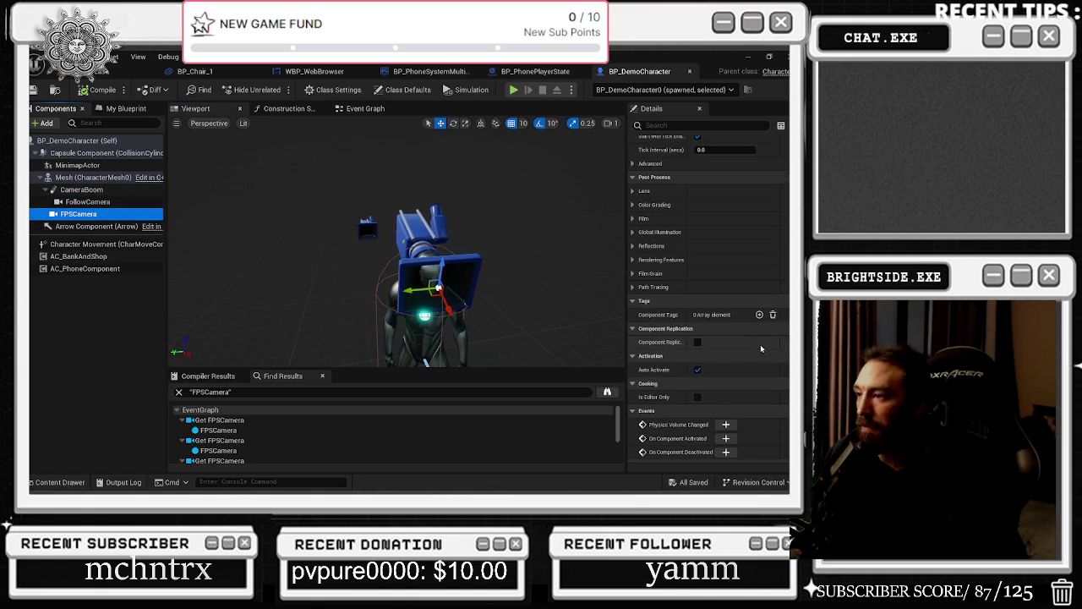
pyautogui.scroll(6, 685, 356)
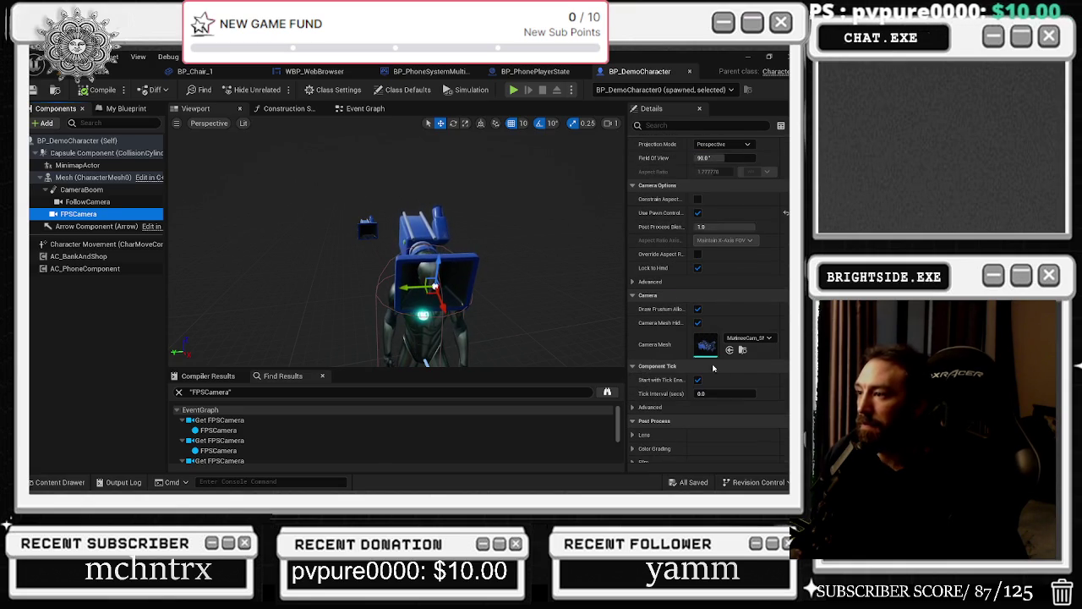
pyautogui.scroll(4, 705, 363)
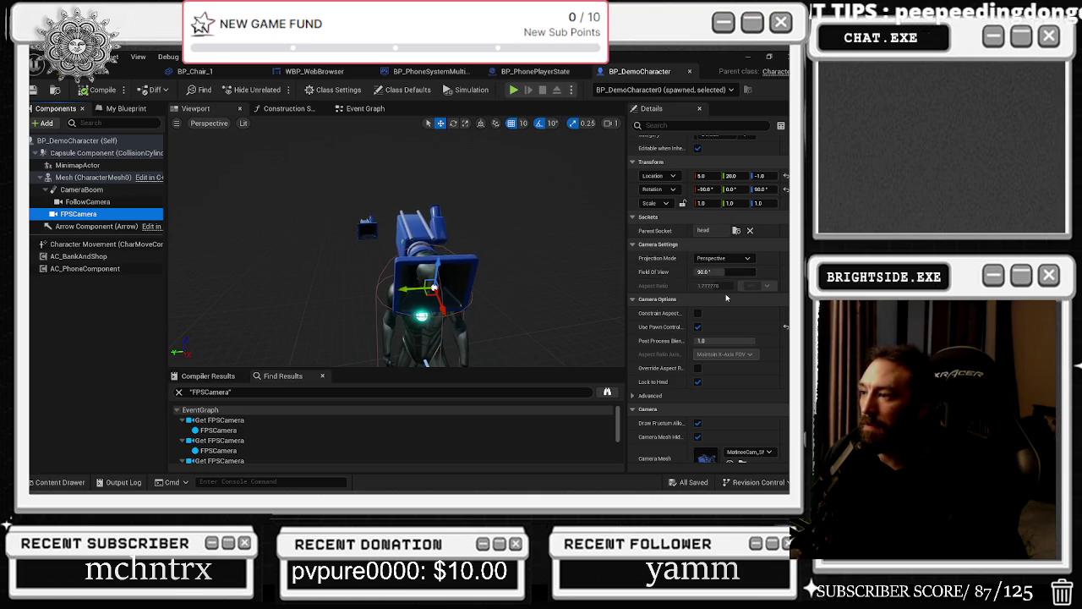
pyautogui.click(133, 201)
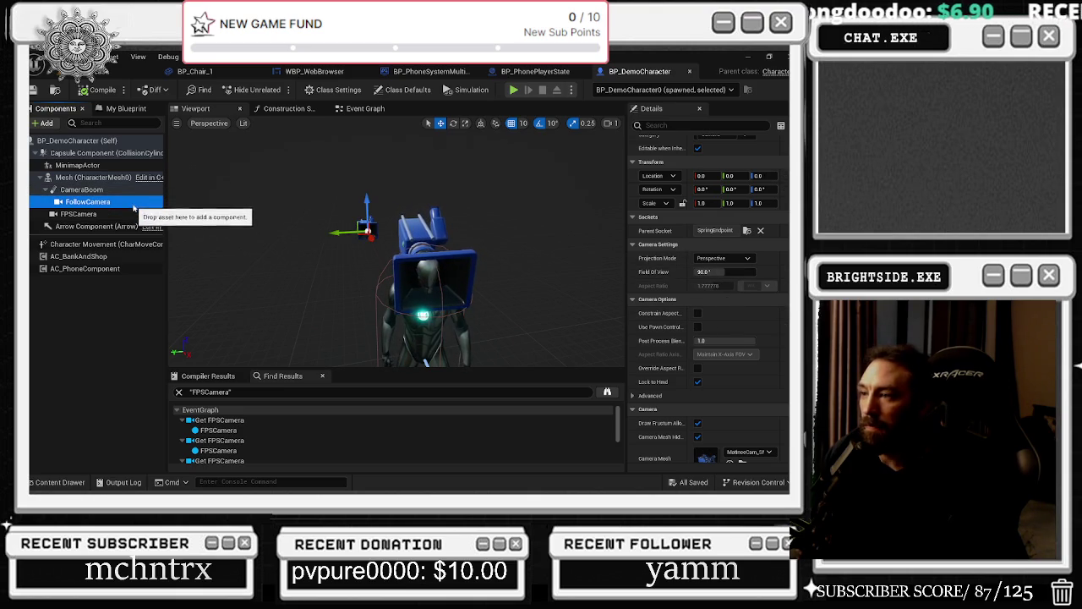
pyautogui.click(132, 217)
pyautogui.click(747, 230)
pyautogui.click(701, 338)
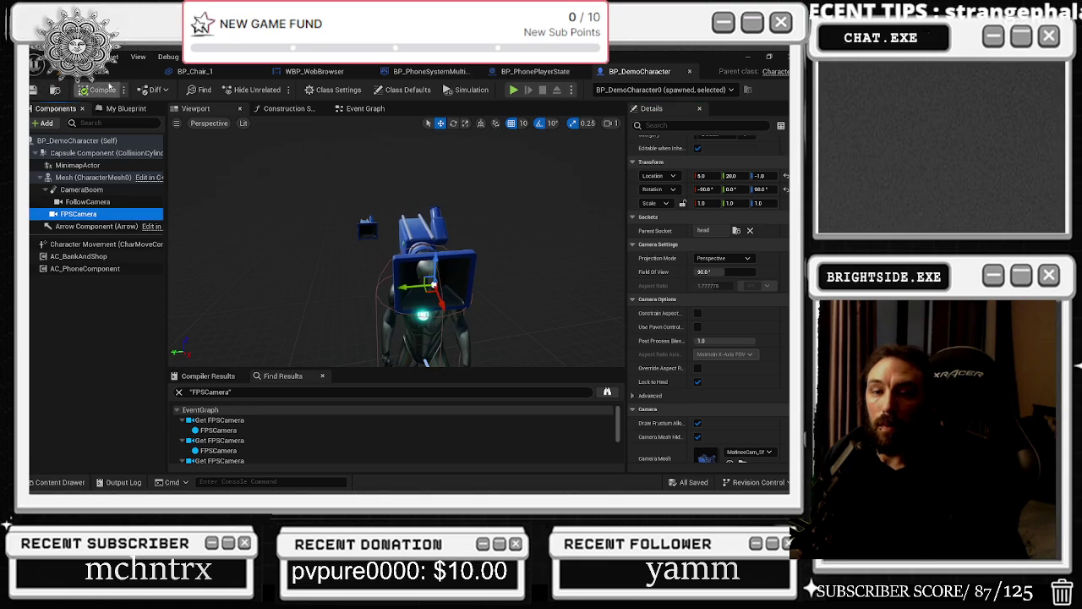
pyautogui.click(127, 71)
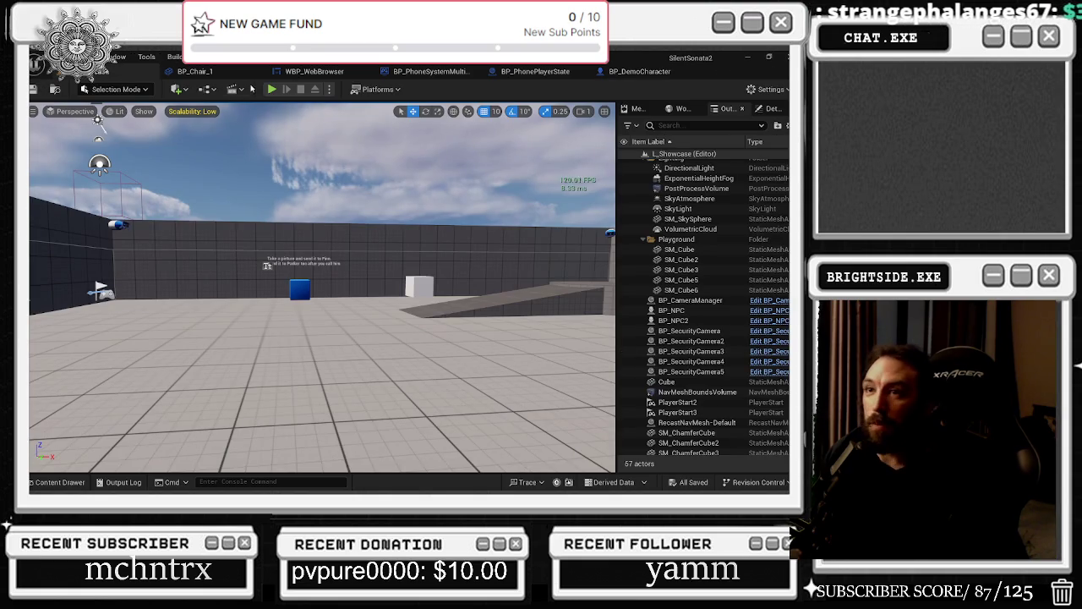
# Step: Play the level to check the head-mounted camera, then stop back to BP_DemoCharacter
pyautogui.click(272, 89)
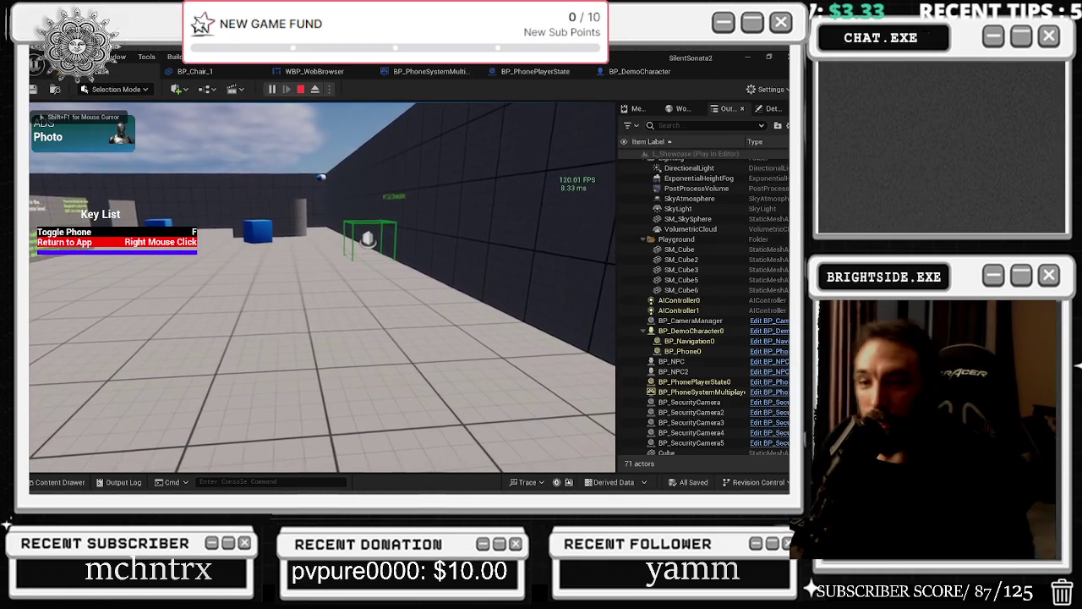
pyautogui.press('Escape')
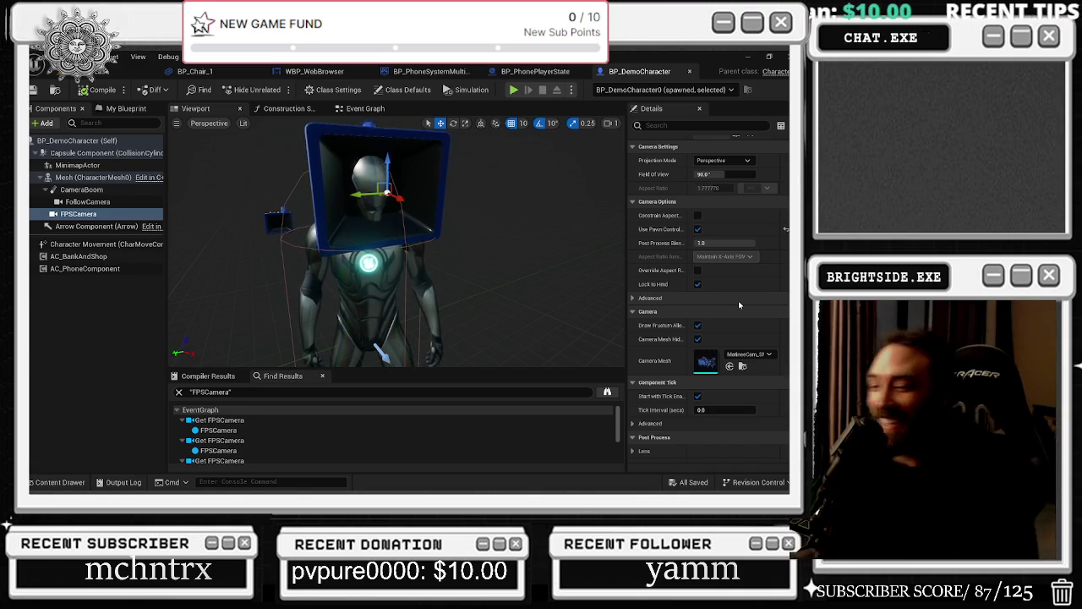
# Step: Compare FPSCamera with FollowCamera, then turn off Use Pawn Control Rotation on FPSCamera
pyautogui.moveTo(487, 212)
pyautogui.mouseDown()
pyautogui.moveTo(406, 217)
pyautogui.moveTo(404, 259)
pyautogui.moveTo(404, 212)
pyautogui.mouseUp()
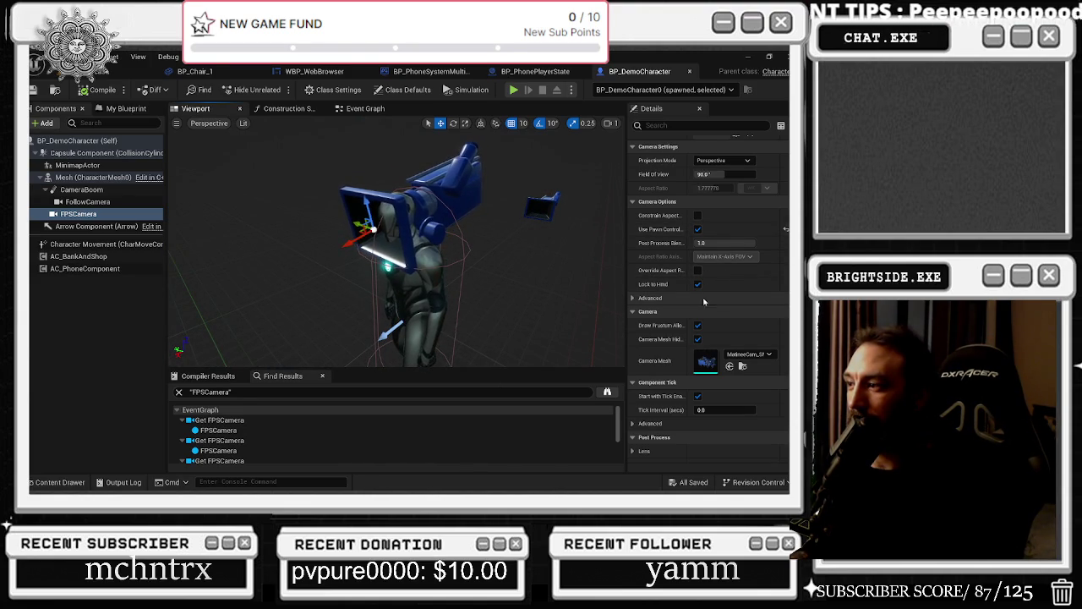
pyautogui.scroll(3, 703, 305)
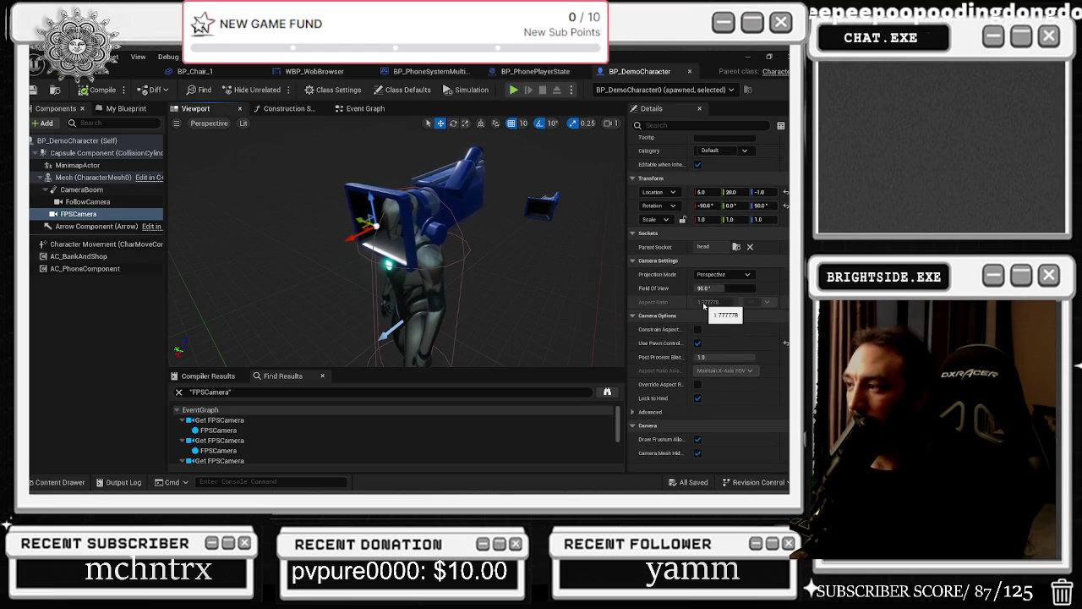
pyautogui.scroll(-3, 706, 308)
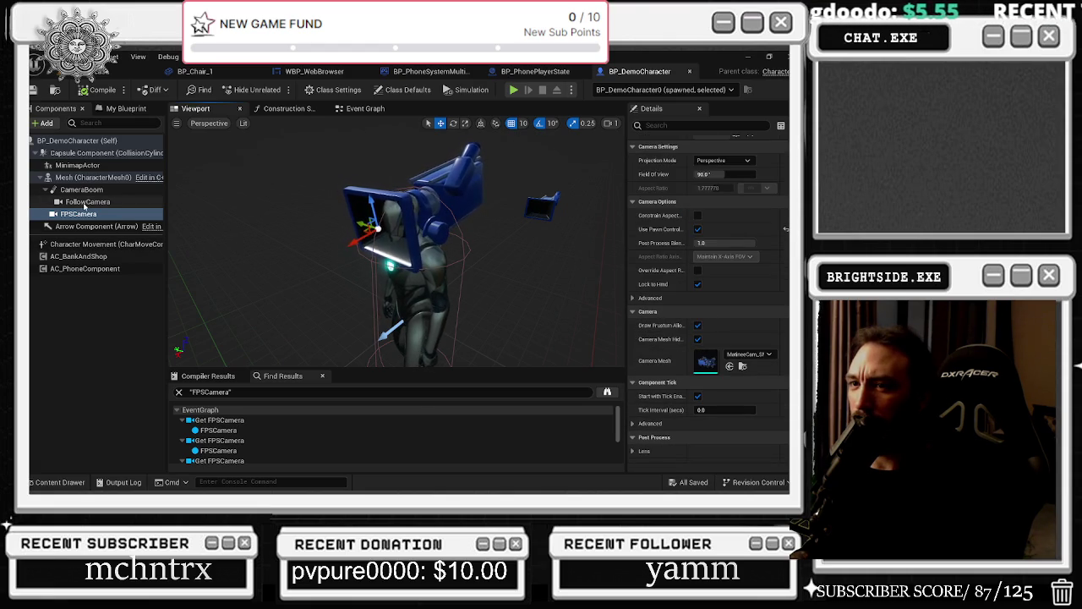
pyautogui.click(89, 203)
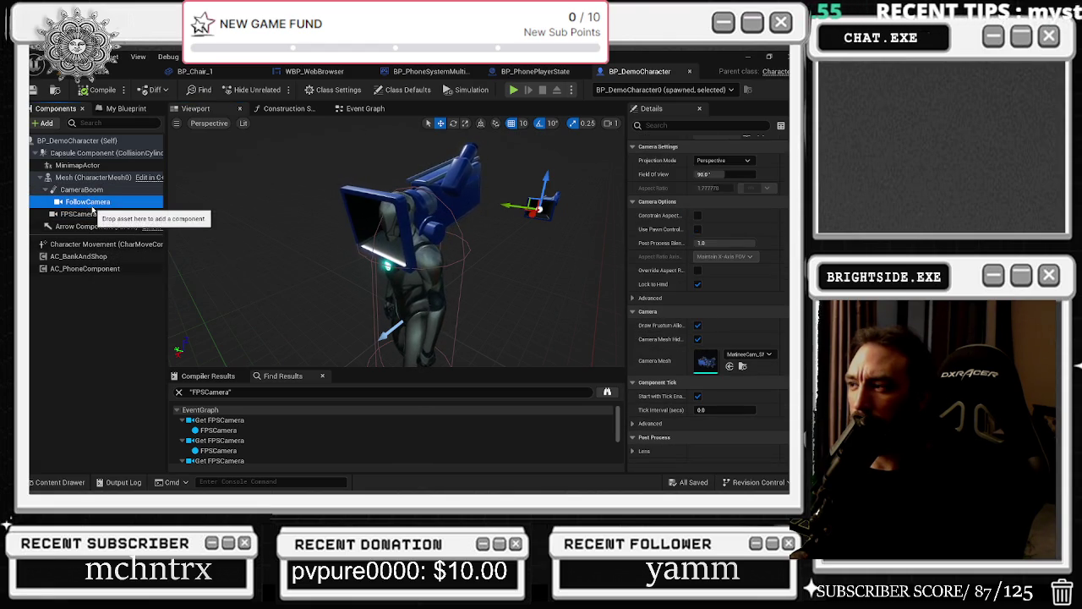
pyautogui.click(96, 214)
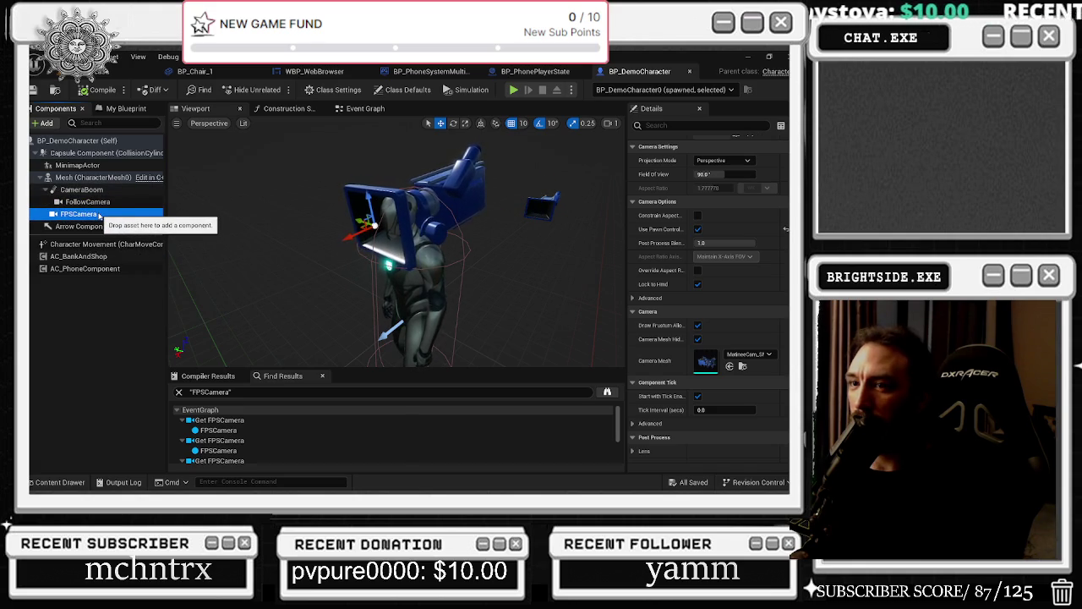
pyautogui.click(697, 229)
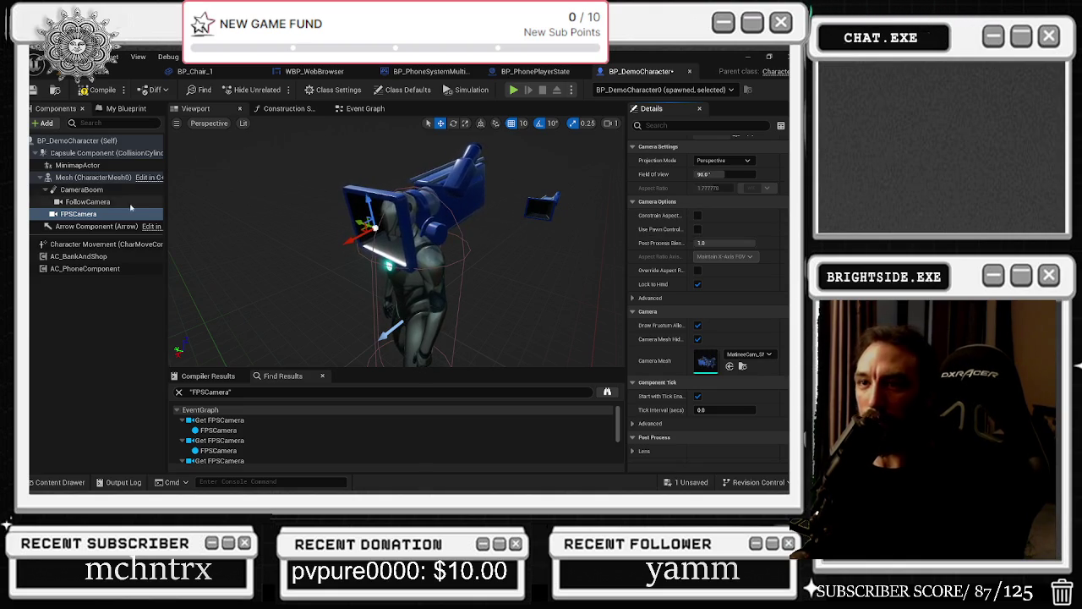
# Step: Parent FPSCamera to the CameraBoom and move it down onto the character's shoulder
pyautogui.moveTo(85, 218); pyautogui.dragTo(81, 189)
pyautogui.moveTo(541, 174); pyautogui.dragTo(498, 295)
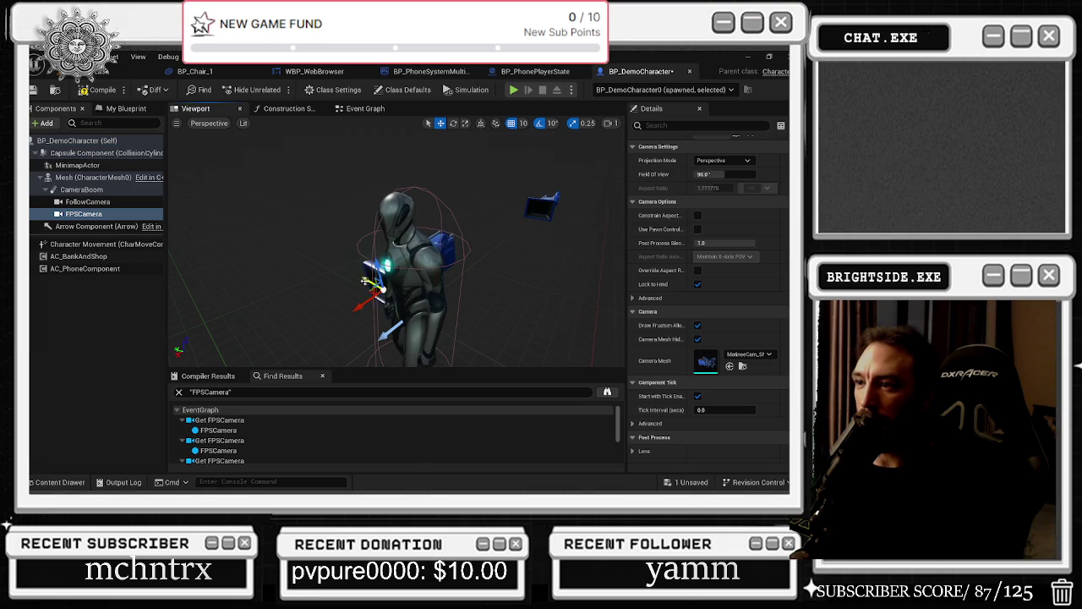
pyautogui.moveTo(474, 349)
pyautogui.mouseDown()
pyautogui.moveTo(391, 348)
pyautogui.moveTo(397, 338)
pyautogui.moveTo(384, 334)
pyautogui.mouseUp()
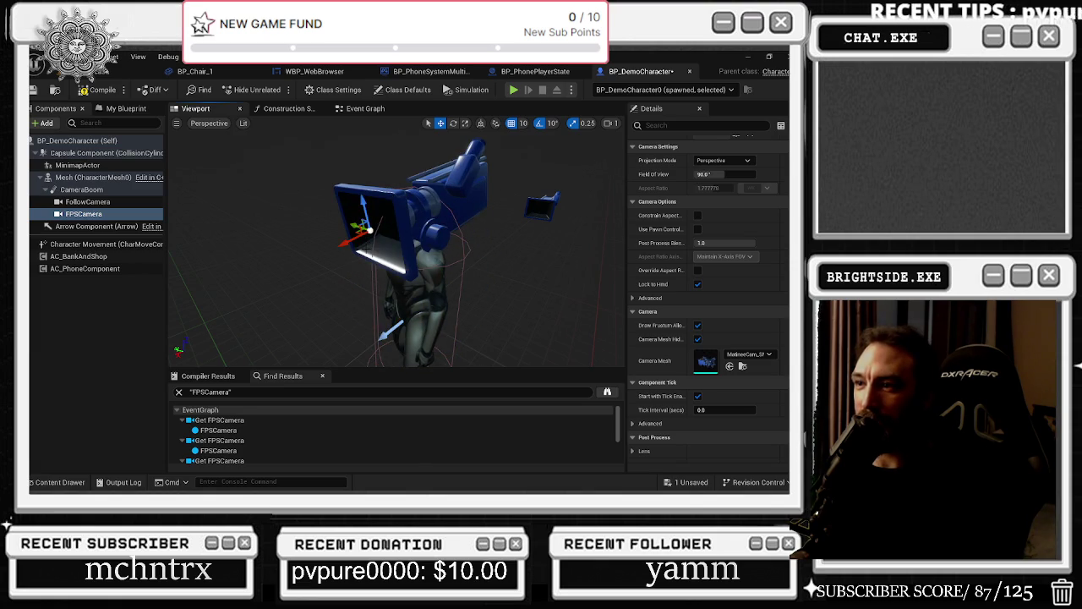
pyautogui.moveTo(347, 243)
pyautogui.mouseDown()
pyautogui.moveTo(398, 230)
pyautogui.moveTo(513, 233)
pyautogui.mouseUp()
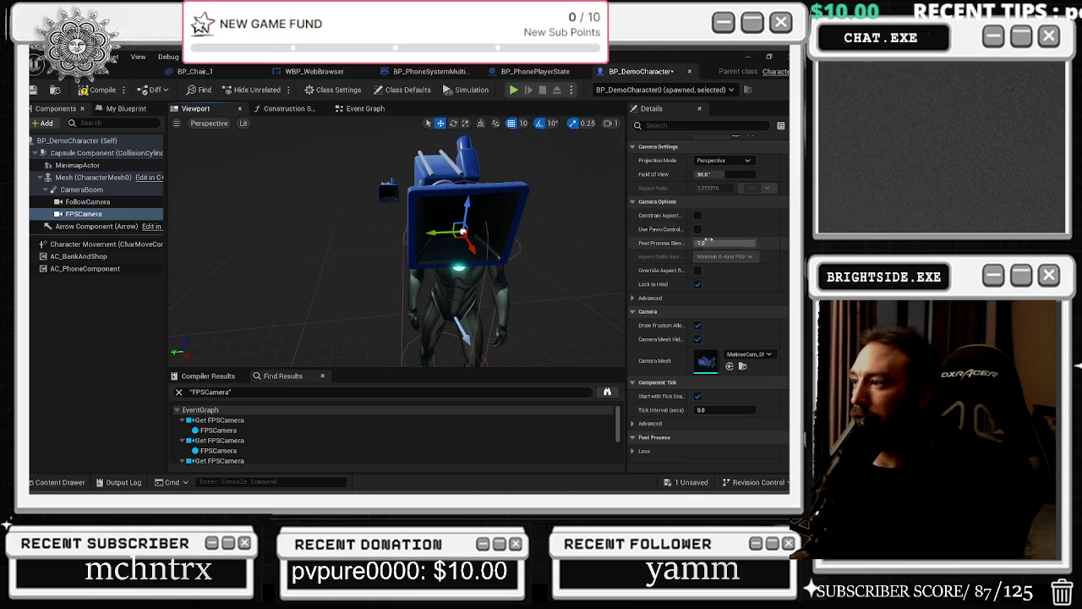
# Step: Re-enable Use Pawn Control Rotation on FPSCamera and save BP_DemoCharacter
pyautogui.click(698, 229)
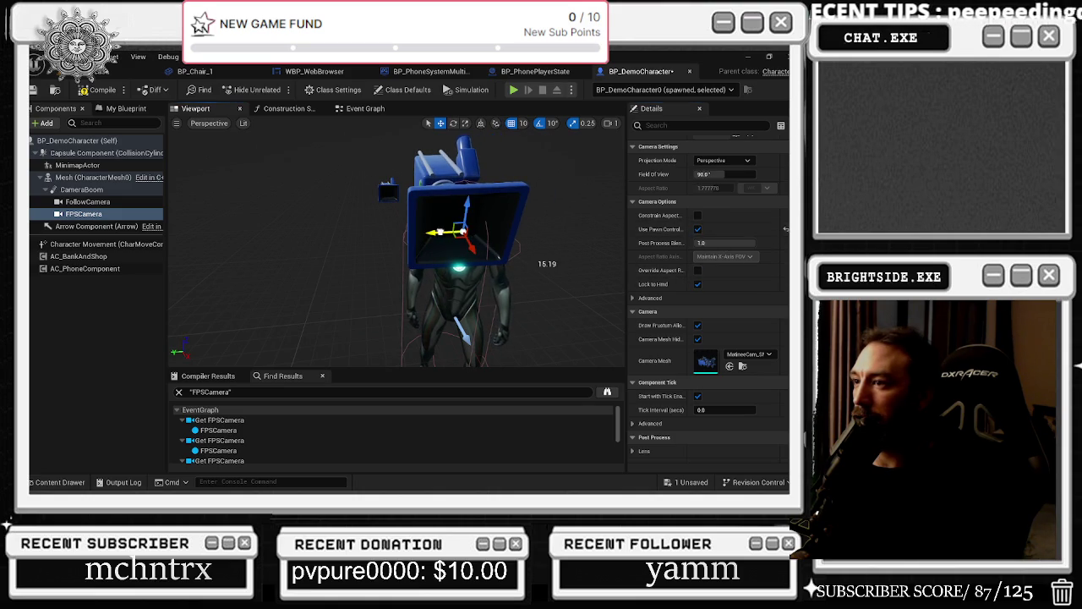
pyautogui.click(31, 89)
pyautogui.click(101, 71)
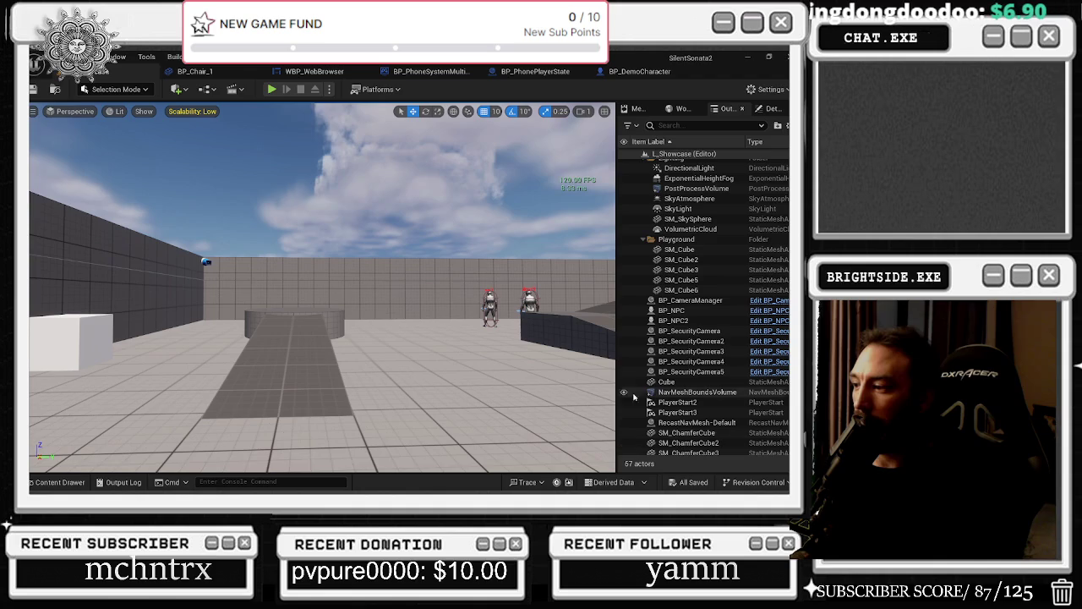
pyautogui.click(271, 89)
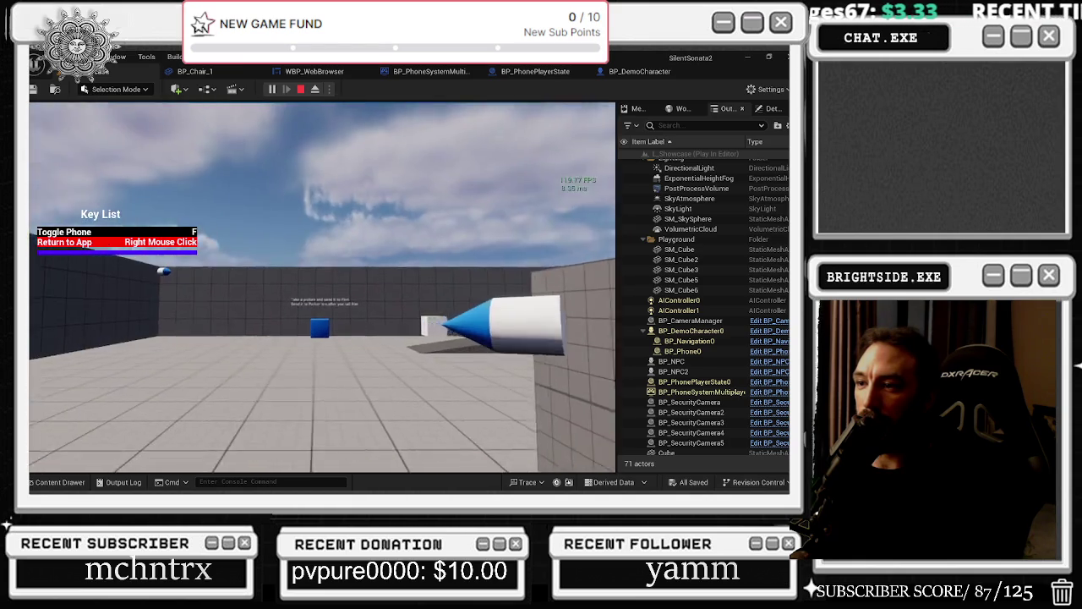
pyautogui.hotkey('alt', 'Tab')
pyautogui.press('Escape')
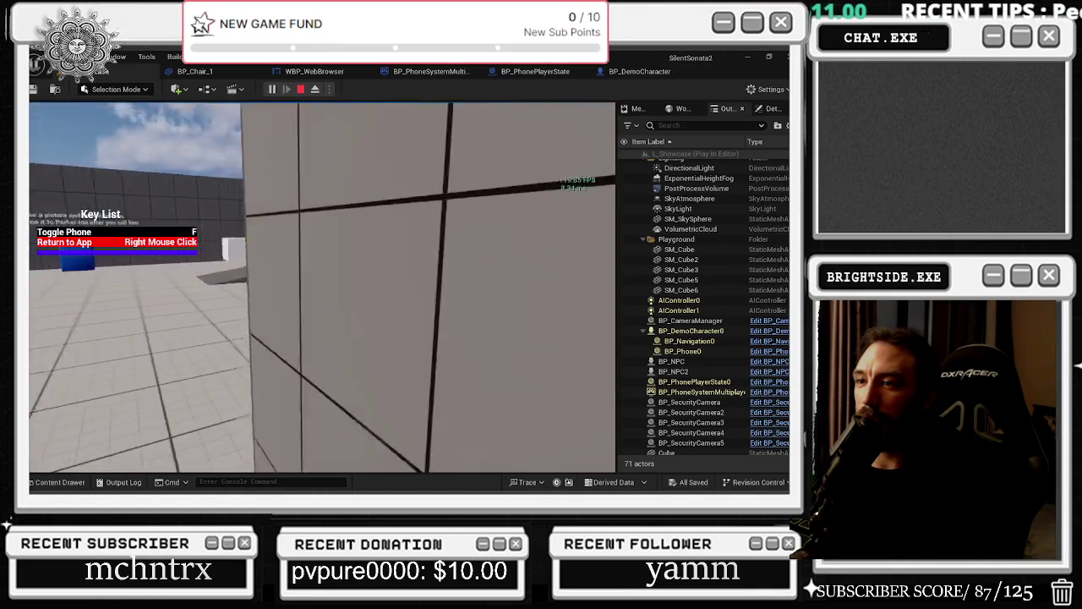
pyautogui.press('w')
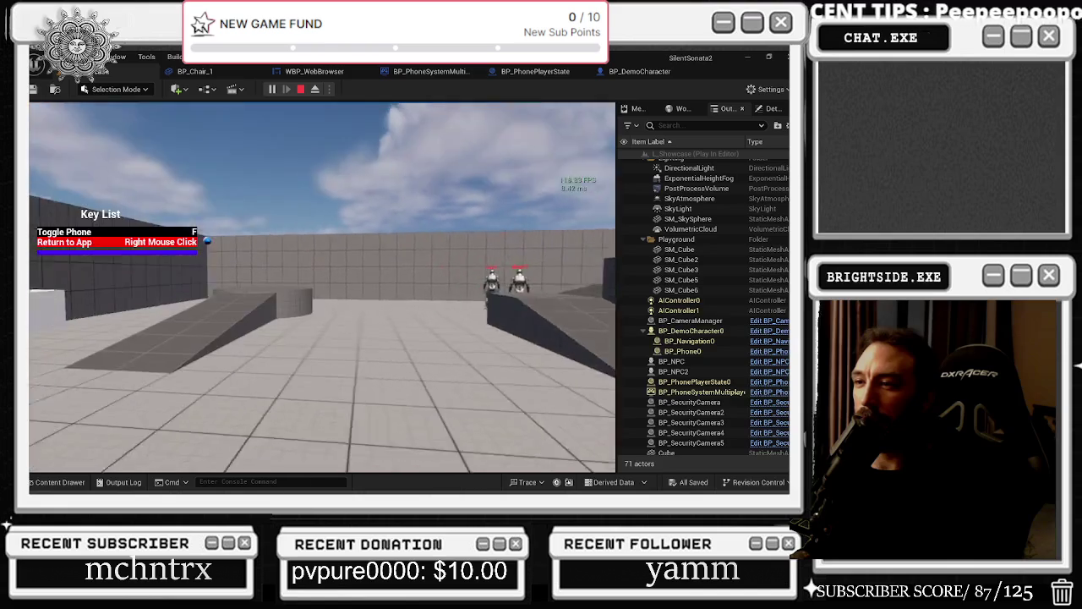
pyautogui.press('w')
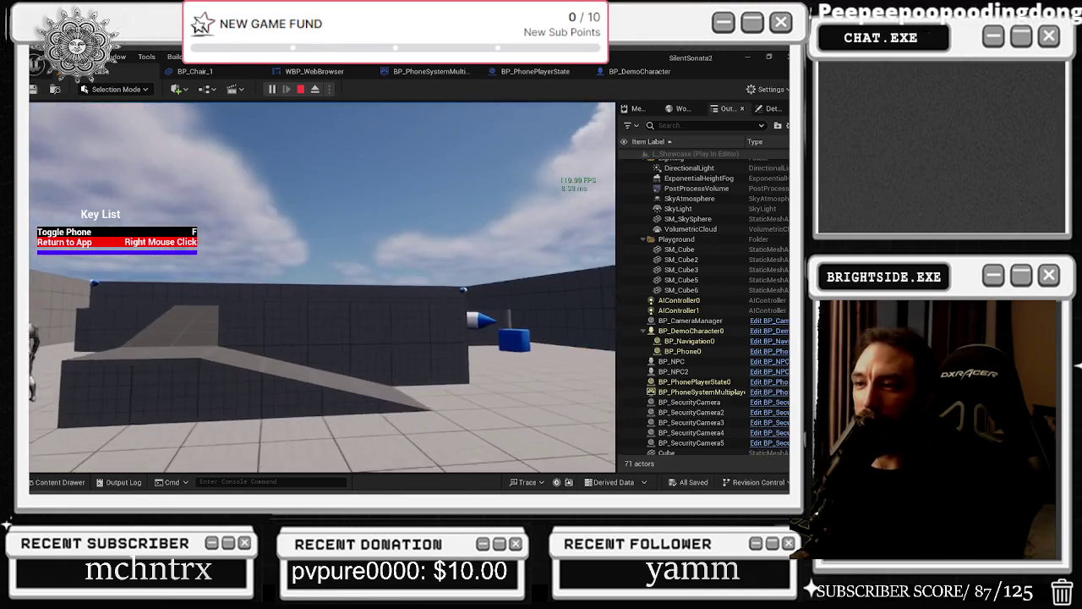
pyautogui.press('w')
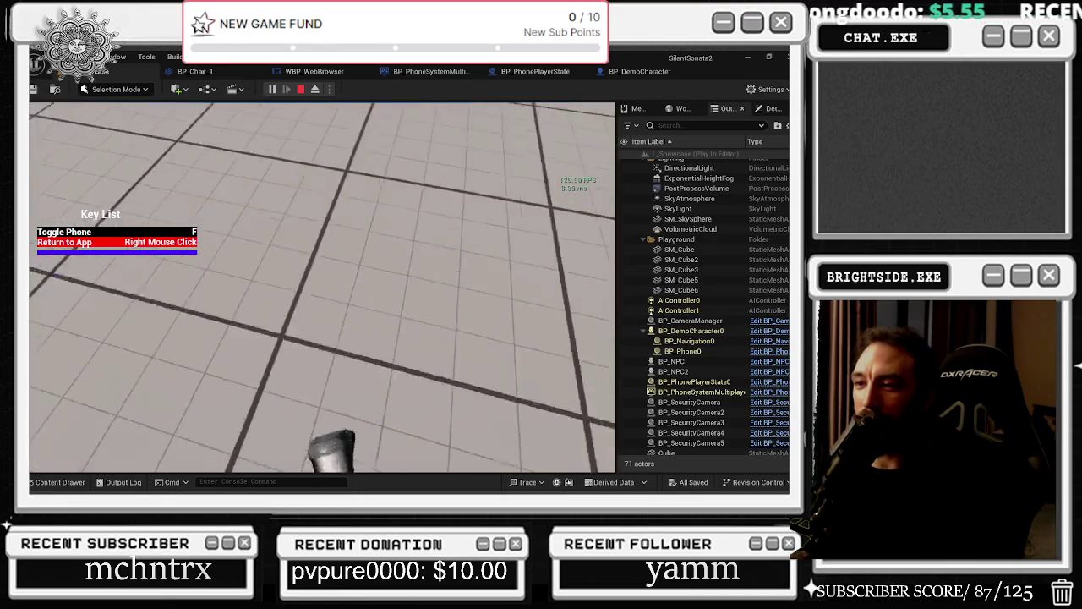
pyautogui.press('f')
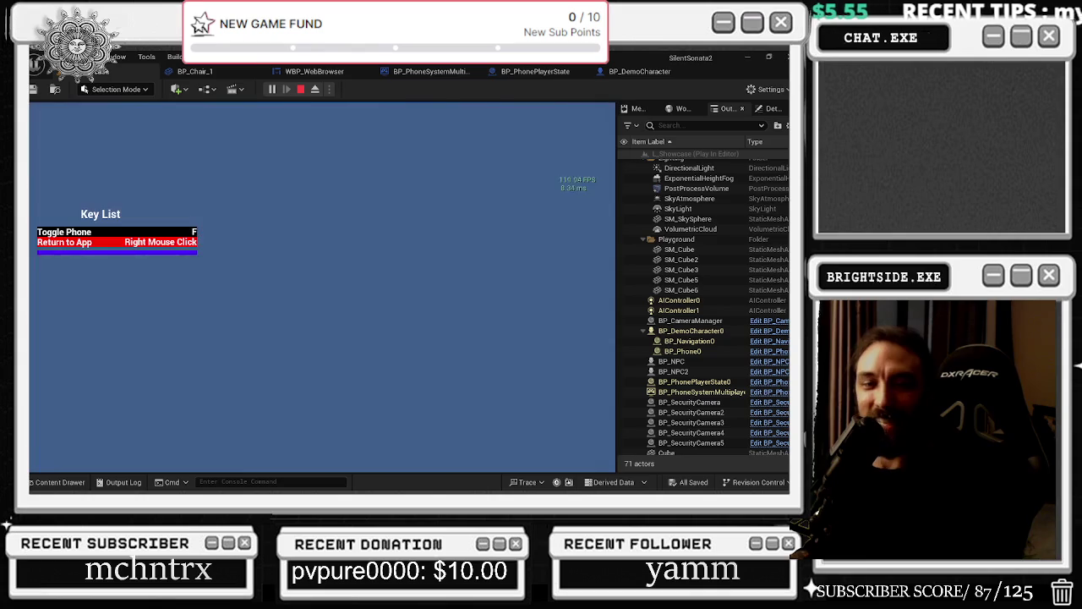
pyautogui.press('f')
pyautogui.press('f')
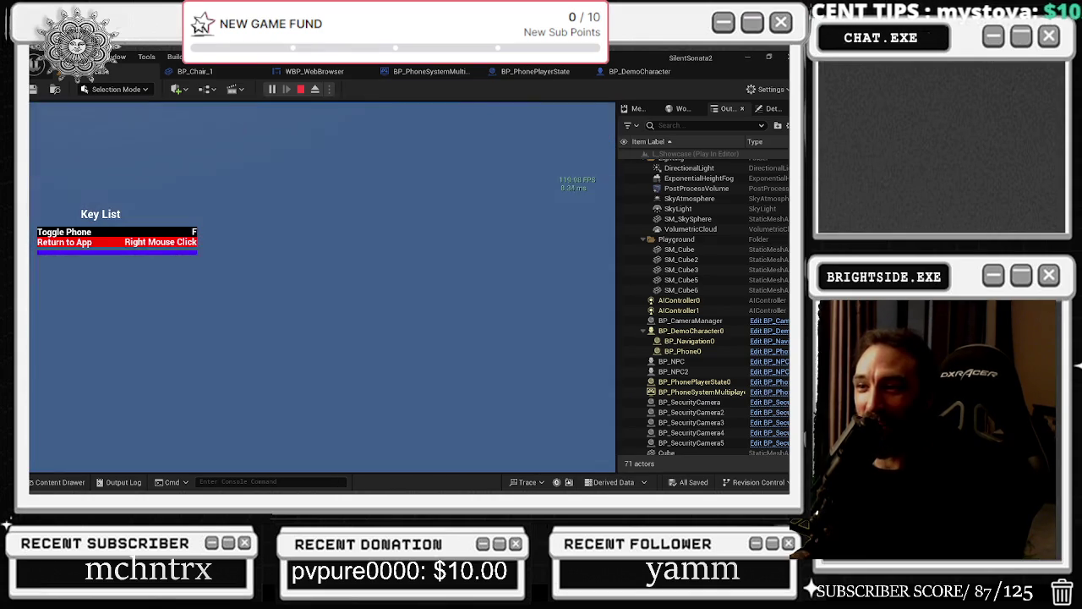
pyautogui.press('f')
pyautogui.press('f')
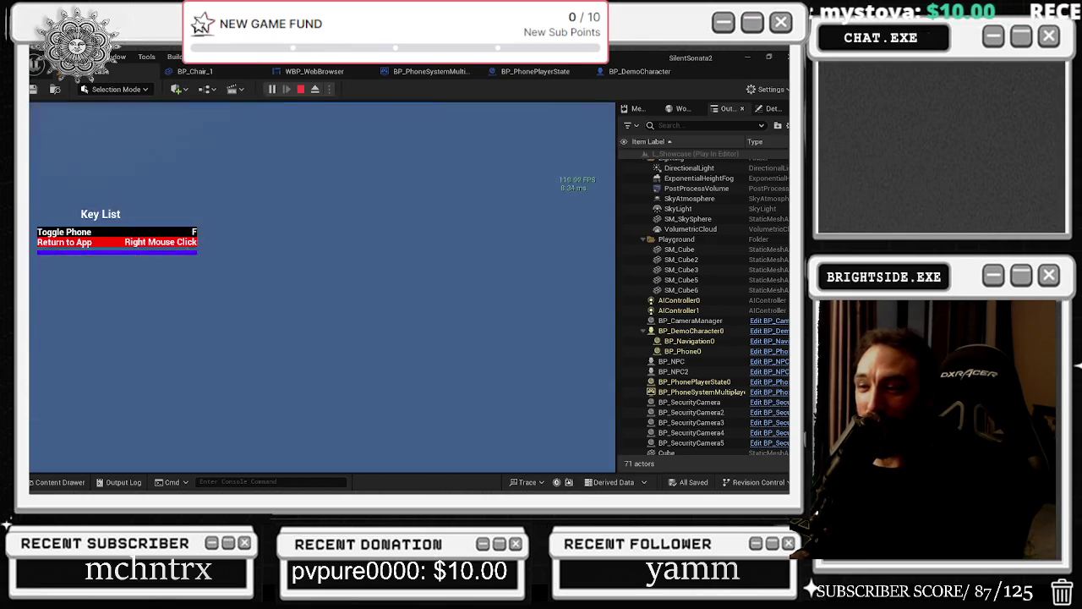
pyautogui.press('f')
pyautogui.press('Escape')
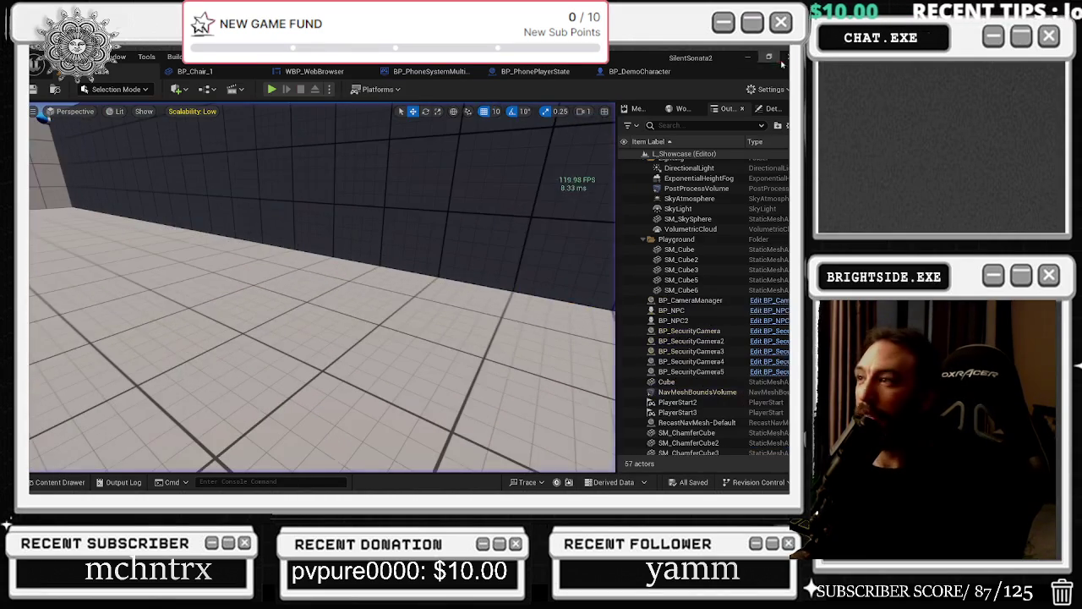
pyautogui.click(648, 72)
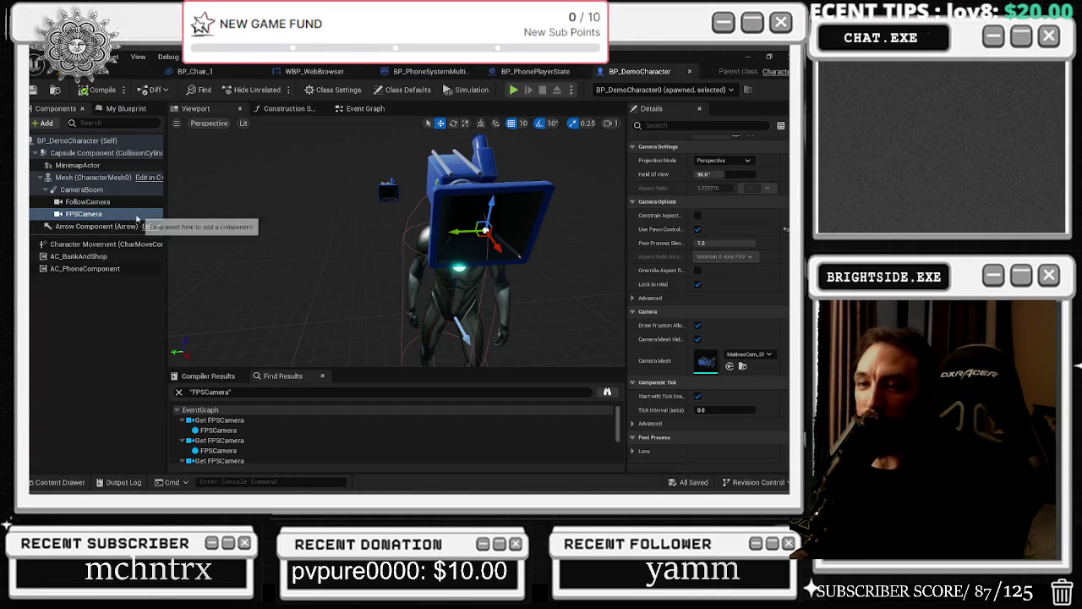
# Step: Duplicate the CameraBoom into a new SpringArm and place it under the character Mesh
pyautogui.moveTo(363, 245); pyautogui.dragTo(300, 240)
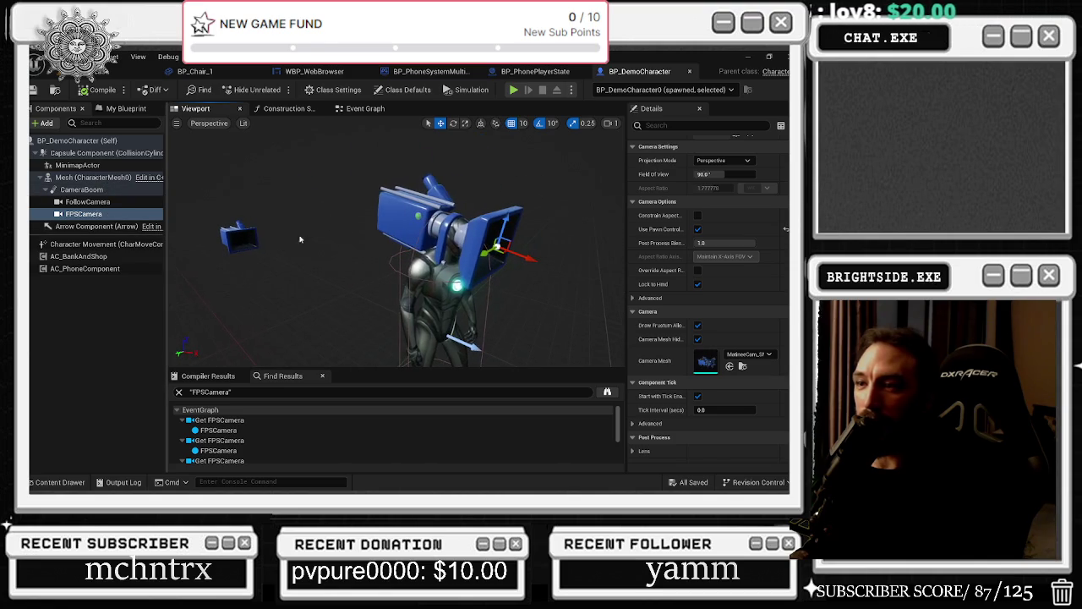
pyautogui.click(90, 190)
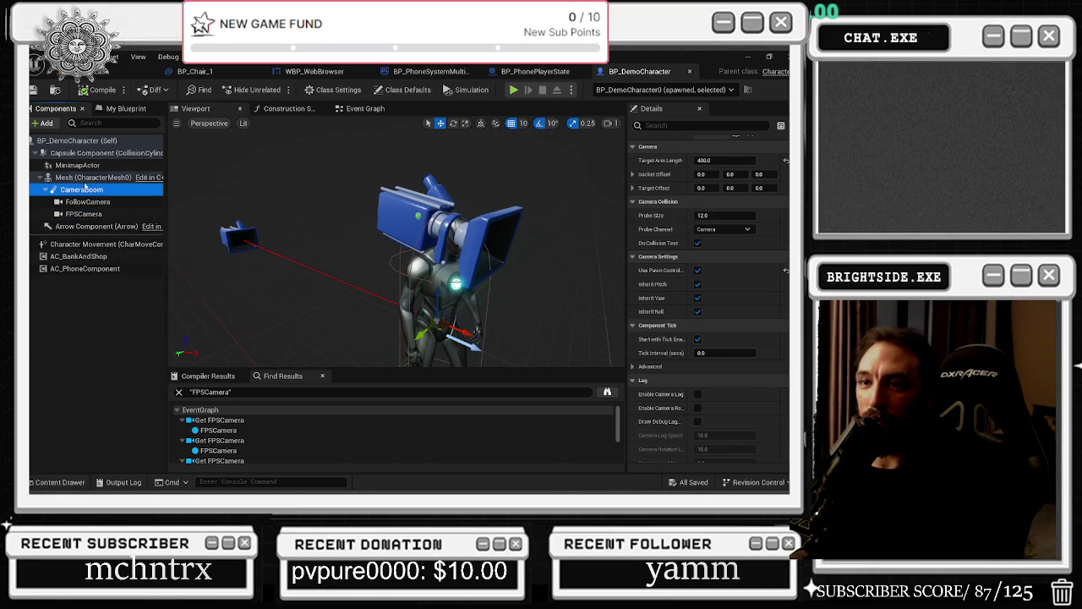
pyautogui.hotkey('ctrl', 'd')
pyautogui.moveTo(91, 167)
pyautogui.mouseDown()
pyautogui.moveTo(93, 200)
pyautogui.moveTo(89, 190)
pyautogui.mouseUp()
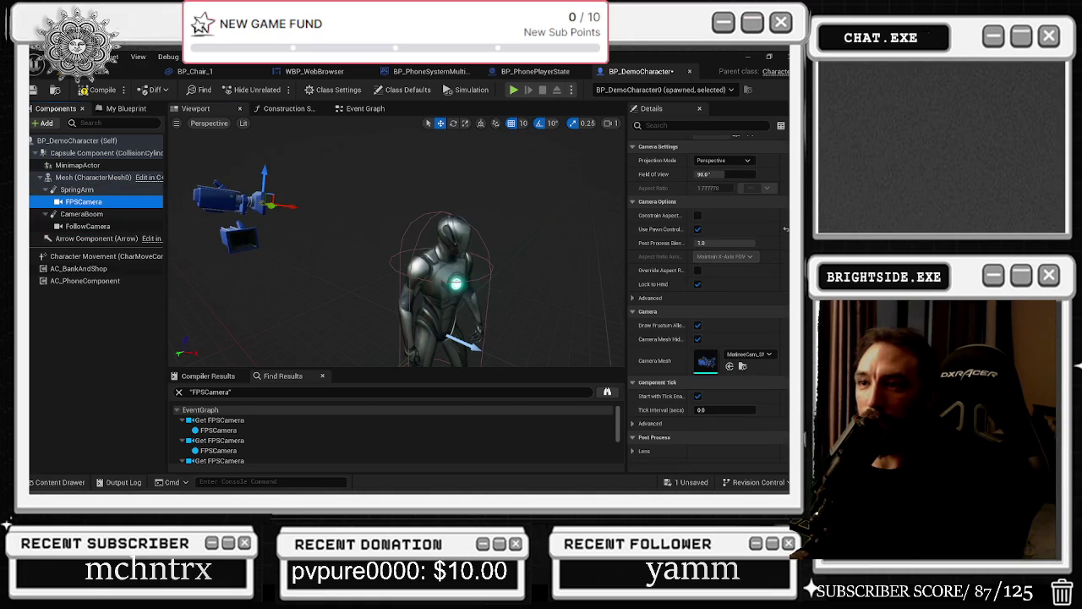
pyautogui.click(77, 189)
pyautogui.moveTo(410, 282)
pyautogui.mouseDown()
pyautogui.moveTo(372, 285)
pyautogui.moveTo(412, 311)
pyautogui.moveTo(349, 310)
pyautogui.mouseUp()
# Step: Move the FPSCamera down onto the character and turn its yaw
pyautogui.click(83, 202)
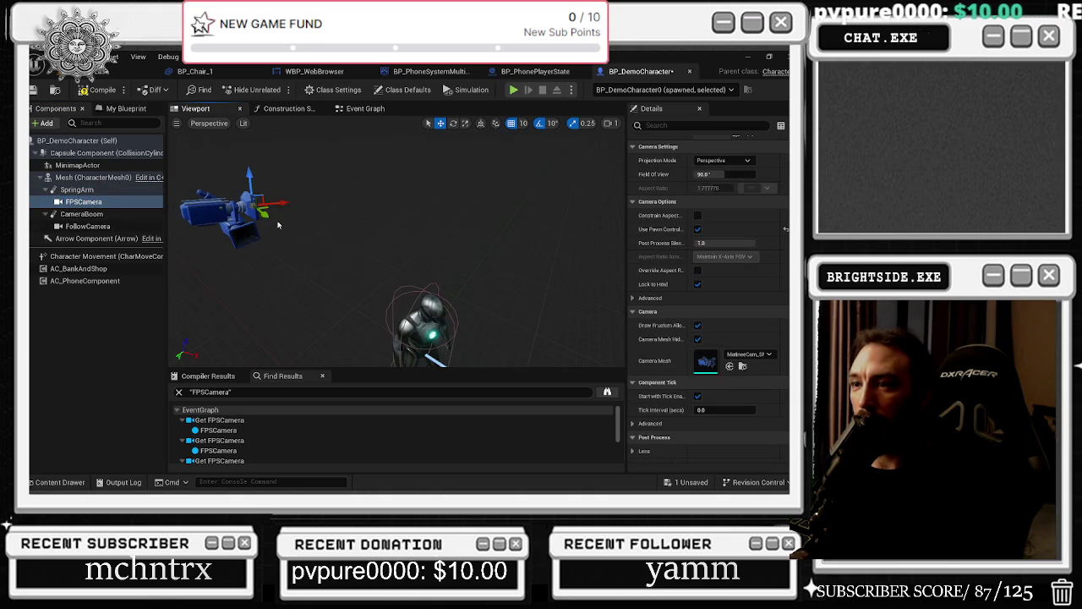
pyautogui.moveTo(264, 213)
pyautogui.mouseDown()
pyautogui.moveTo(431, 338)
pyautogui.moveTo(420, 276)
pyautogui.moveTo(439, 292)
pyautogui.mouseUp()
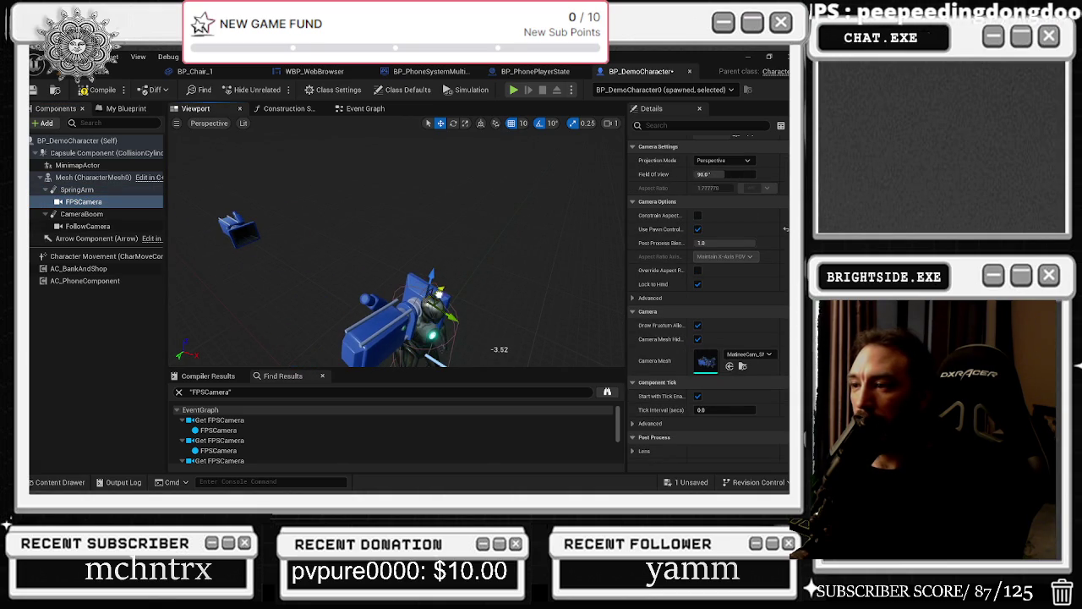
pyautogui.press('e')
pyautogui.moveTo(440, 340)
pyautogui.mouseDown()
pyautogui.moveTo(456, 310)
pyautogui.moveTo(463, 335)
pyautogui.mouseUp()
pyautogui.press('r')
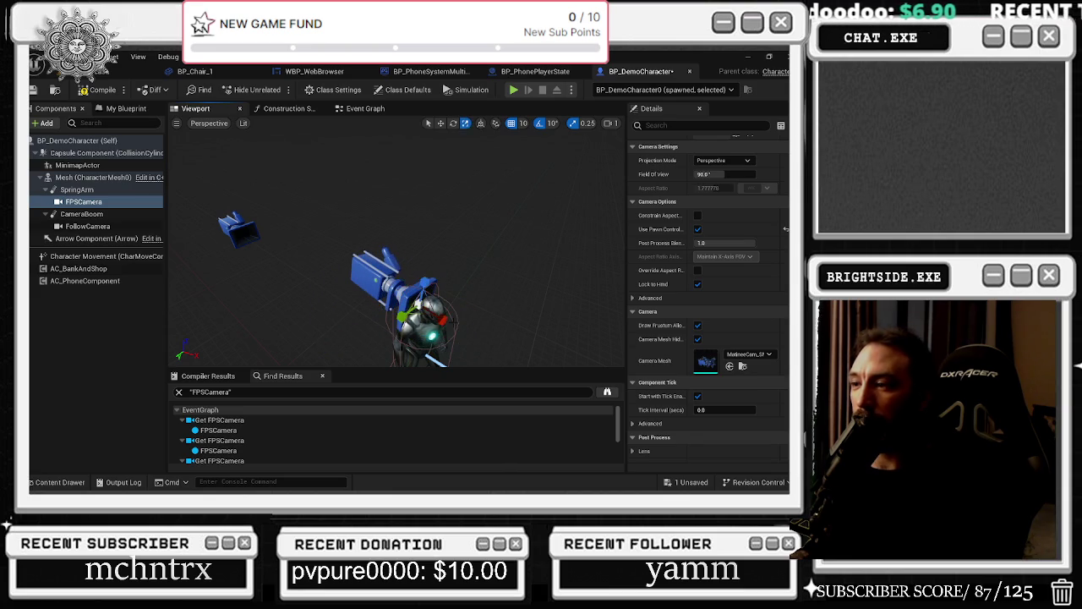
pyautogui.moveTo(406, 305); pyautogui.dragTo(330, 306)
pyautogui.press('f')
pyautogui.scroll(5, 714, 272)
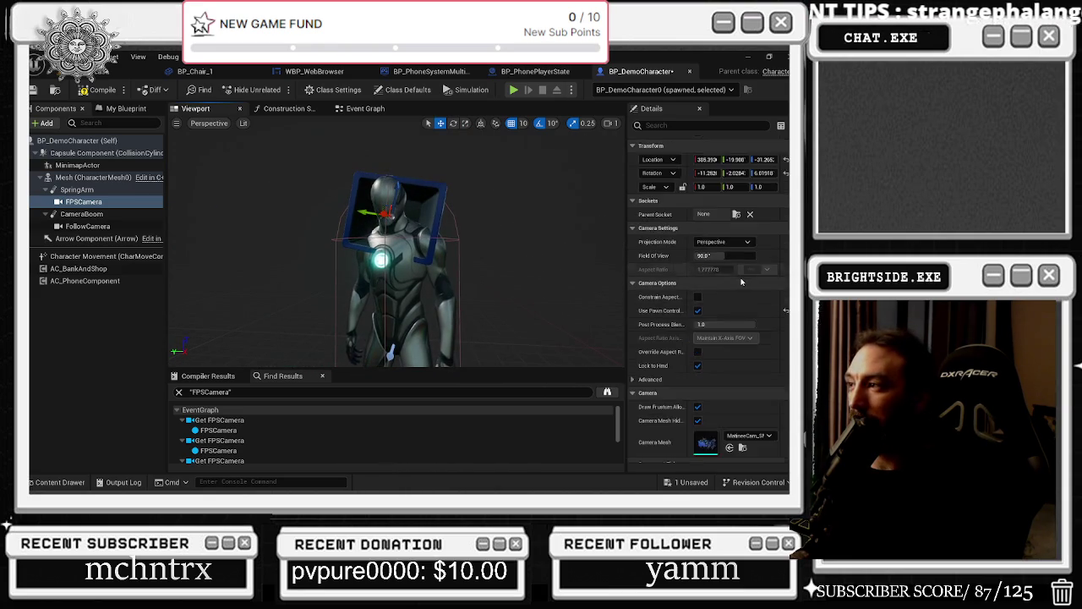
# Step: Reset the FPSCamera rotation to 0, 0, 0 and push it 20 units forward along X
pyautogui.click(785, 238)
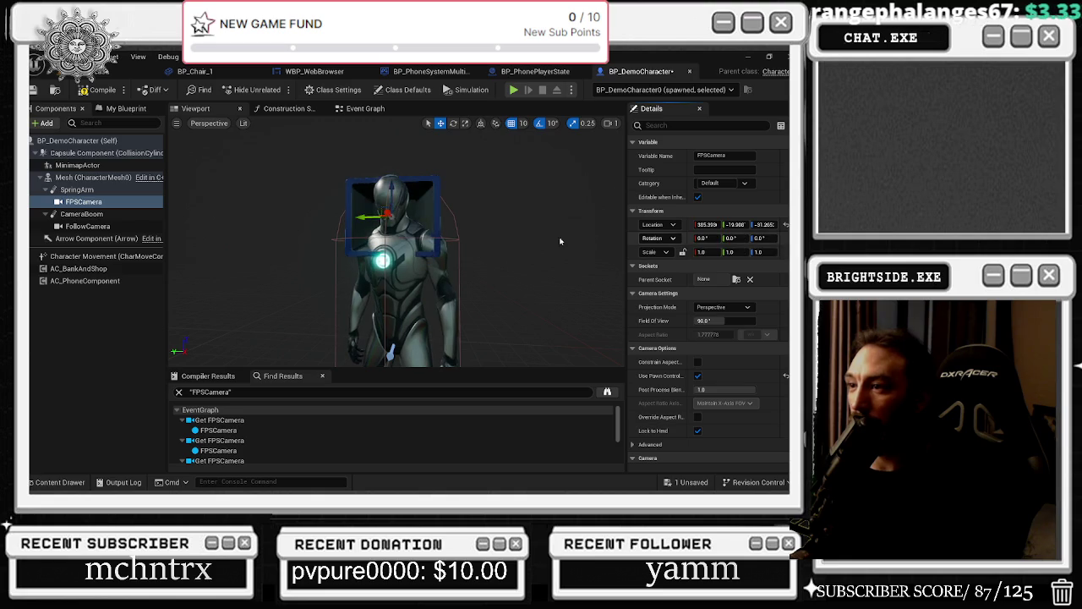
pyautogui.moveTo(398, 279); pyautogui.dragTo(448, 245)
pyautogui.moveTo(431, 187)
pyautogui.mouseDown()
pyautogui.moveTo(413, 246)
pyautogui.moveTo(345, 227)
pyautogui.moveTo(331, 251)
pyautogui.moveTo(361, 227)
pyautogui.mouseUp()
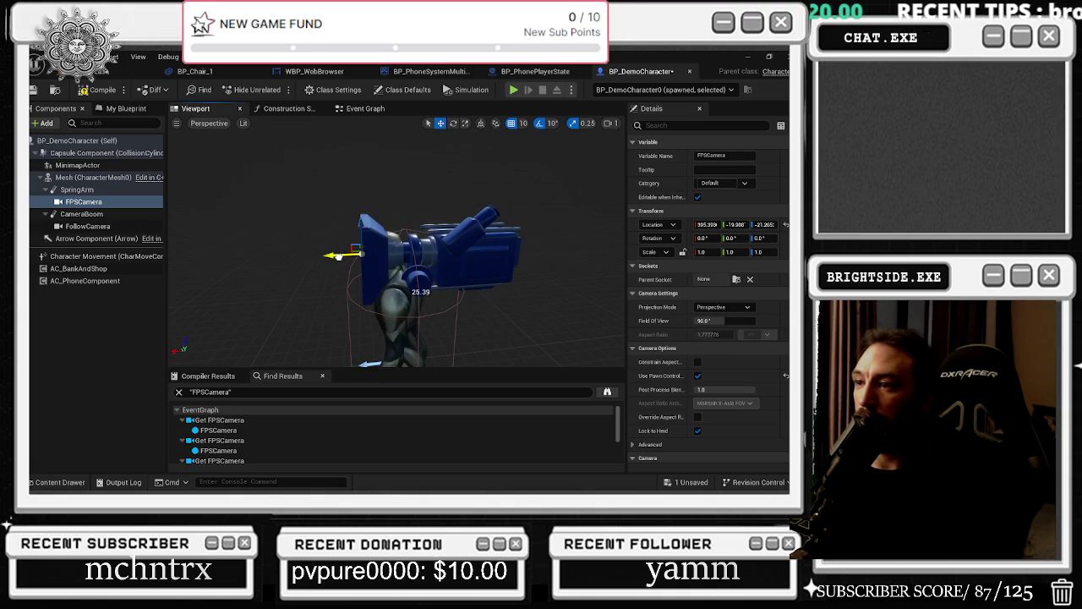
pyautogui.click(81, 189)
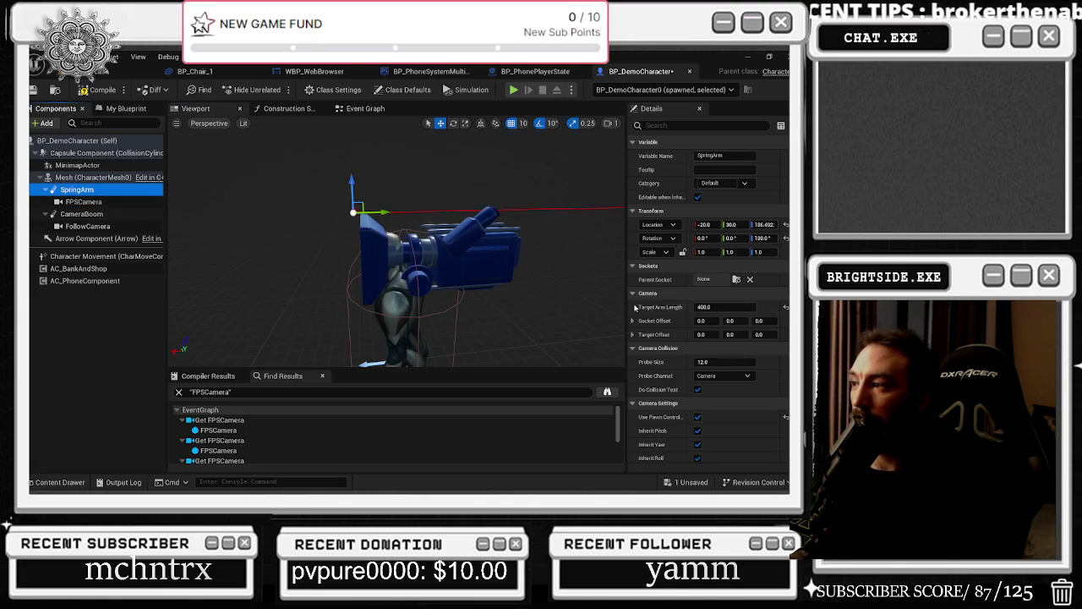
# Step: Set the SpringArm's Parent Socket to head, then compare its settings with the FPSCamera's
pyautogui.click(736, 279)
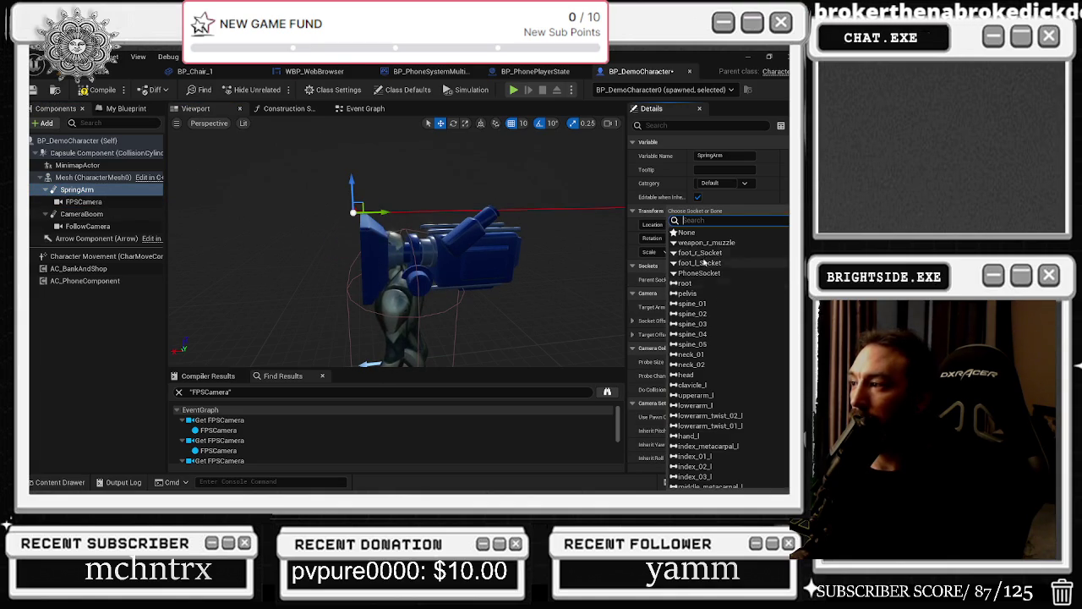
pyautogui.click(699, 374)
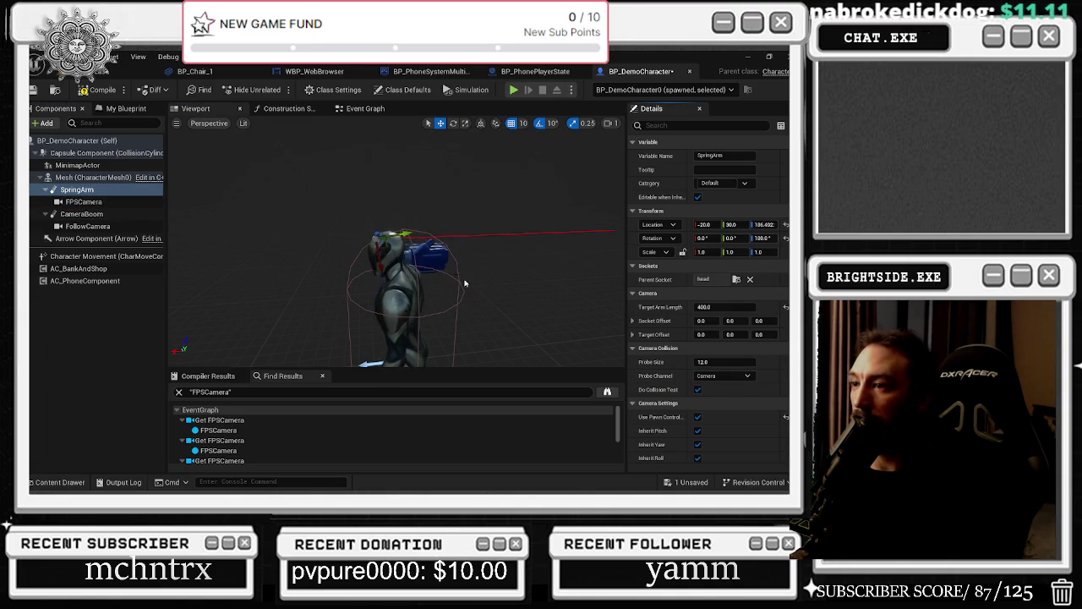
pyautogui.moveTo(398, 254)
pyautogui.mouseDown()
pyautogui.moveTo(258, 234)
pyautogui.moveTo(368, 267)
pyautogui.mouseUp()
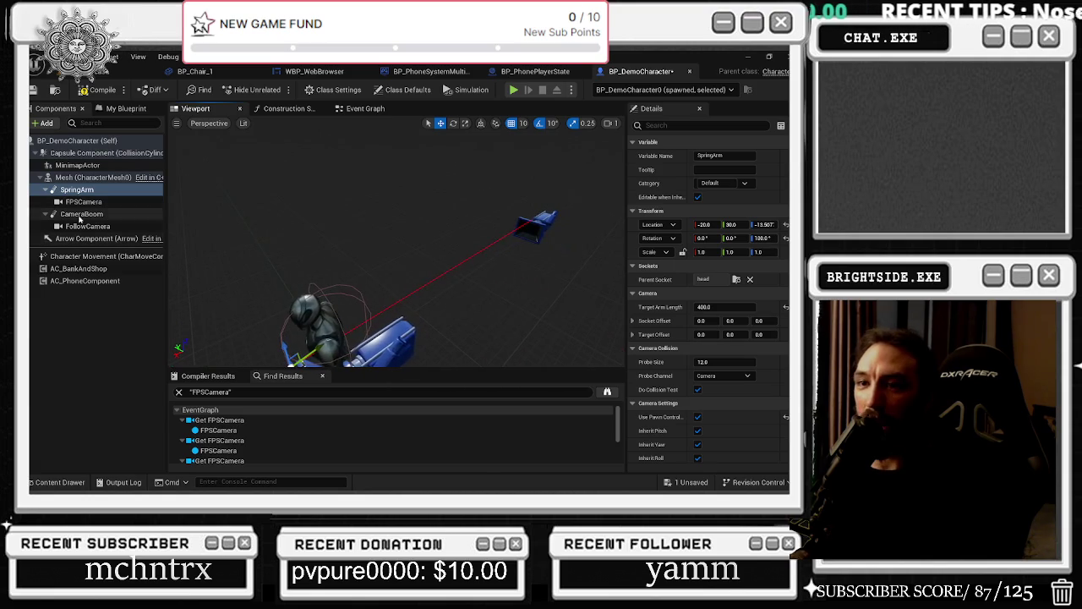
pyautogui.click(77, 189)
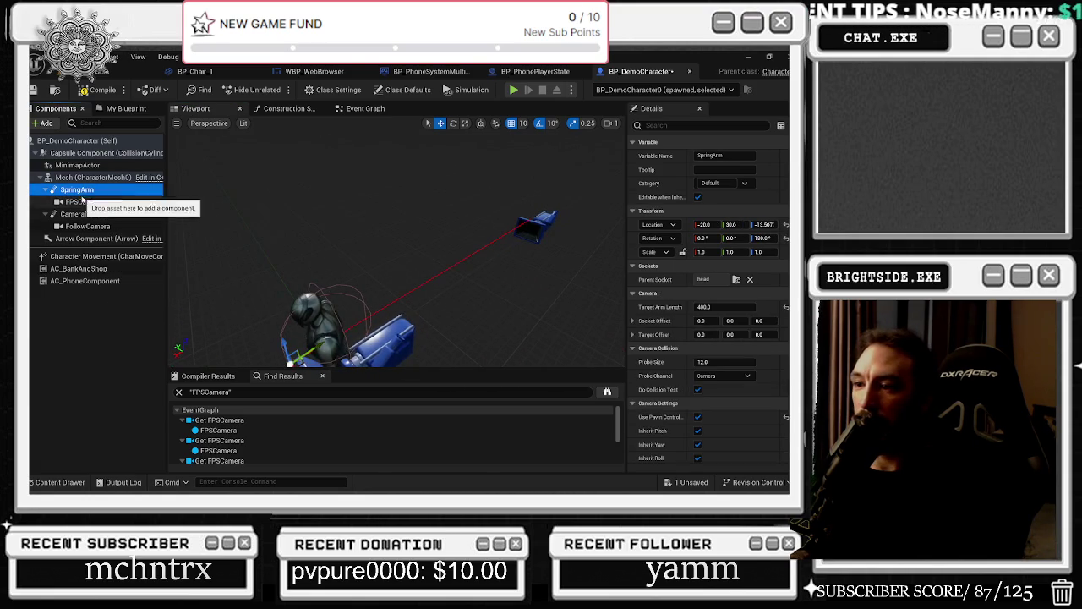
pyautogui.click(83, 201)
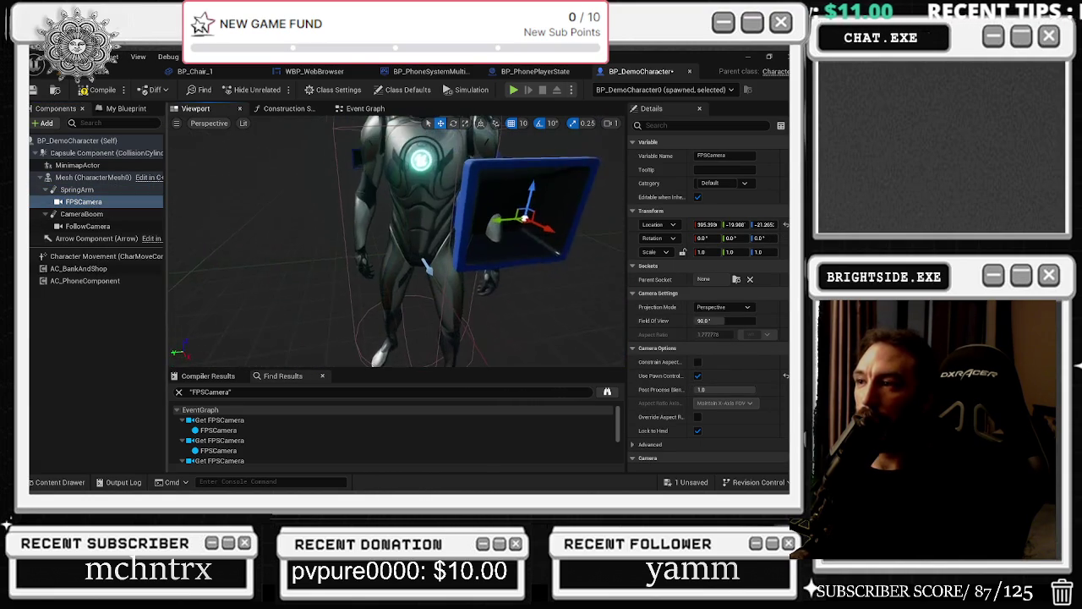
pyautogui.click(77, 190)
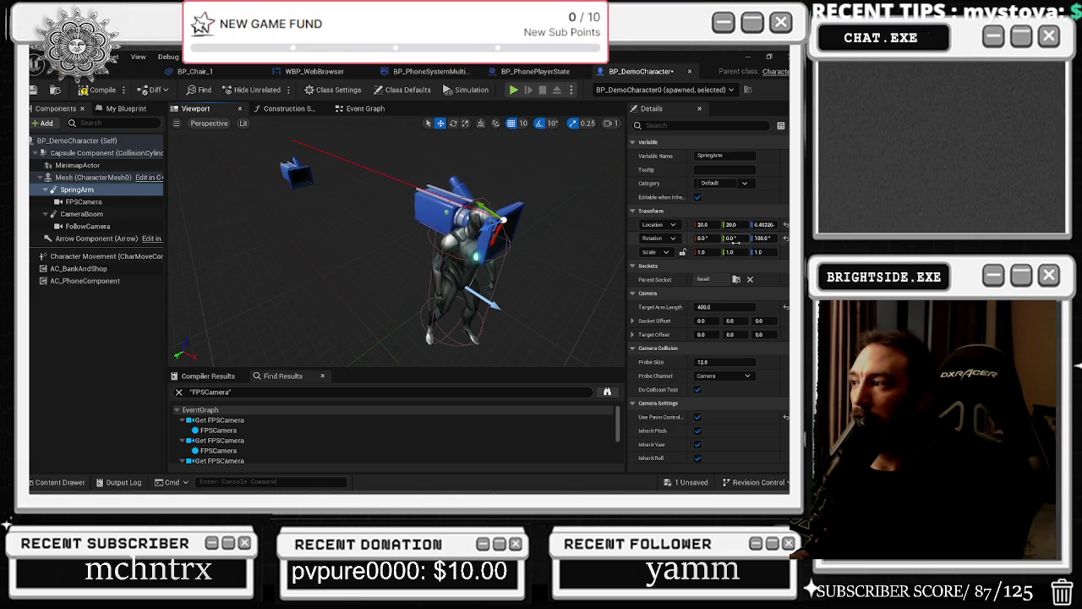
# Step: Set the SpringArm's Z rotation to 0 and turn off rotation and grid snapping
pyautogui.write('0')
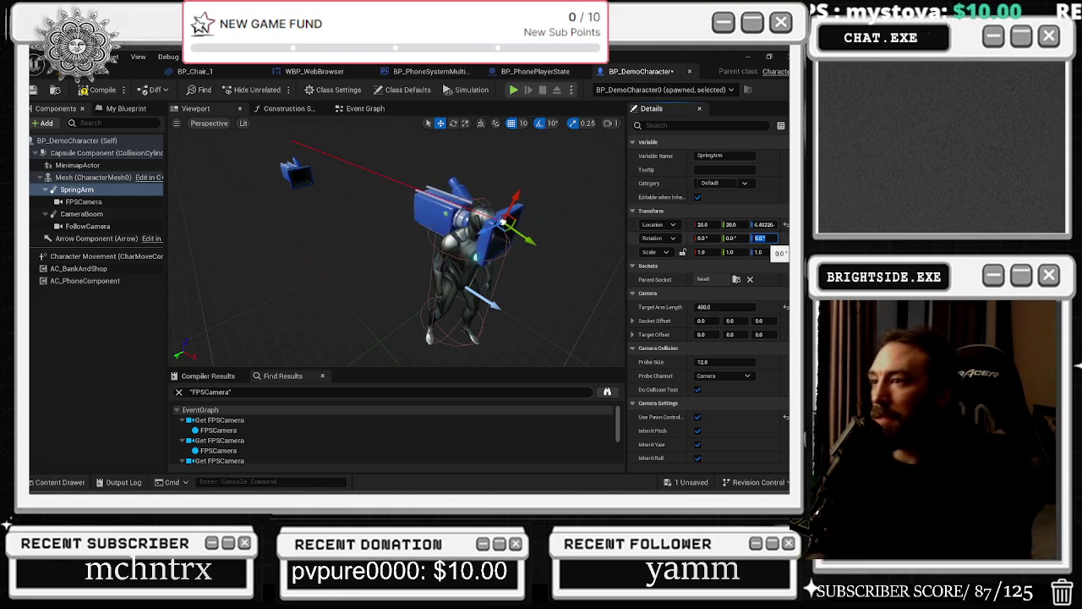
pyautogui.moveTo(418, 217)
pyautogui.mouseDown()
pyautogui.moveTo(499, 218)
pyautogui.moveTo(418, 218)
pyautogui.mouseUp()
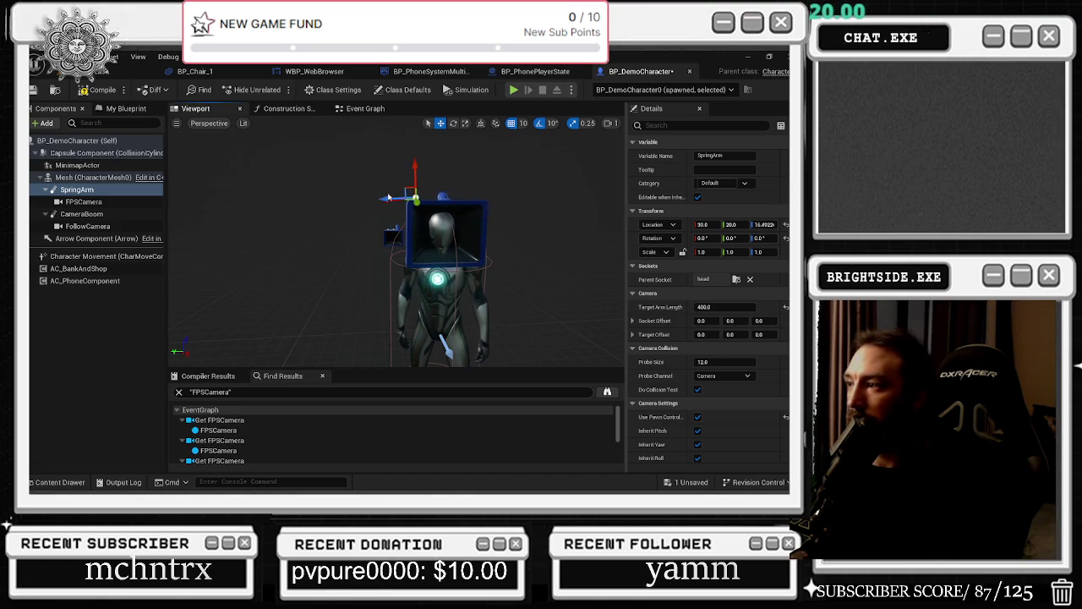
pyautogui.click(541, 125)
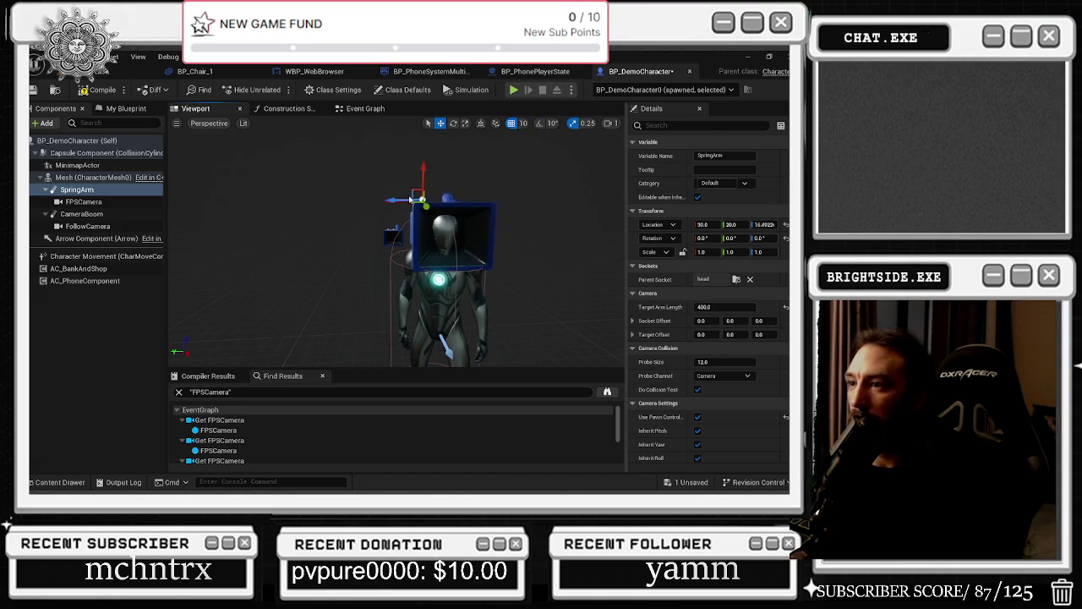
pyautogui.moveTo(411, 199); pyautogui.dragTo(415, 198)
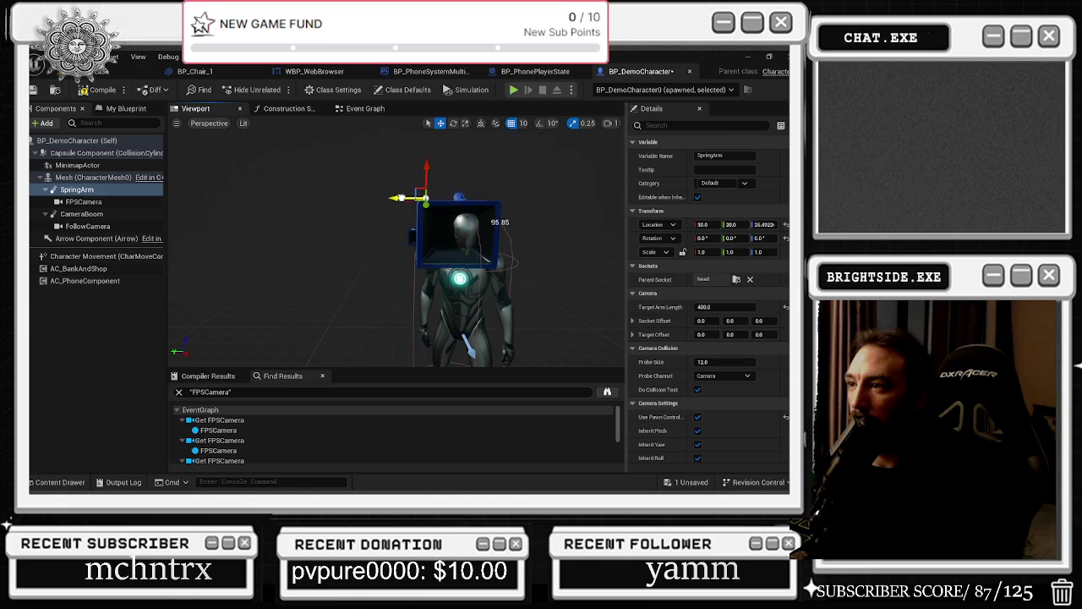
pyautogui.click(516, 123)
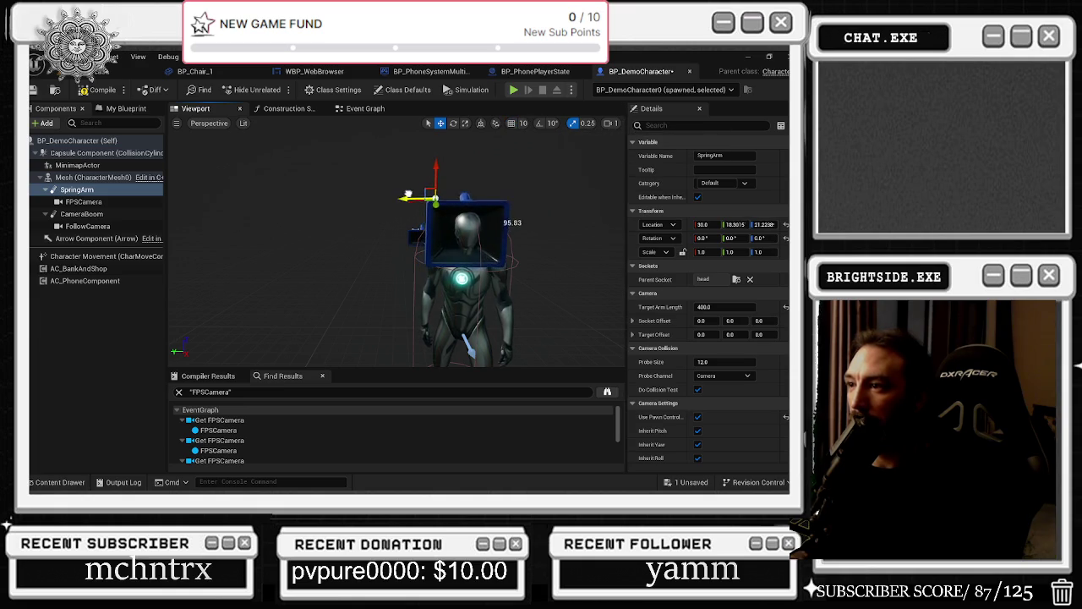
# Step: Nudge the SpringArm along Y and drag its Target Arm Length shorter
pyautogui.moveTo(415, 199)
pyautogui.mouseDown()
pyautogui.moveTo(397, 254)
pyautogui.moveTo(380, 245)
pyautogui.mouseUp()
pyautogui.moveTo(416, 294); pyautogui.dragTo(422, 299)
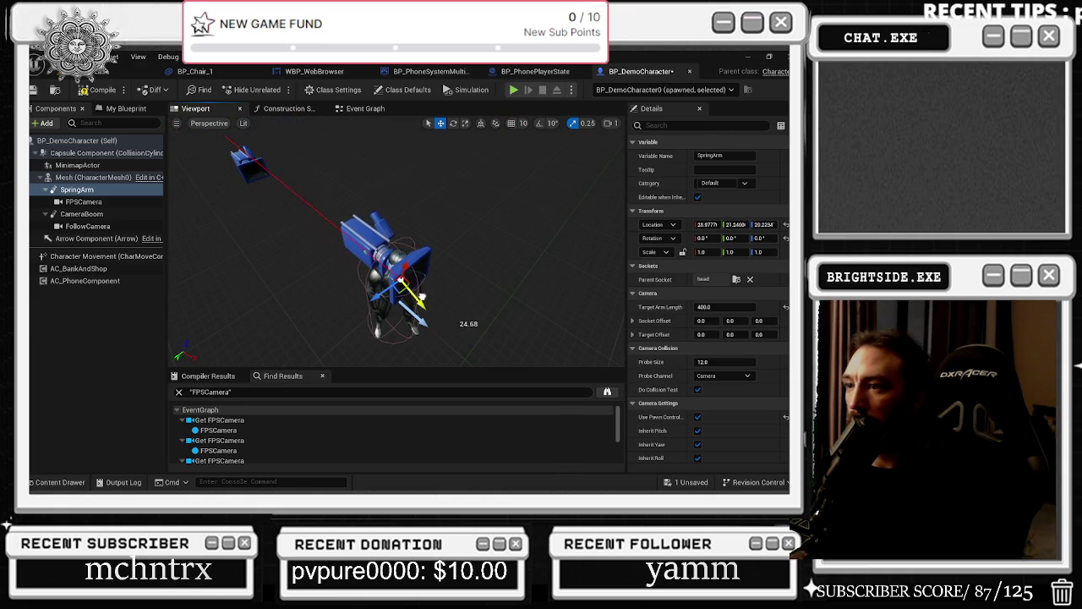
pyautogui.moveTo(714, 307)
pyautogui.mouseDown()
pyautogui.moveTo(672, 306)
pyautogui.moveTo(717, 307)
pyautogui.moveTo(704, 300)
pyautogui.mouseUp()
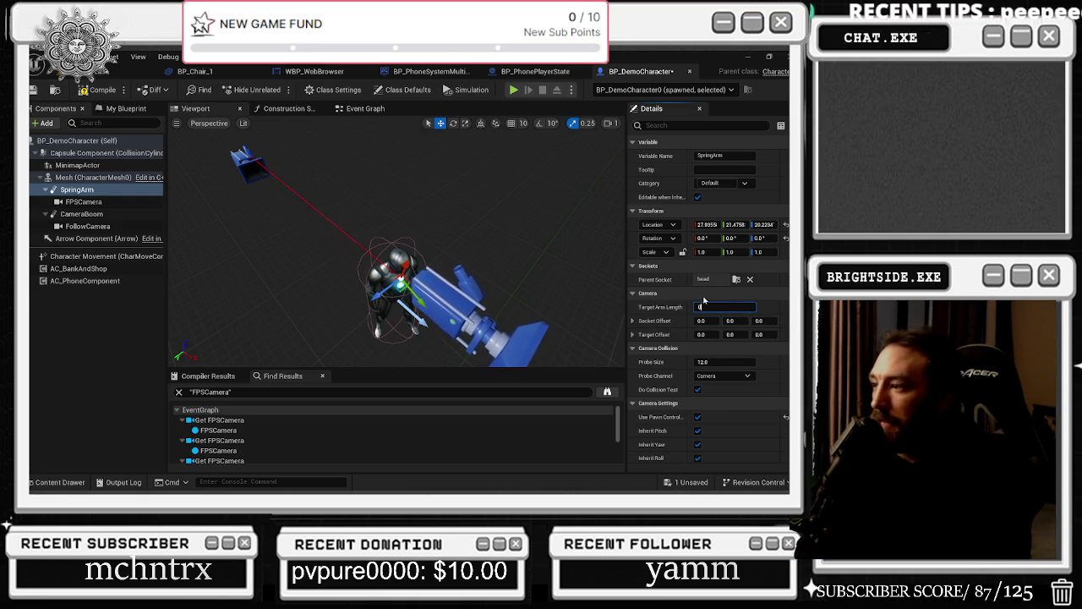
# Step: Set the SpringArm's Target Arm Length to 0 and start repositioning it with the gizmo
pyautogui.write('0')
pyautogui.press('Return')
pyautogui.moveTo(319, 266)
pyautogui.mouseDown()
pyautogui.moveTo(279, 267)
pyautogui.moveTo(318, 266)
pyautogui.moveTo(245, 241)
pyautogui.moveTo(364, 288)
pyautogui.moveTo(285, 303)
pyautogui.moveTo(355, 290)
pyautogui.moveTo(427, 312)
pyautogui.moveTo(300, 177)
pyautogui.moveTo(313, 211)
pyautogui.moveTo(296, 191)
pyautogui.mouseUp()
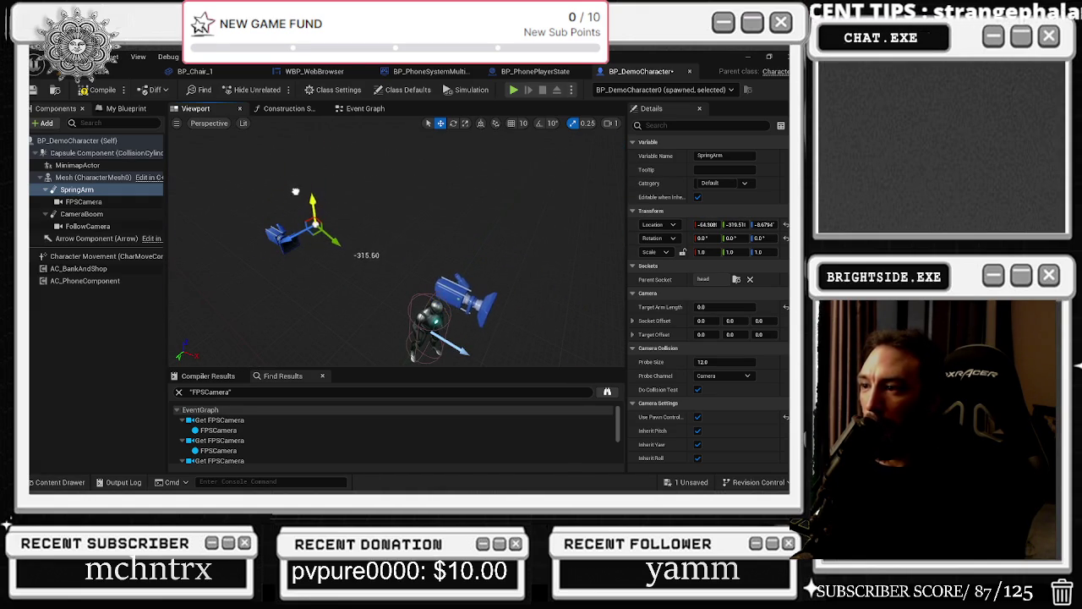
pyautogui.moveTo(291, 229)
pyautogui.mouseDown()
pyautogui.moveTo(279, 248)
pyautogui.moveTo(298, 216)
pyautogui.mouseUp()
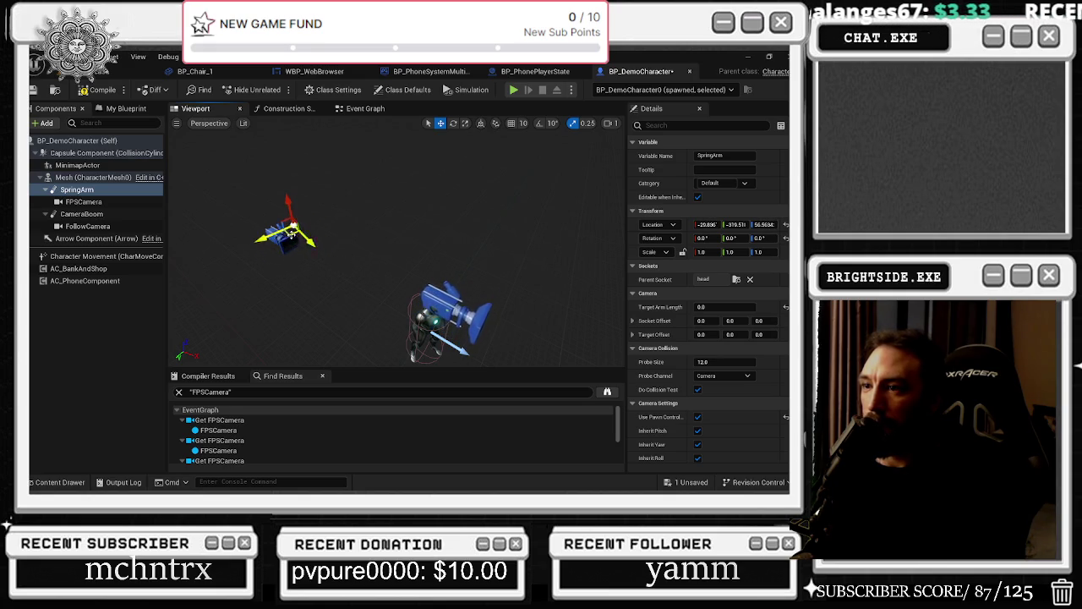
pyautogui.moveTo(312, 247); pyautogui.dragTo(281, 221)
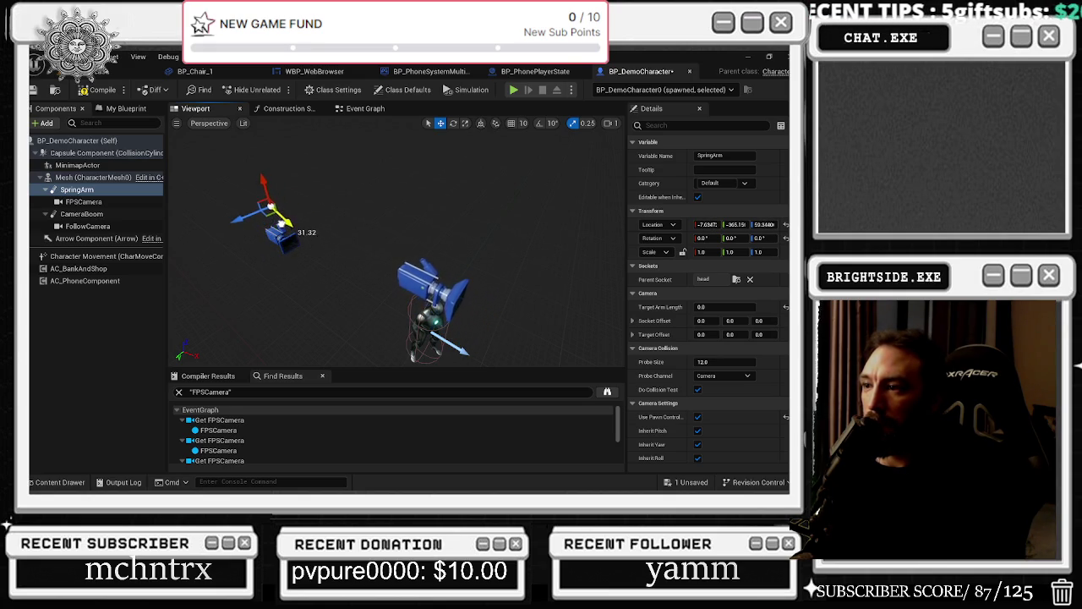
# Step: Fine-tune the SpringArm's position, clear its Parent Socket to None, and raise it on Z
pyautogui.scroll(-1, 270, 190)
pyautogui.moveTo(267, 168); pyautogui.dragTo(270, 179)
pyautogui.moveTo(282, 221); pyautogui.dragTo(278, 226)
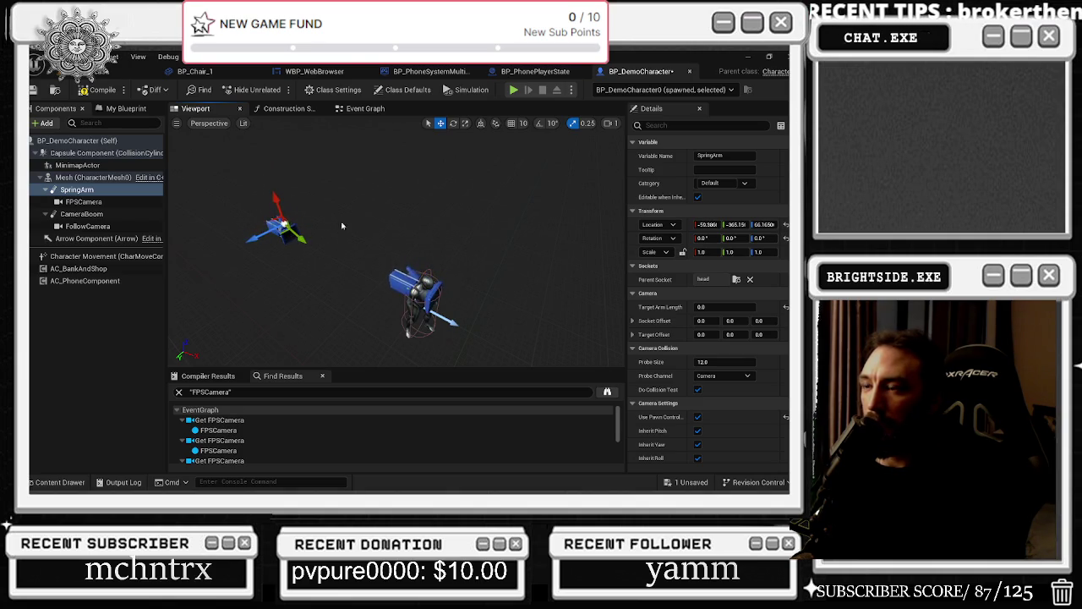
pyautogui.click(750, 279)
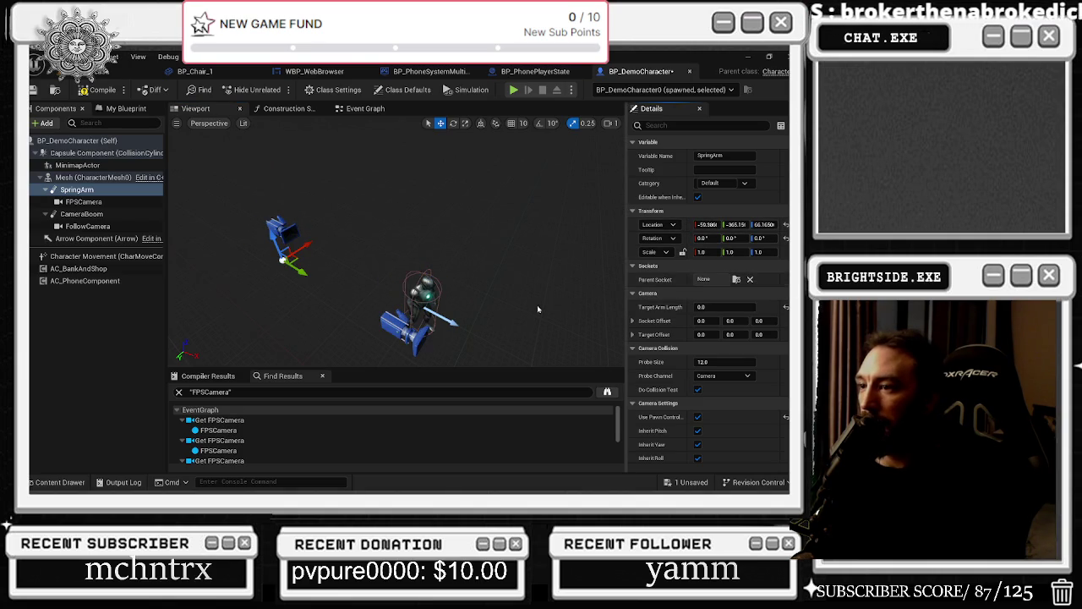
pyautogui.moveTo(273, 247)
pyautogui.mouseDown()
pyautogui.moveTo(270, 203)
pyautogui.moveTo(294, 206)
pyautogui.mouseUp()
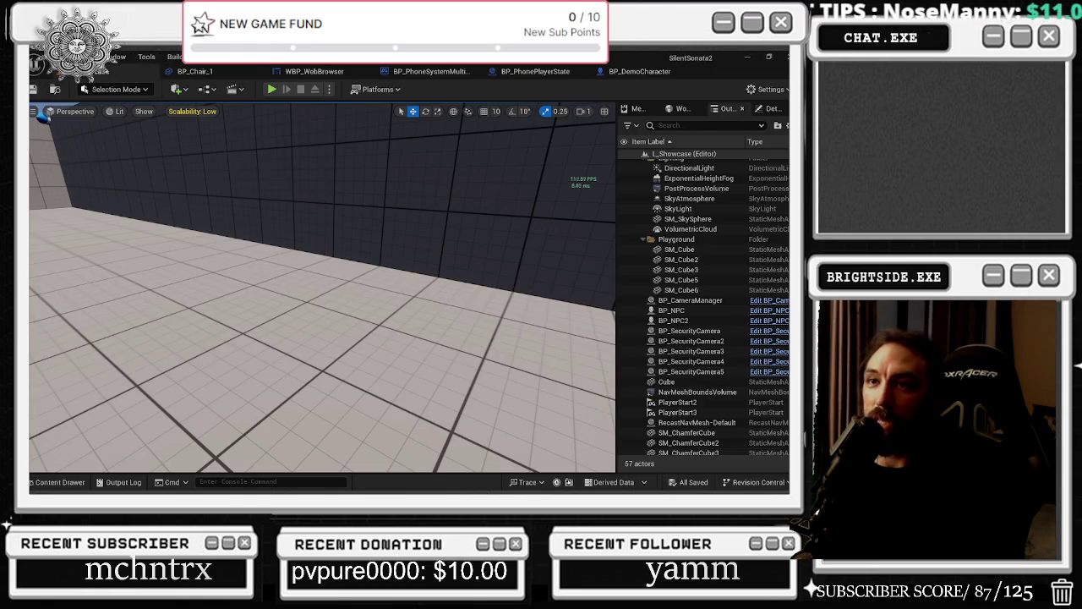
# Step: Play-test L_Showcase, walk forward, stop with Esc, and return to BP_DemoCharacter
pyautogui.click(84, 71)
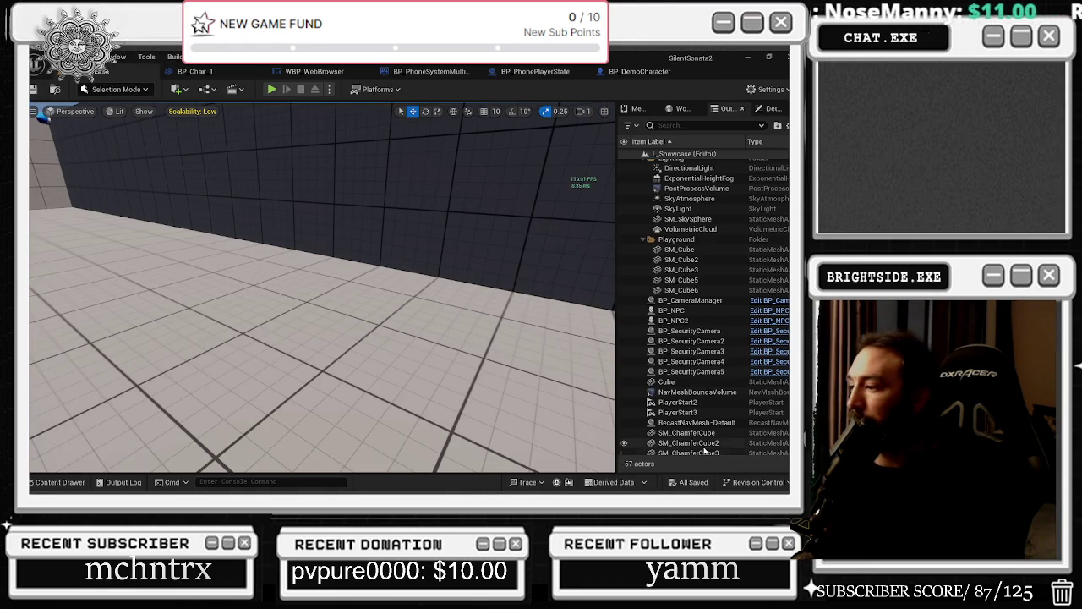
pyautogui.click(273, 89)
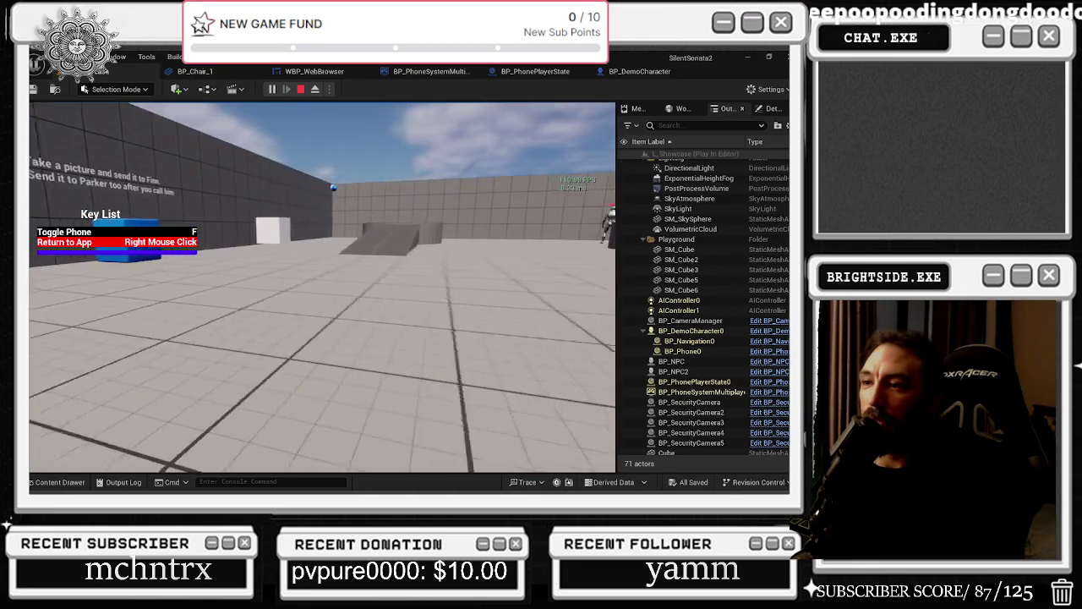
pyautogui.press('w')
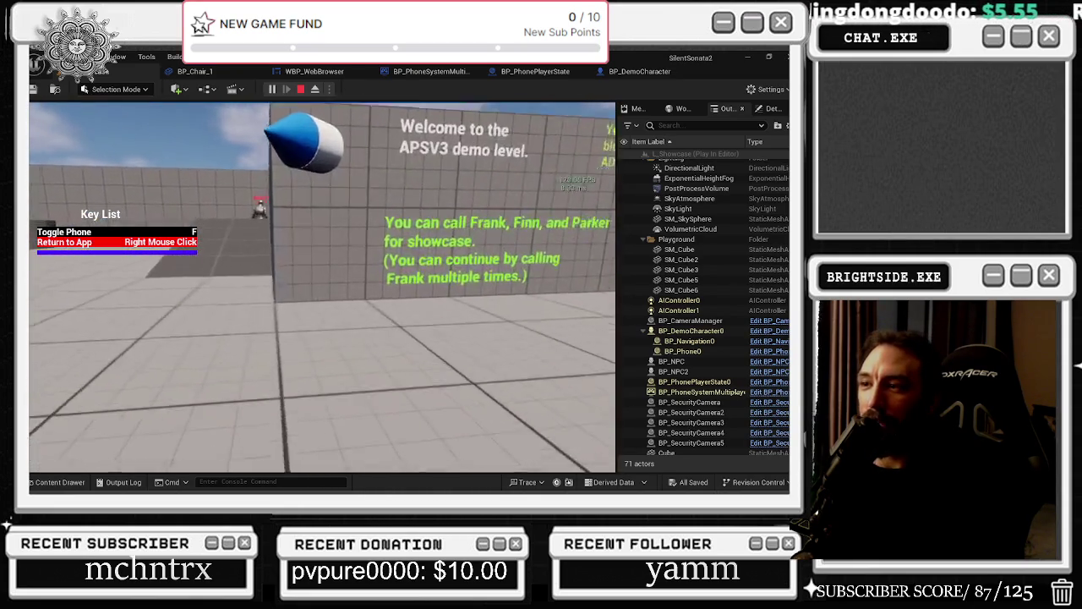
pyautogui.press('Escape')
pyautogui.moveTo(315, 127)
pyautogui.mouseDown()
pyautogui.moveTo(211, 237)
pyautogui.moveTo(551, 151)
pyautogui.mouseUp()
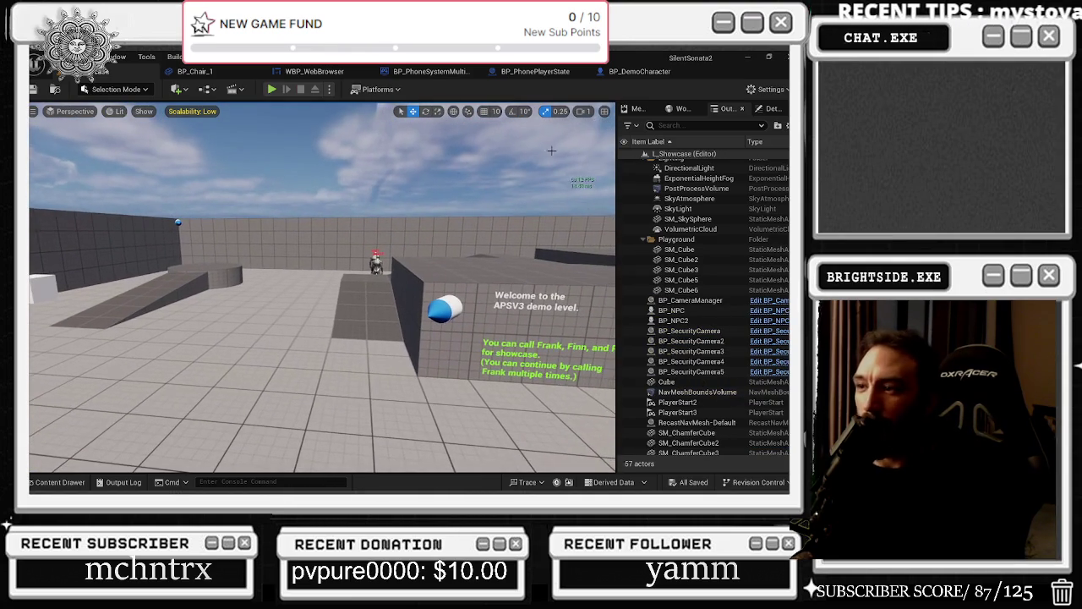
pyautogui.click(639, 71)
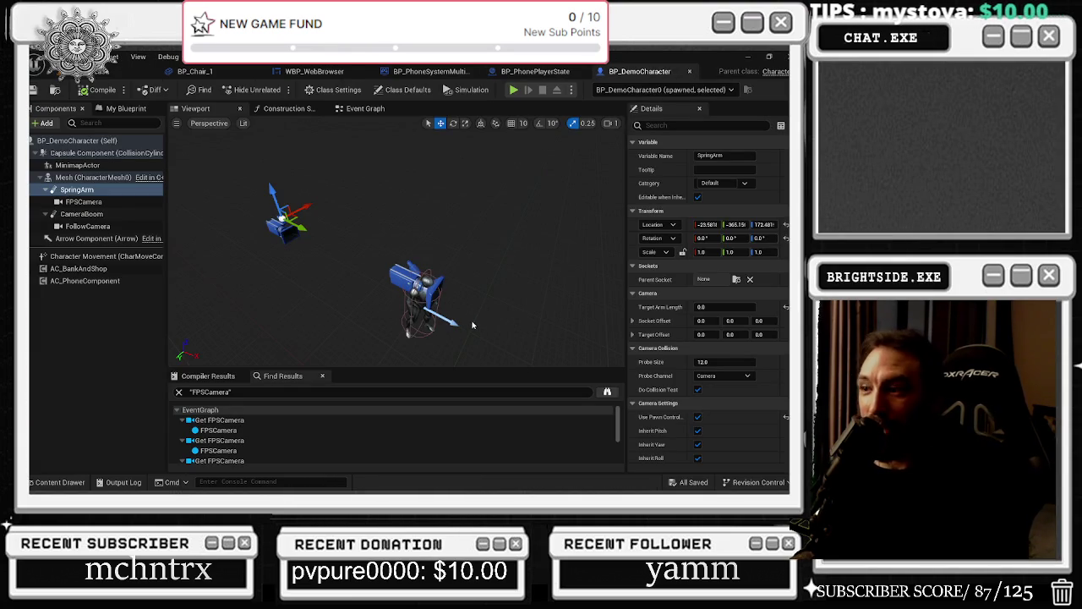
# Step: Undo the SpringArm's moves, arm-length and socket changes one by one with Ctrl+Z
pyautogui.press('f')
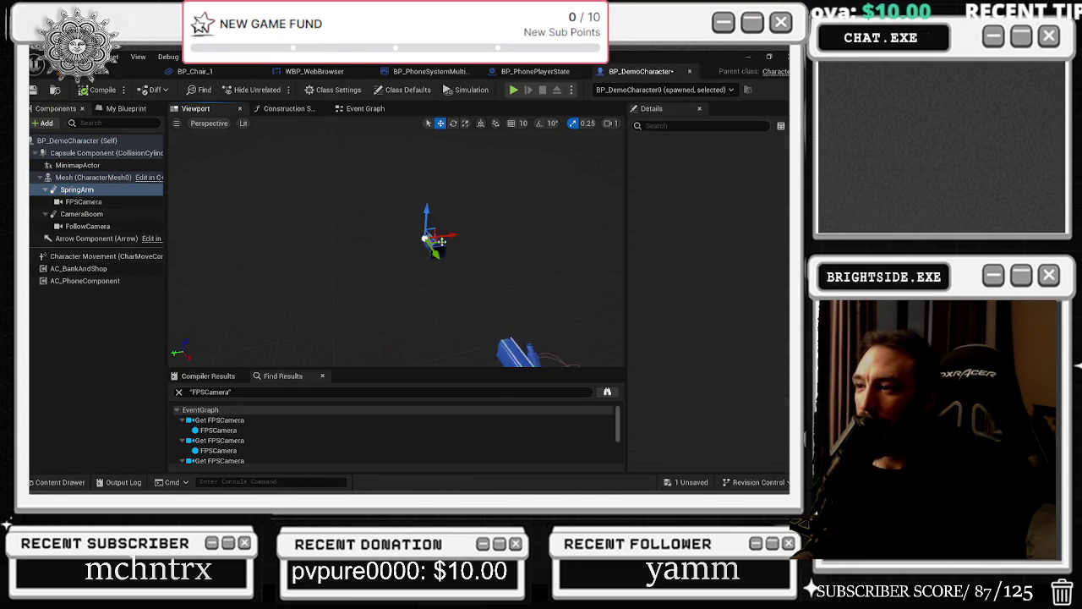
pyautogui.hotkey('ctrl', 'z')
pyautogui.hotkey('ctrl', 'z')
pyautogui.hotkey('ctrl', 'z')
pyautogui.hotkey('ctrl', 'z')
pyautogui.hotkey('ctrl', 'z')
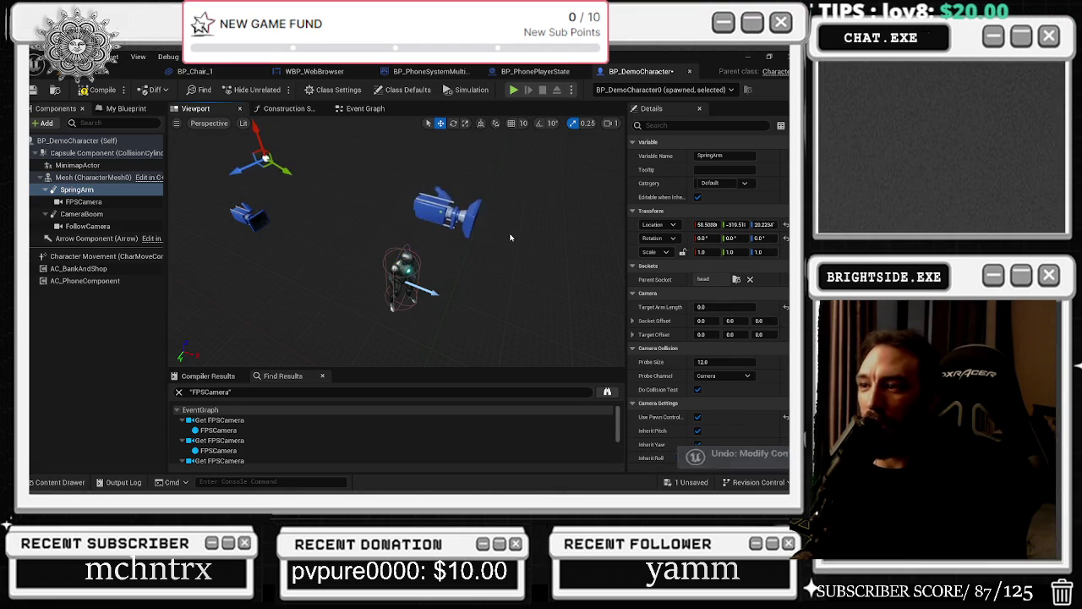
pyautogui.hotkey('ctrl', 'z')
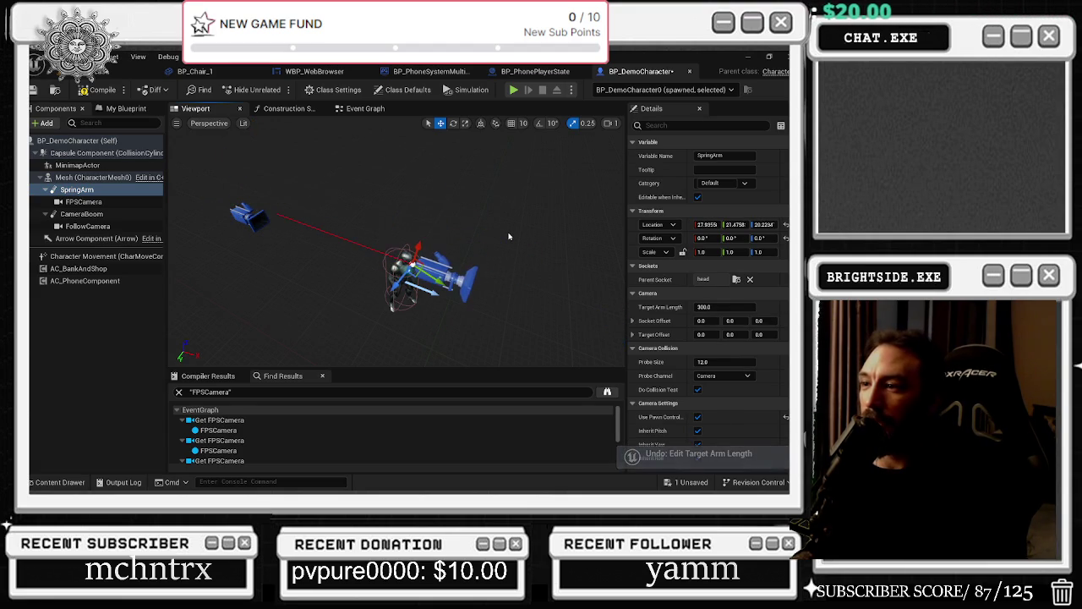
pyautogui.hotkey('ctrl', 'z')
pyautogui.hotkey('ctrl', 'z')
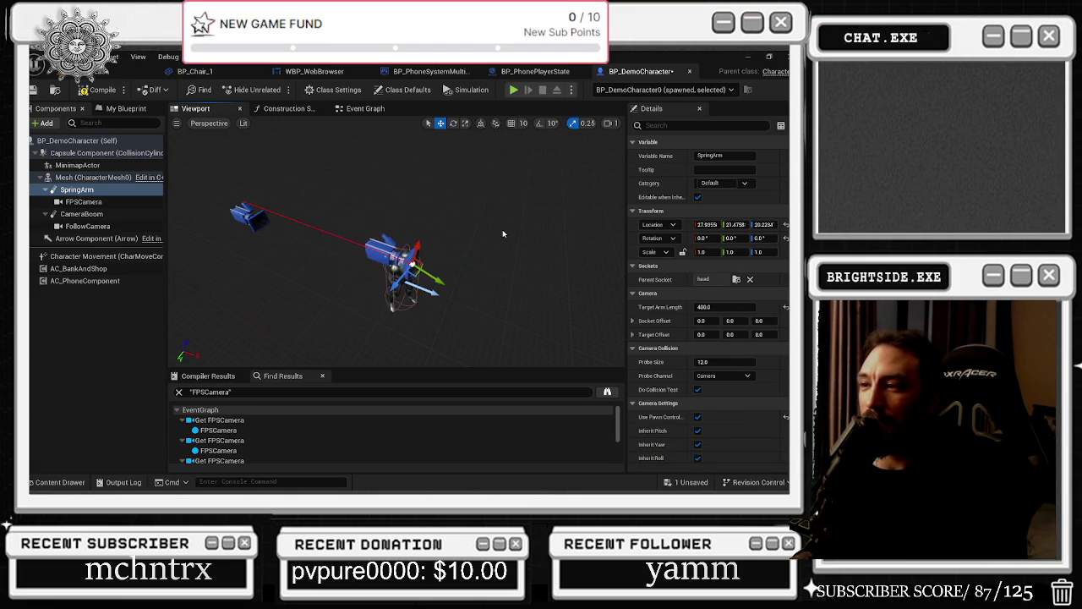
pyautogui.hotkey('ctrl', 'z')
pyautogui.hotkey('ctrl', 'z')
pyautogui.moveTo(503, 234); pyautogui.dragTo(469, 247)
pyautogui.hotkey('ctrl', 'z')
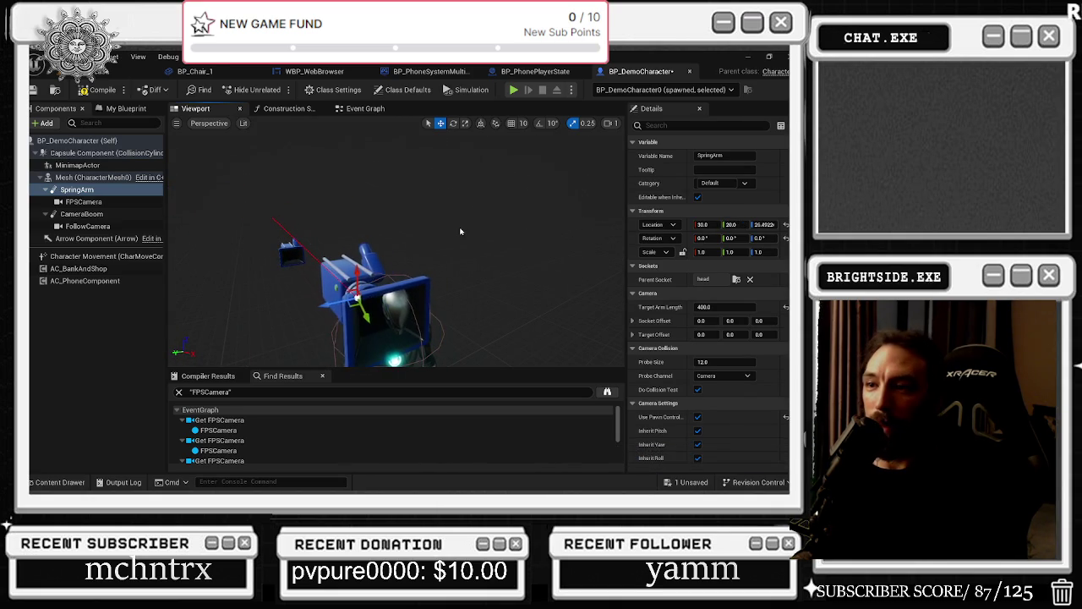
pyautogui.hotkey('ctrl', 'z')
pyautogui.hotkey('ctrl', 'z')
pyautogui.hotkey('ctrl', 'z')
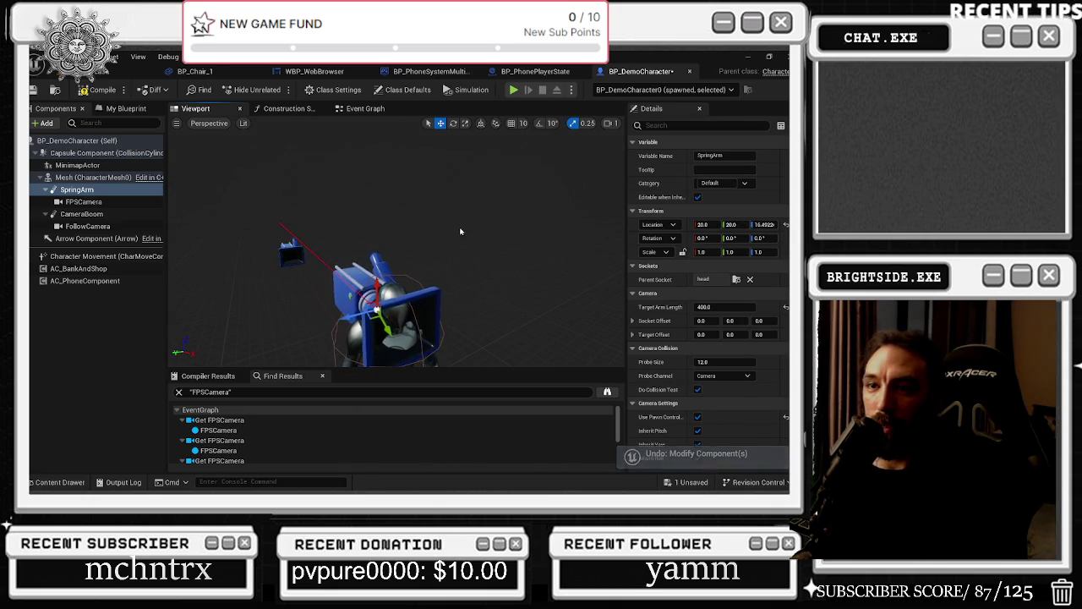
pyautogui.hotkey('ctrl', 'z')
pyautogui.hotkey('ctrl', 'z')
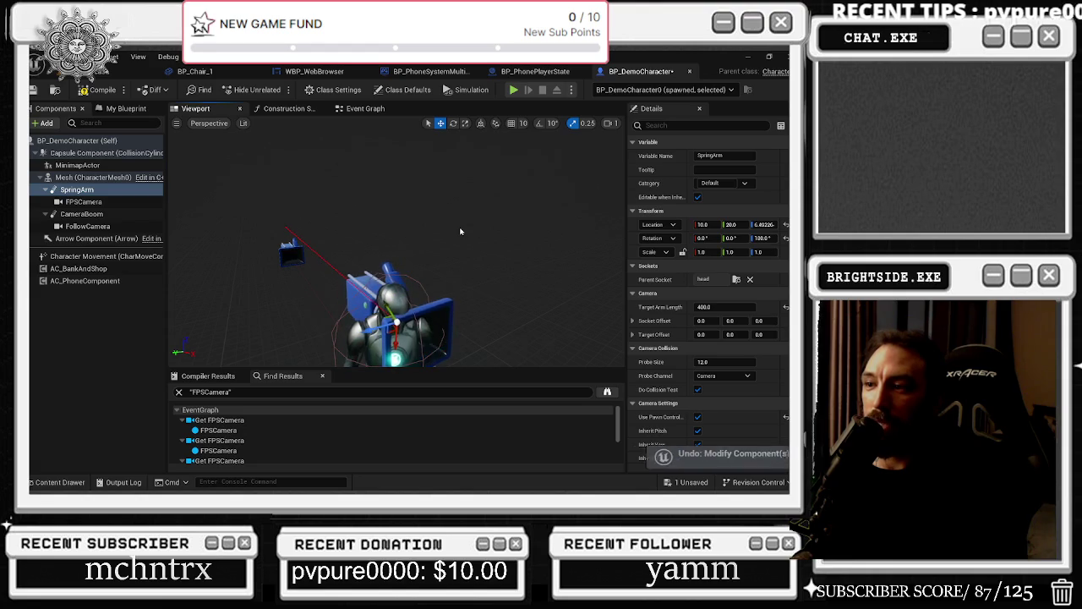
pyautogui.moveTo(461, 231); pyautogui.dragTo(385, 237)
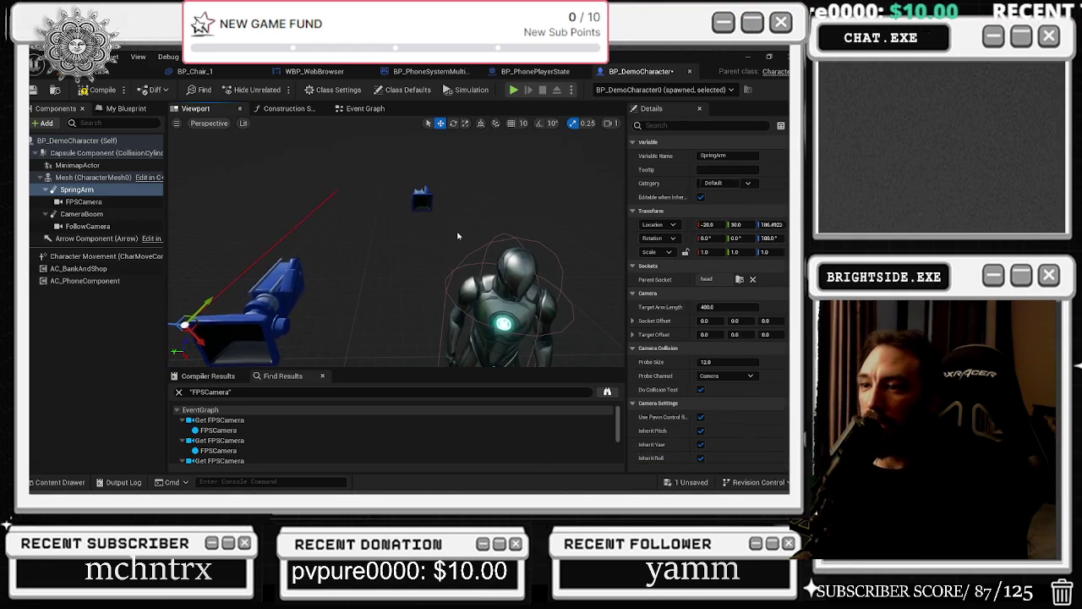
pyautogui.hotkey('ctrl', 'z')
pyautogui.hotkey('ctrl', 'z')
pyautogui.hotkey('ctrl', 'z')
pyautogui.hotkey('ctrl', 'z')
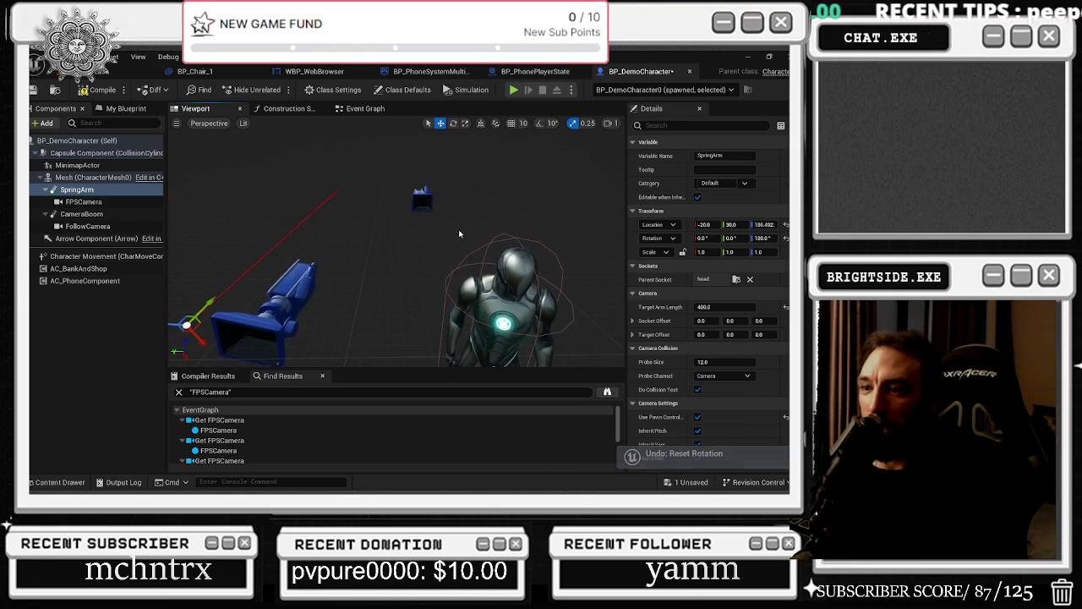
pyautogui.hotkey('ctrl', 'z')
pyautogui.hotkey('ctrl', 'z')
pyautogui.hotkey('ctrl', 'z')
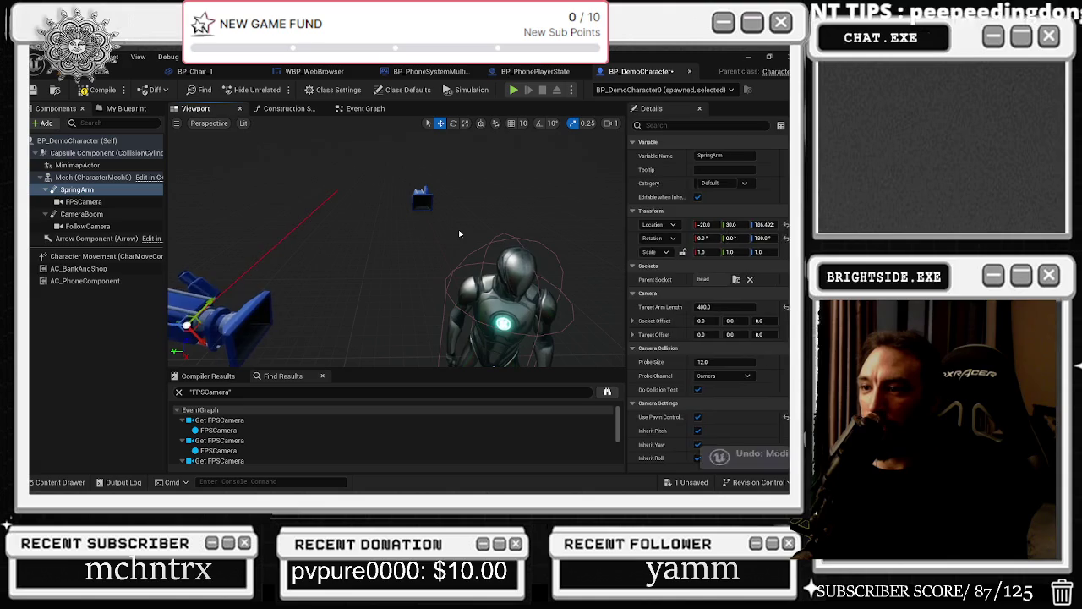
pyautogui.hotkey('ctrl', 'z')
pyautogui.hotkey('ctrl', 'z')
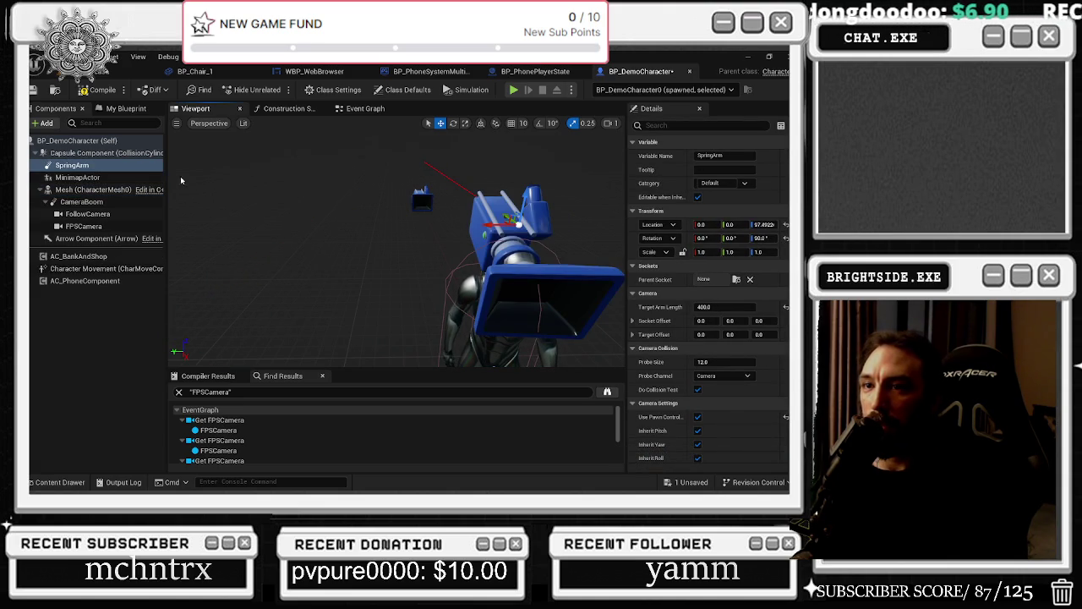
# Step: Undo the pasted component and save BP_DemoCharacter
pyautogui.hotkey('ctrl', 'z')
pyautogui.hotkey('ctrl', 'z')
pyautogui.hotkey('ctrl', 'z')
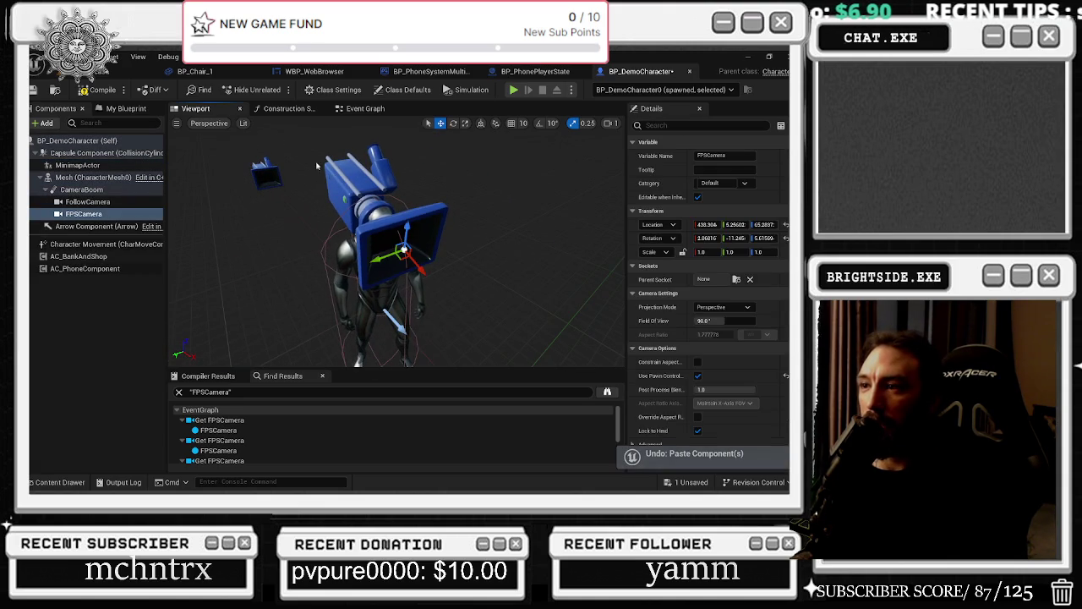
pyautogui.hotkey('ctrl', 's')
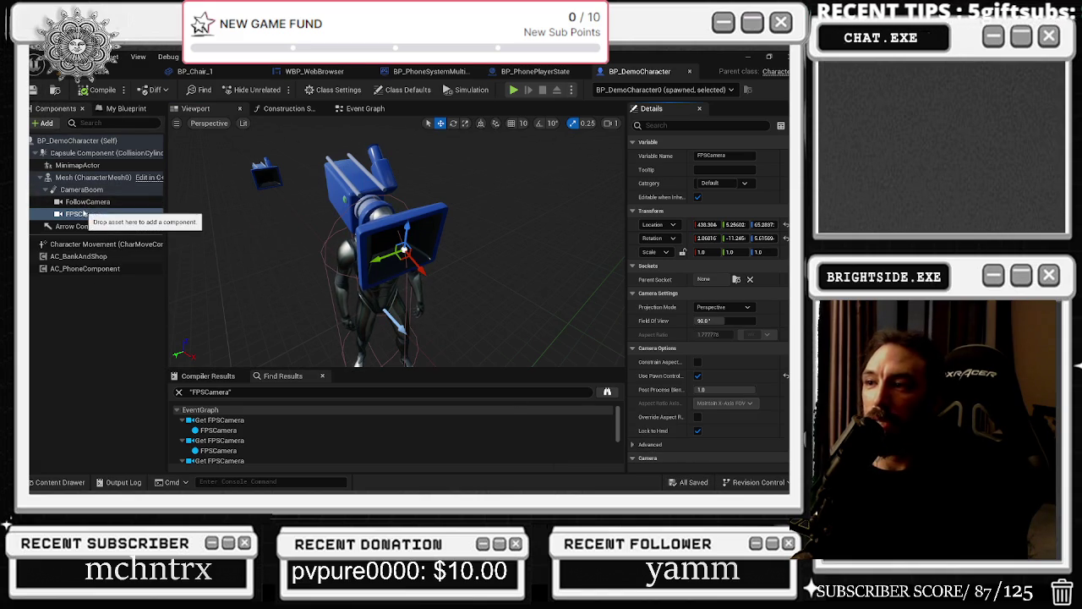
pyautogui.moveTo(485, 213); pyautogui.dragTo(440, 213)
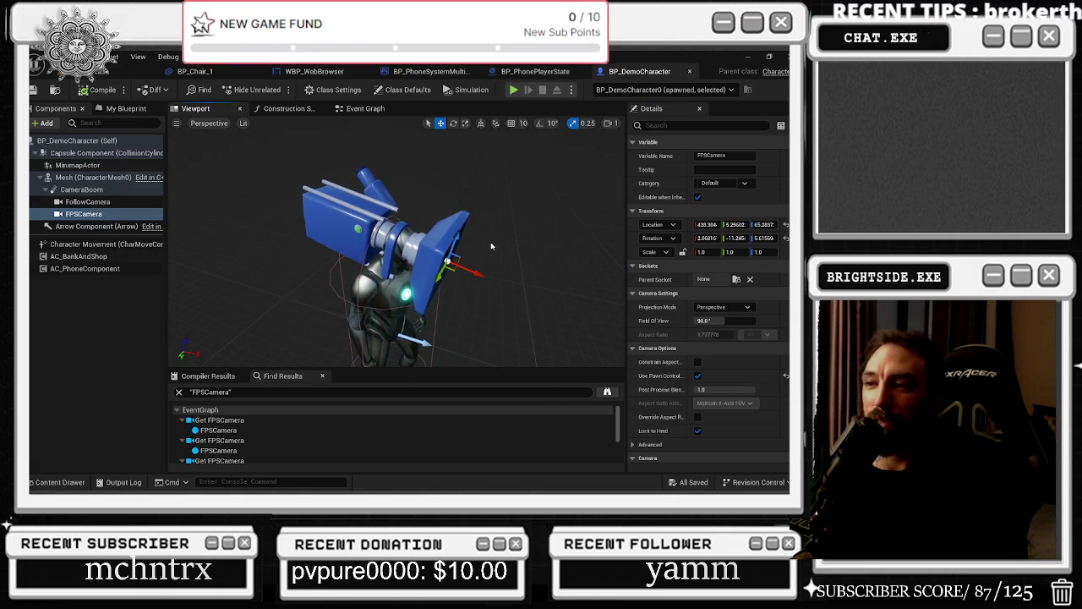
# Step: Move FPSCamera up and attach it directly to the character Mesh above the CameraBoom
pyautogui.click(85, 214)
pyautogui.moveTo(474, 271)
pyautogui.mouseDown()
pyautogui.moveTo(499, 272)
pyautogui.moveTo(483, 280)
pyautogui.moveTo(517, 291)
pyautogui.mouseUp()
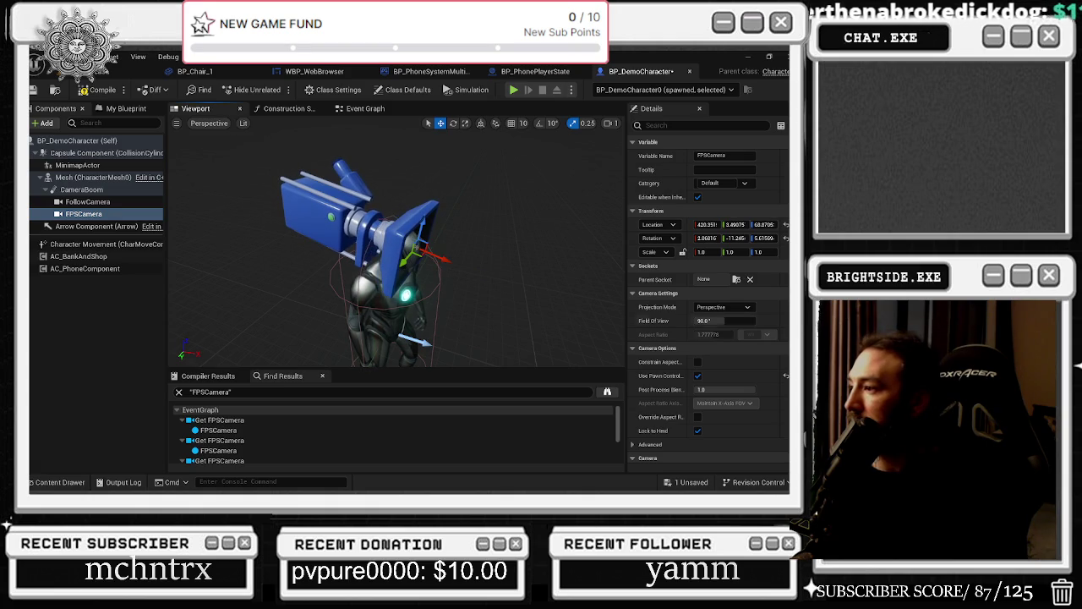
pyautogui.click(736, 280)
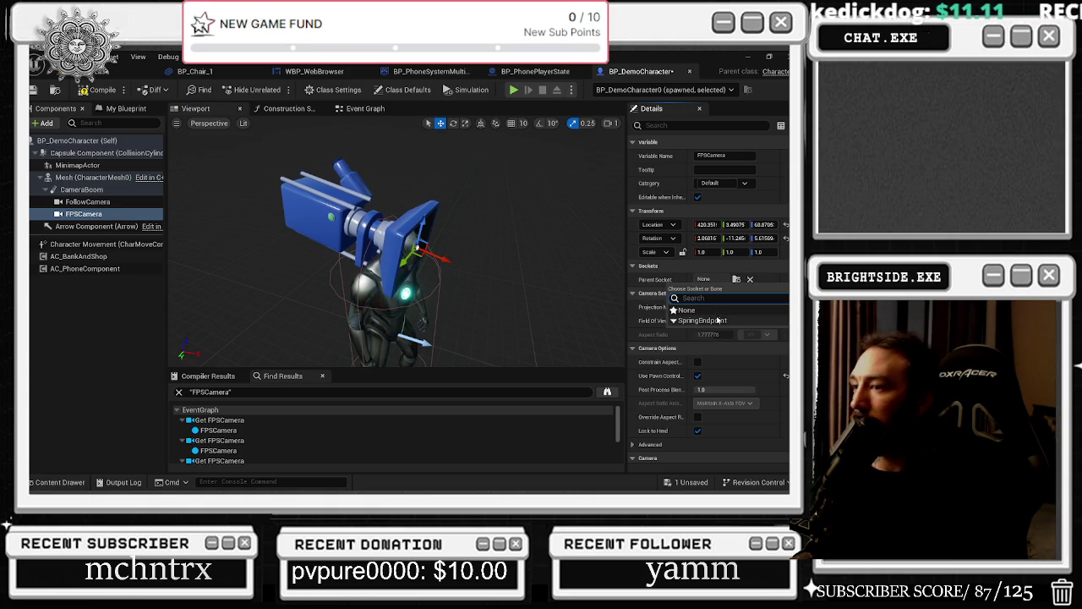
pyautogui.moveTo(130, 218)
pyautogui.mouseDown()
pyautogui.moveTo(93, 208)
pyautogui.moveTo(114, 186)
pyautogui.moveTo(101, 178)
pyautogui.mouseUp()
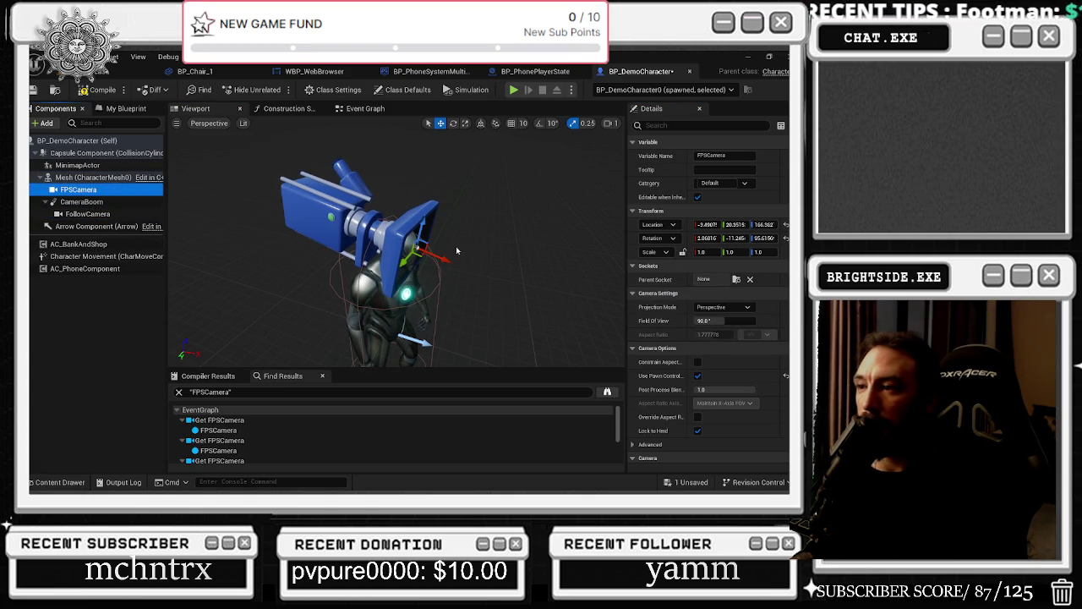
pyautogui.moveTo(355, 287)
pyautogui.mouseDown()
pyautogui.moveTo(306, 294)
pyautogui.moveTo(316, 275)
pyautogui.moveTo(305, 280)
pyautogui.mouseUp()
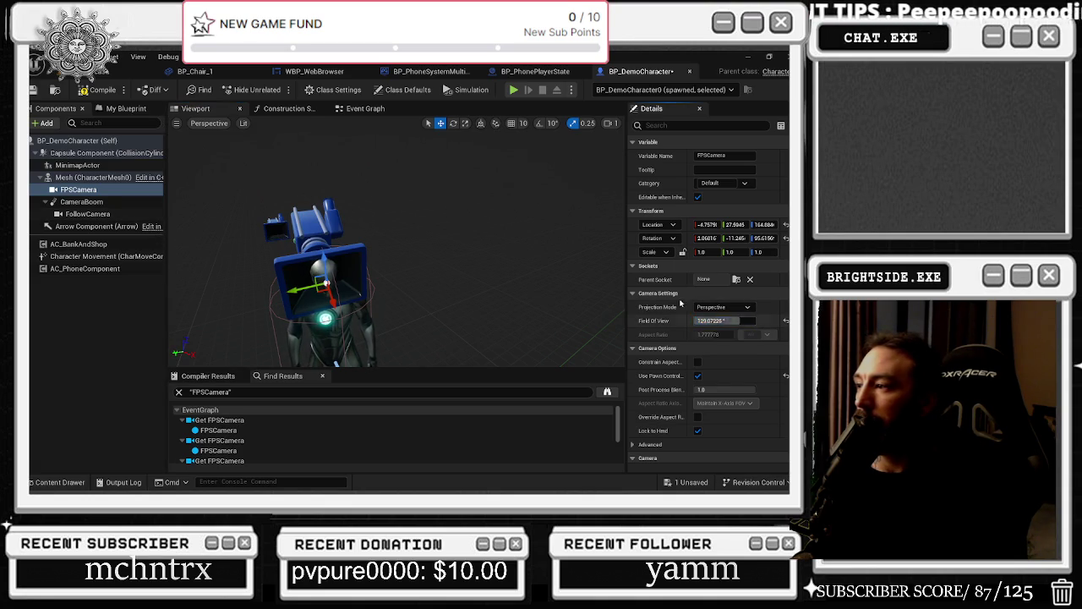
pyautogui.click(85, 74)
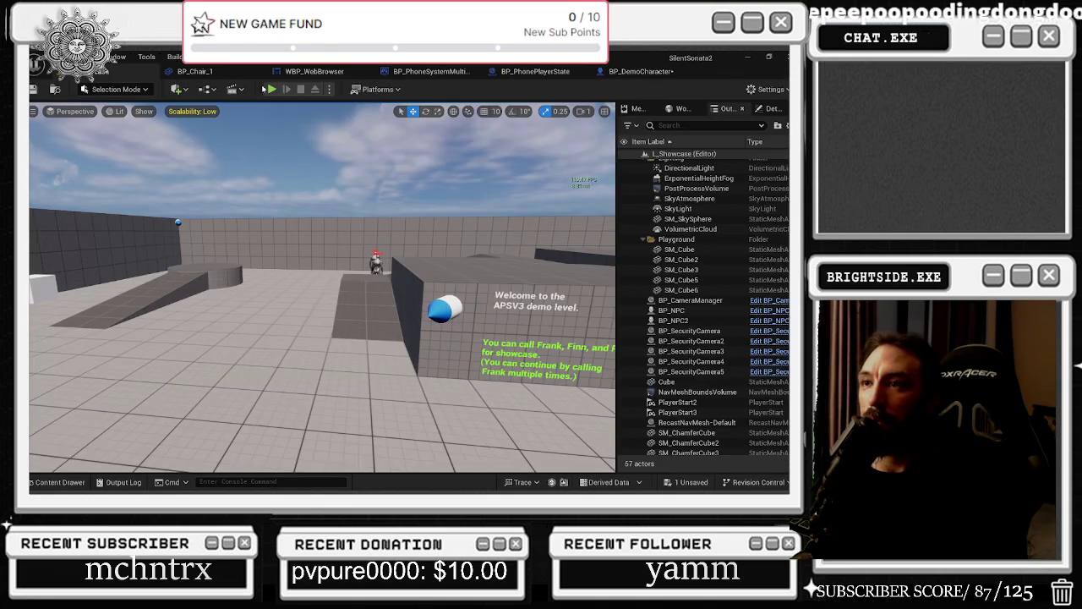
# Step: Play the level with Alt+P, walk past the ramps and blue cubes, and raise the phone with F
pyautogui.hotkey('alt', 'p')
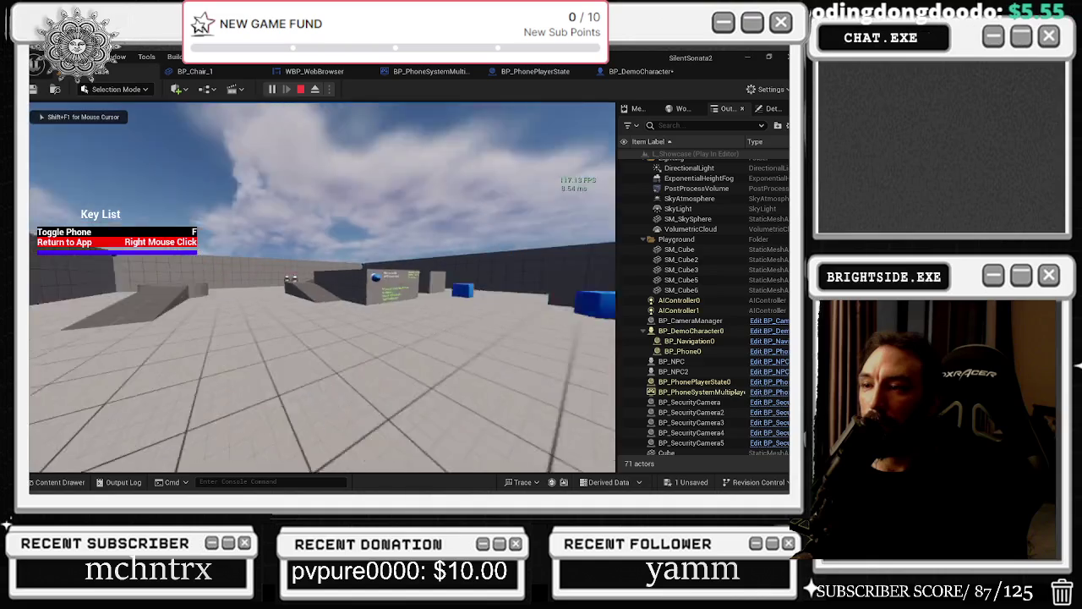
pyautogui.press('w')
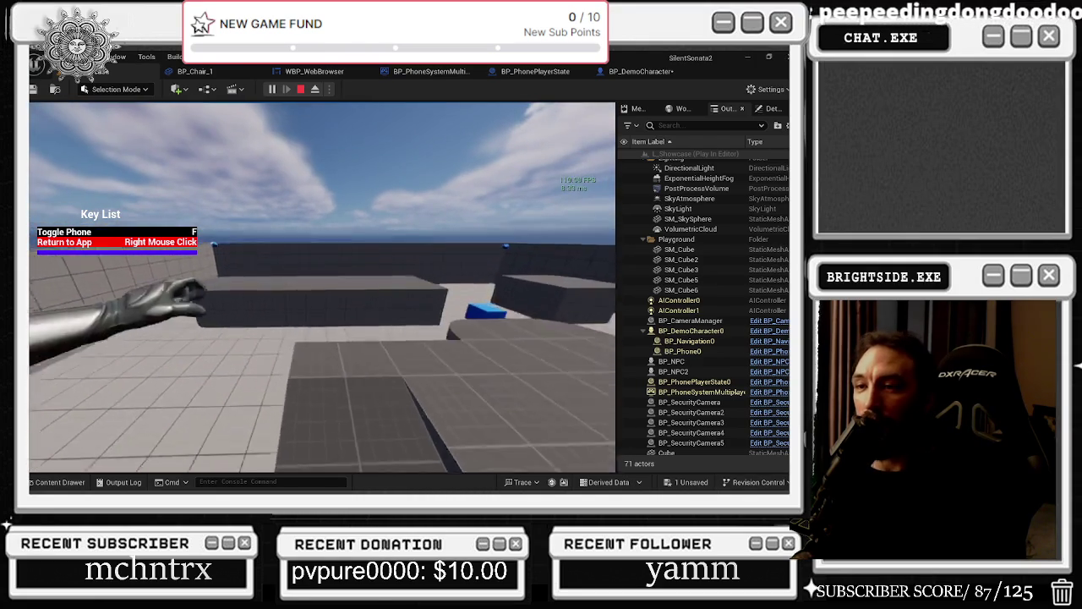
pyautogui.press('w')
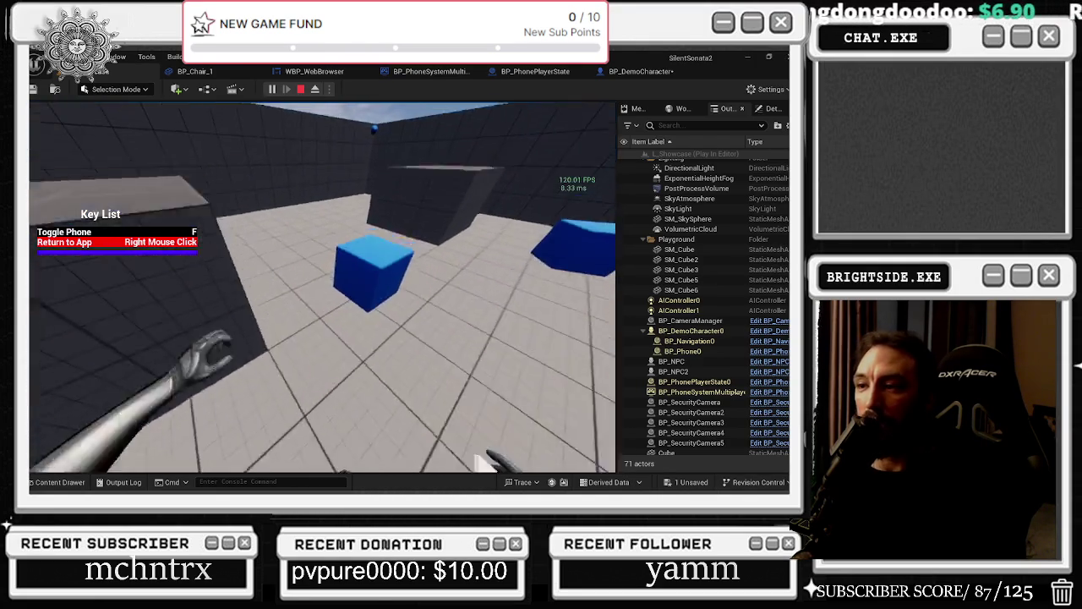
pyautogui.press('w')
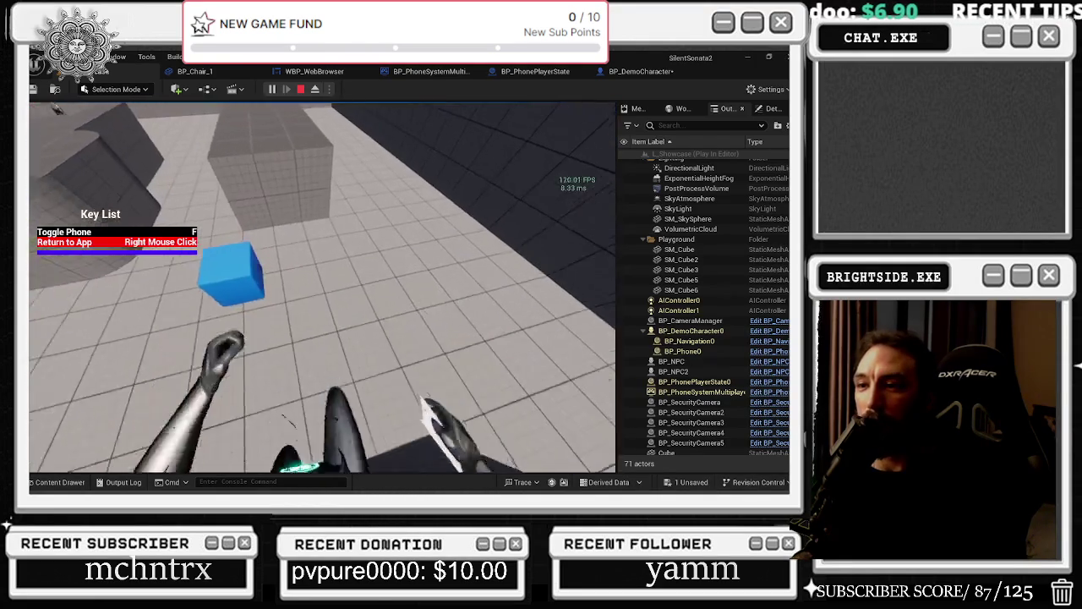
pyautogui.press('w')
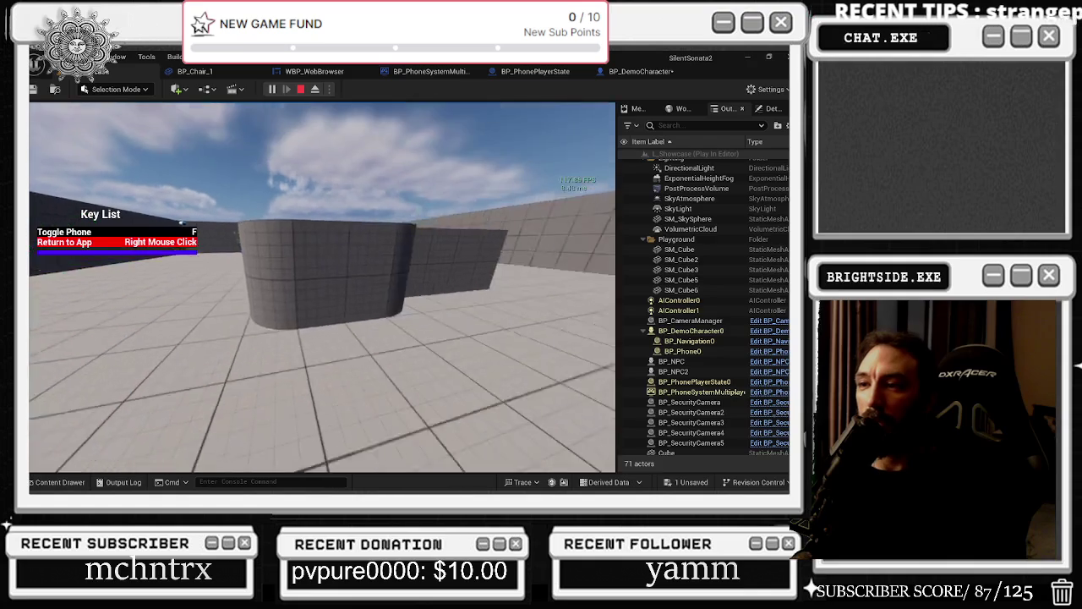
pyautogui.press('w')
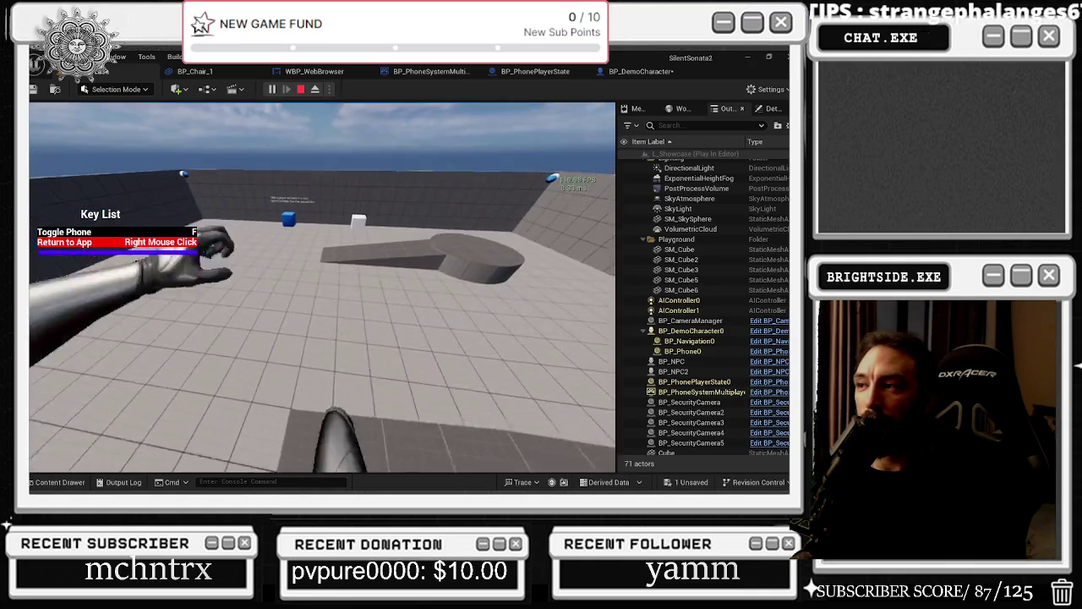
pyautogui.press('f')
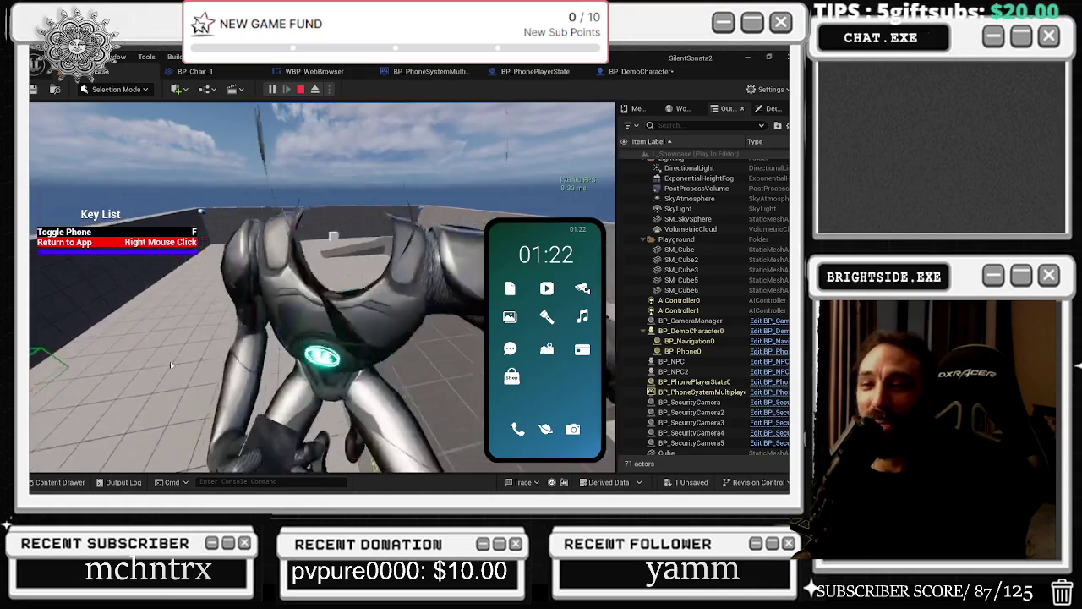
# Step: Try the phone's flashlight mode, exit it with P, and run and vault over the corridor wall
pyautogui.click(547, 317)
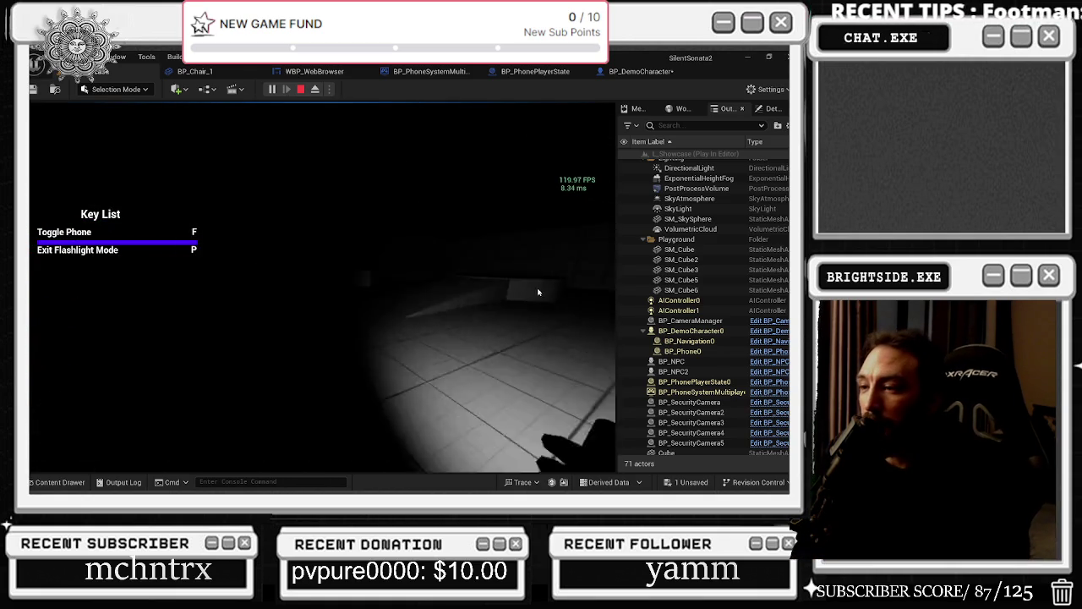
pyautogui.press('p')
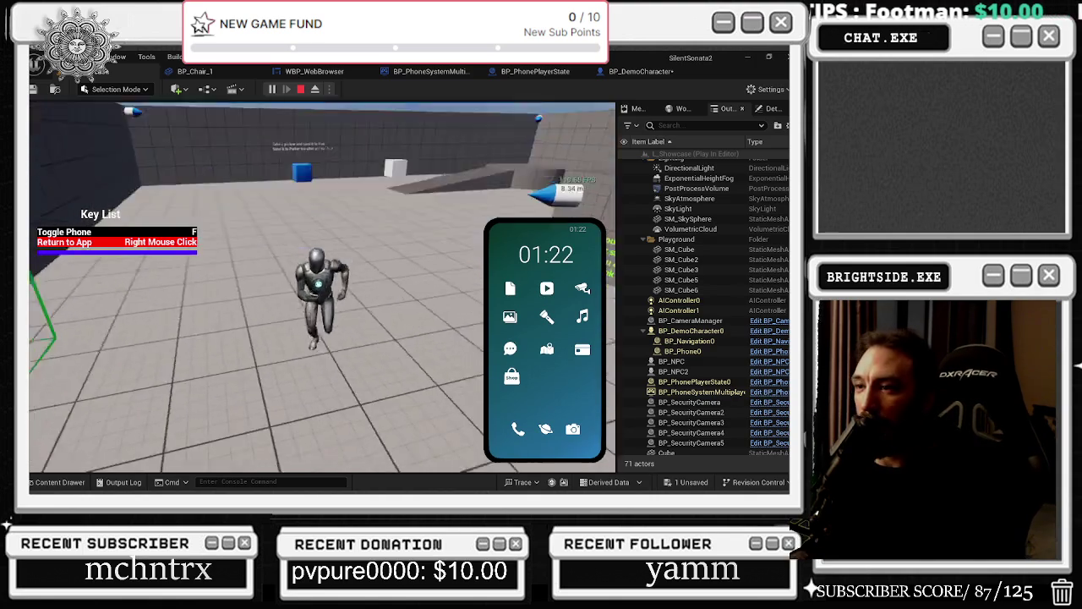
pyautogui.press('space')
pyautogui.press('w')
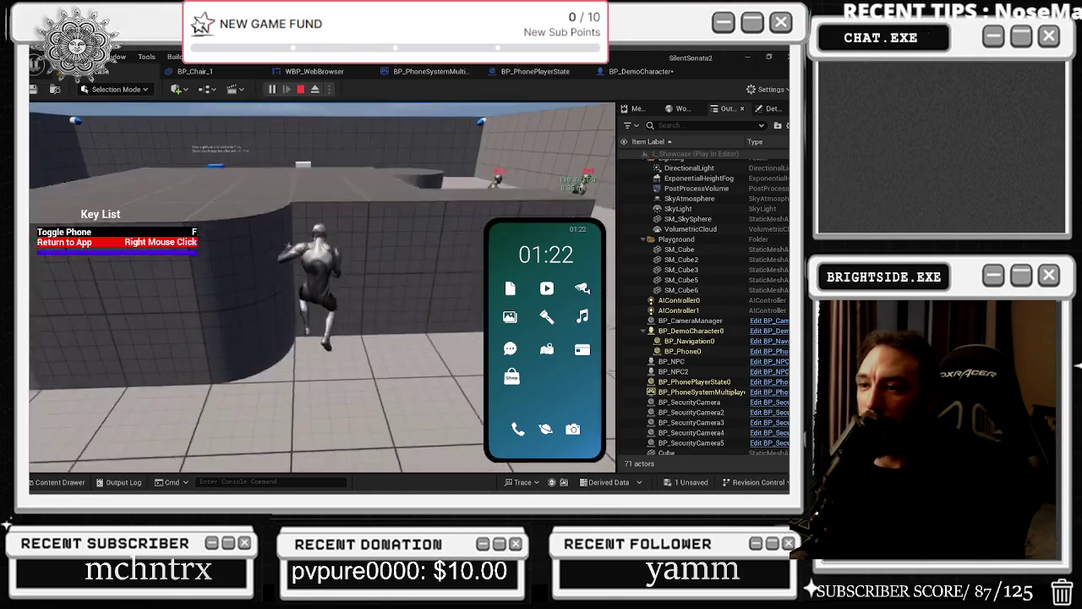
pyautogui.press('space')
# Step: Run across the floor and raised platform, then log in to the PopsBank app
pyautogui.press('w')
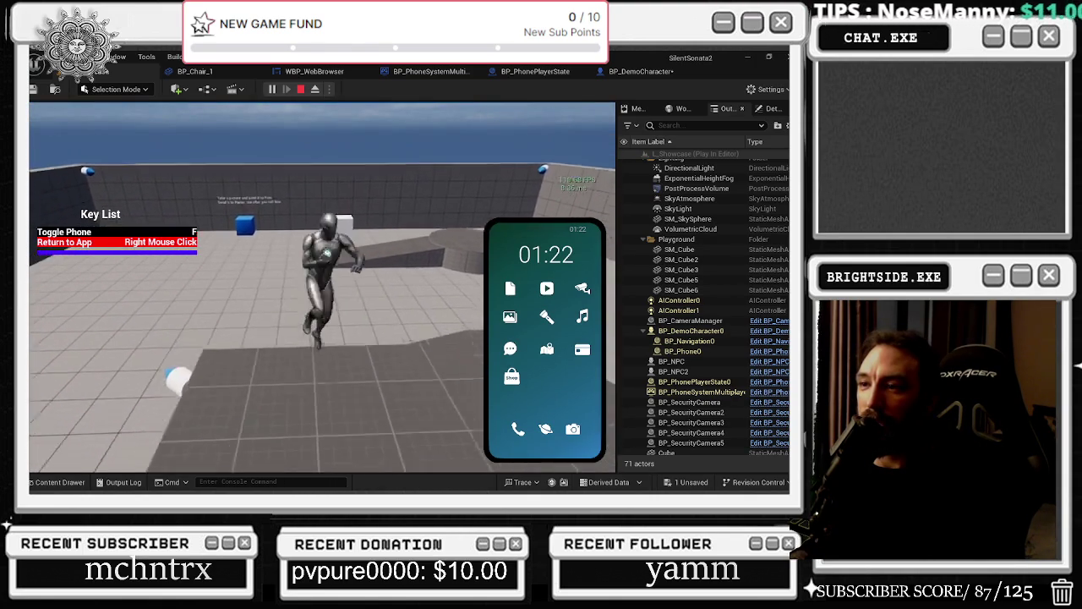
pyautogui.press('w')
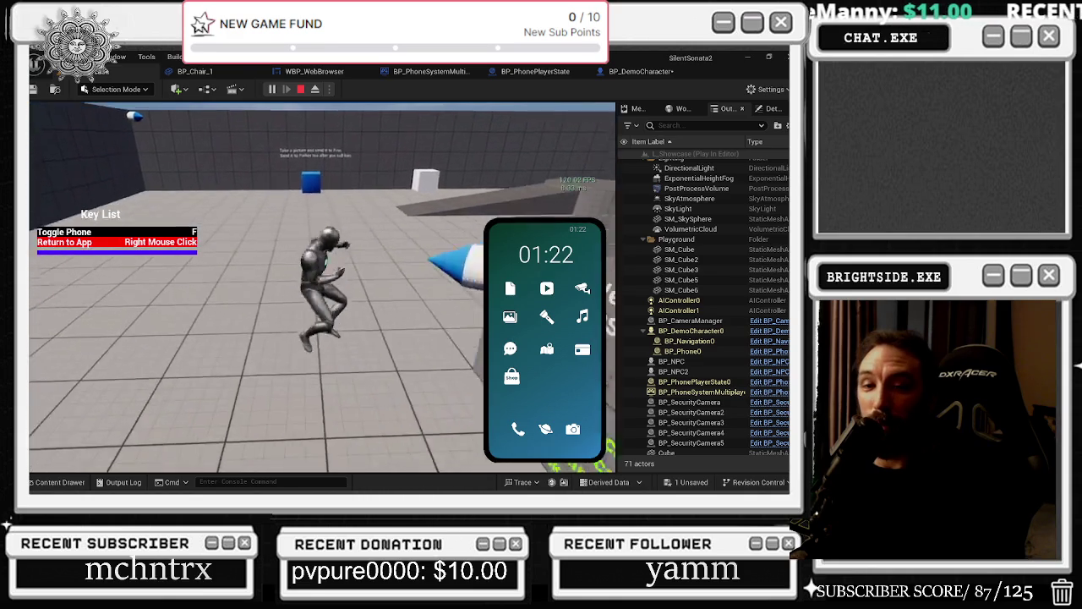
pyautogui.press('w')
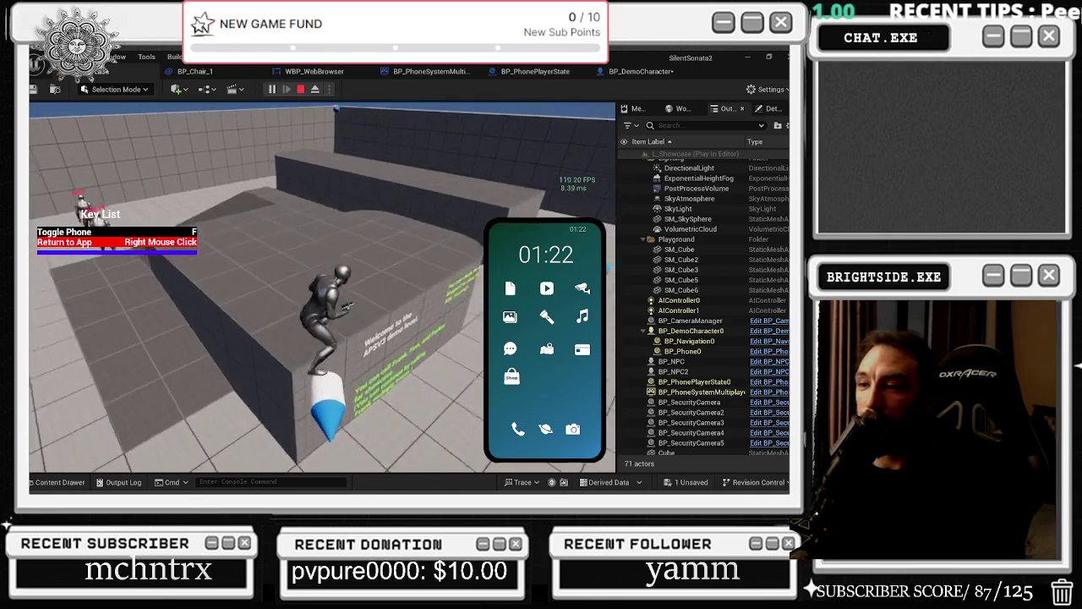
pyautogui.press('w')
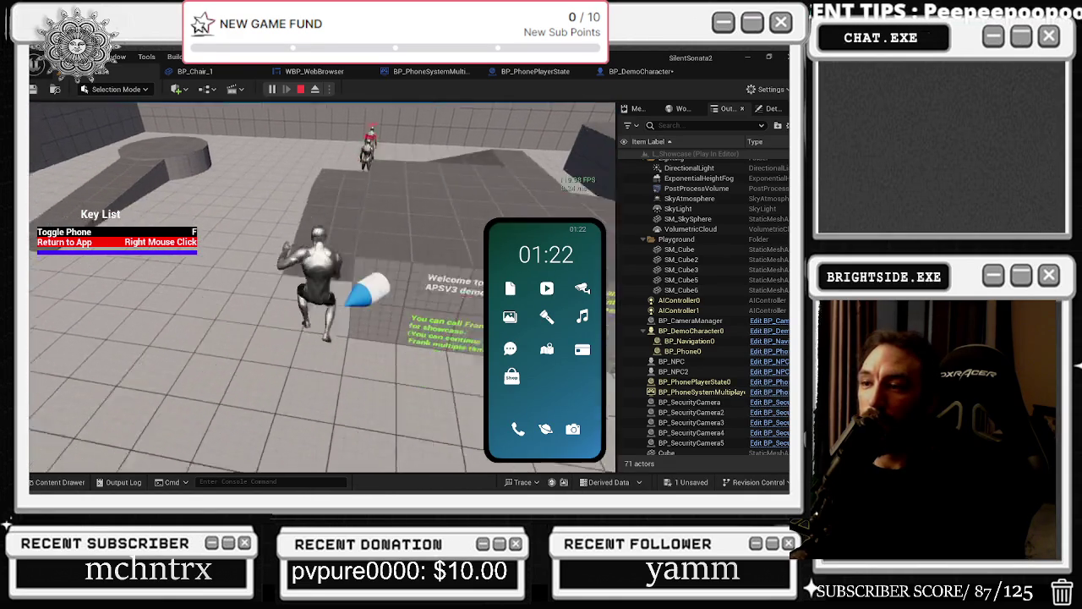
pyautogui.press('w')
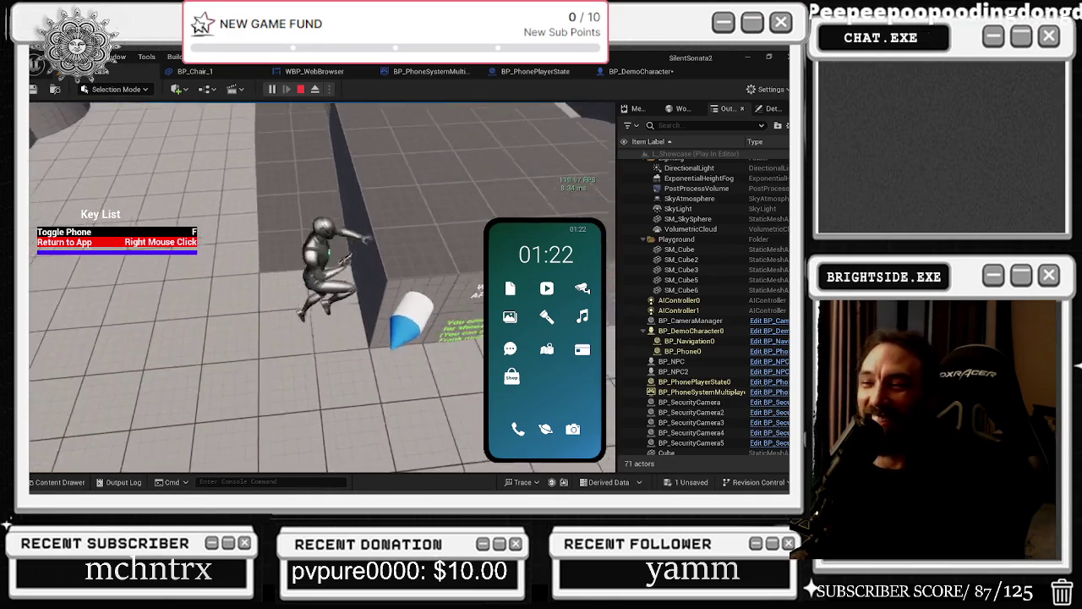
pyautogui.press('w')
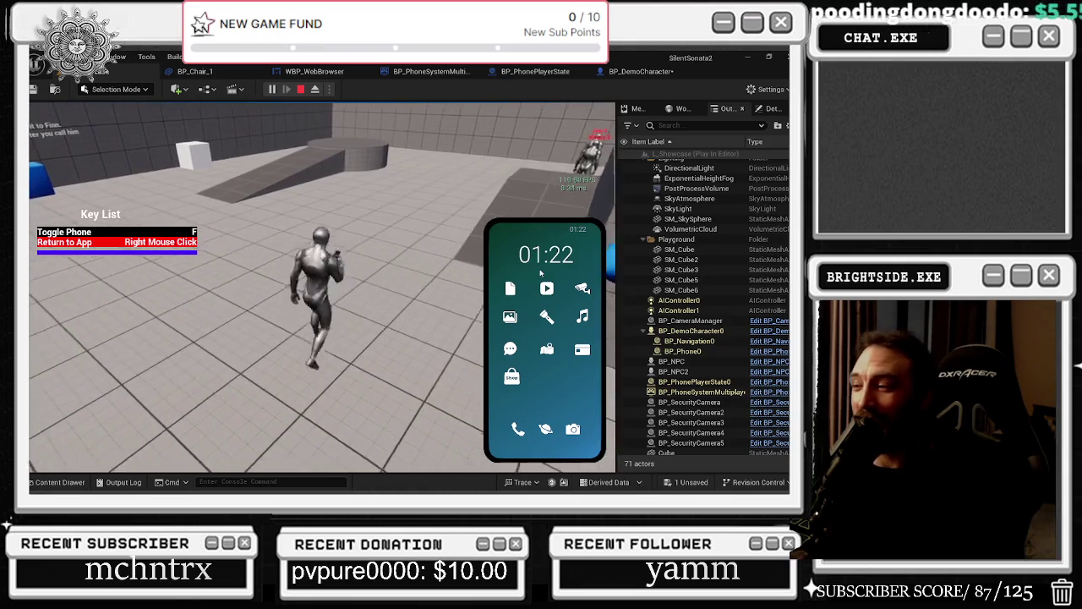
pyautogui.click(582, 348)
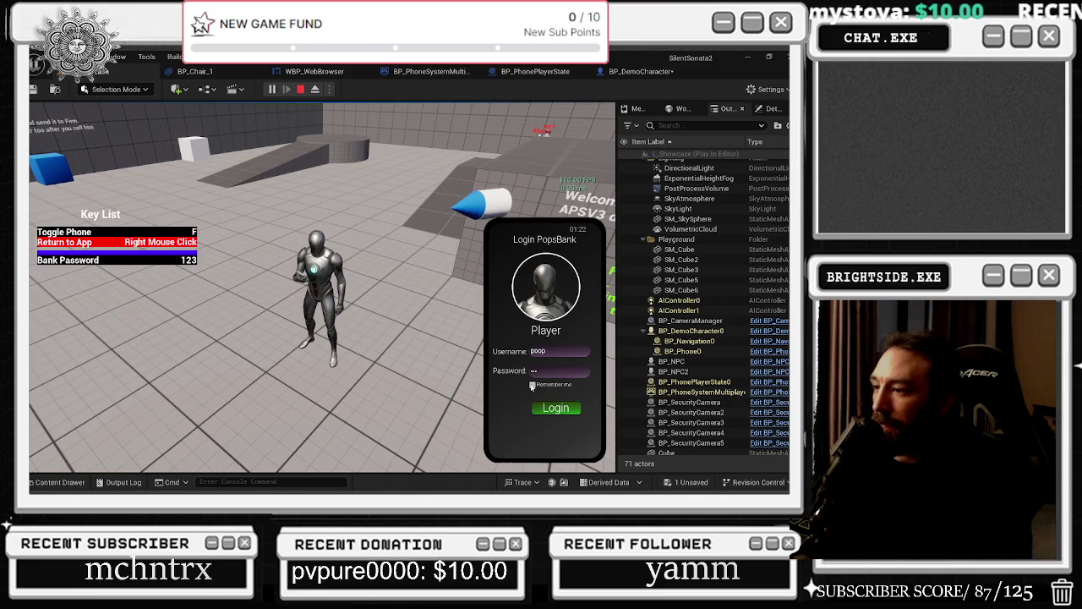
pyautogui.click(552, 409)
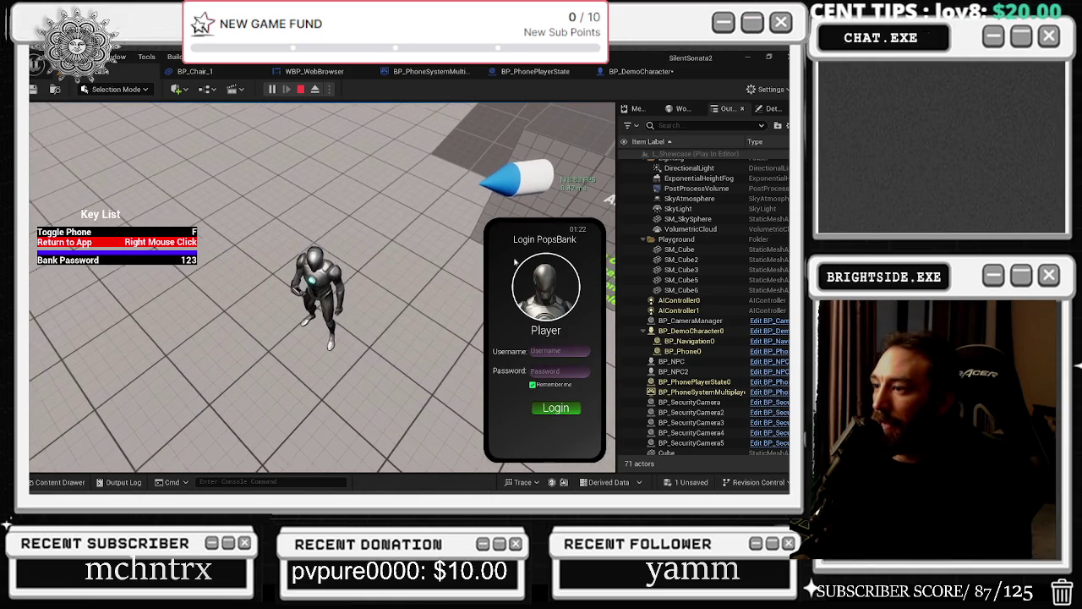
# Step: Try the phone's Notes, security Camera and Gallery apps, then switch on flashlight mode
pyautogui.click(512, 290)
pyautogui.rightClick(538, 287)
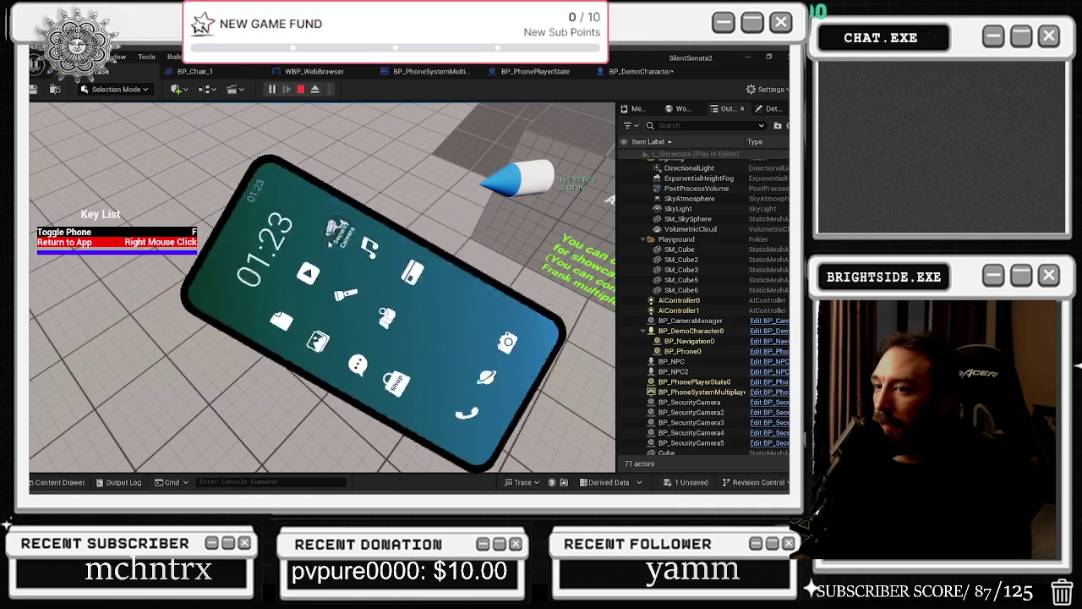
pyautogui.click(582, 293)
pyautogui.rightClick(583, 293)
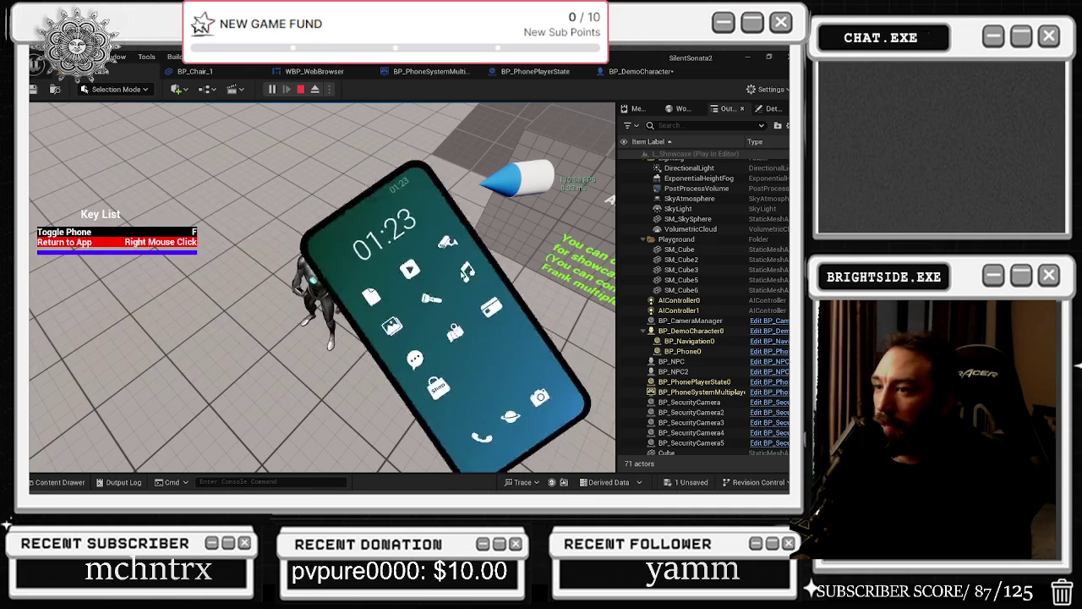
pyautogui.click(508, 319)
pyautogui.rightClick(504, 285)
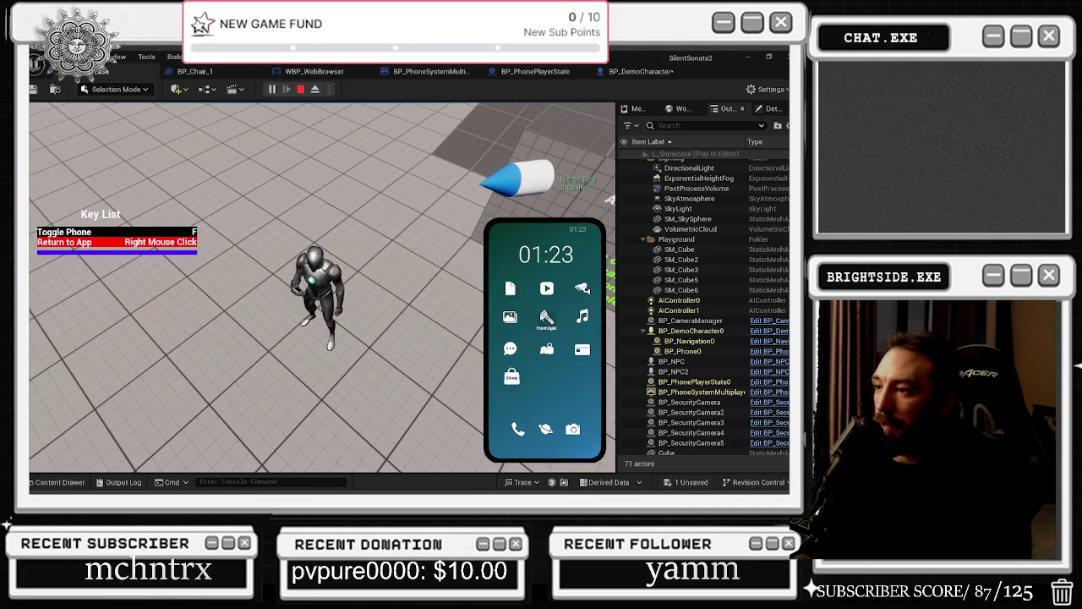
pyautogui.click(546, 318)
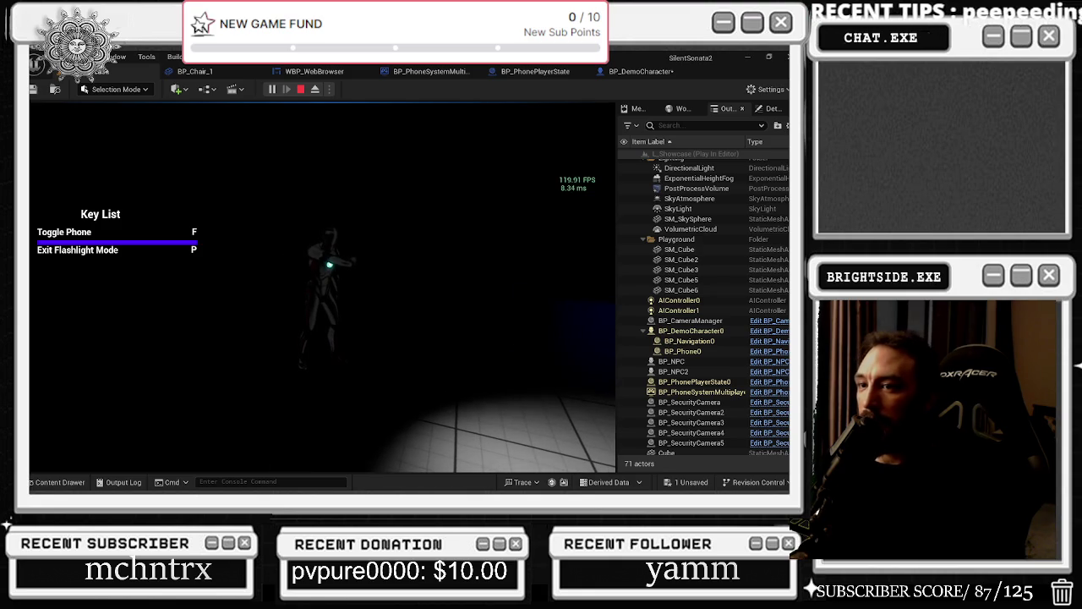
# Step: Bring the phone back up and play the Epic Music track in the Music app
pyautogui.press('f')
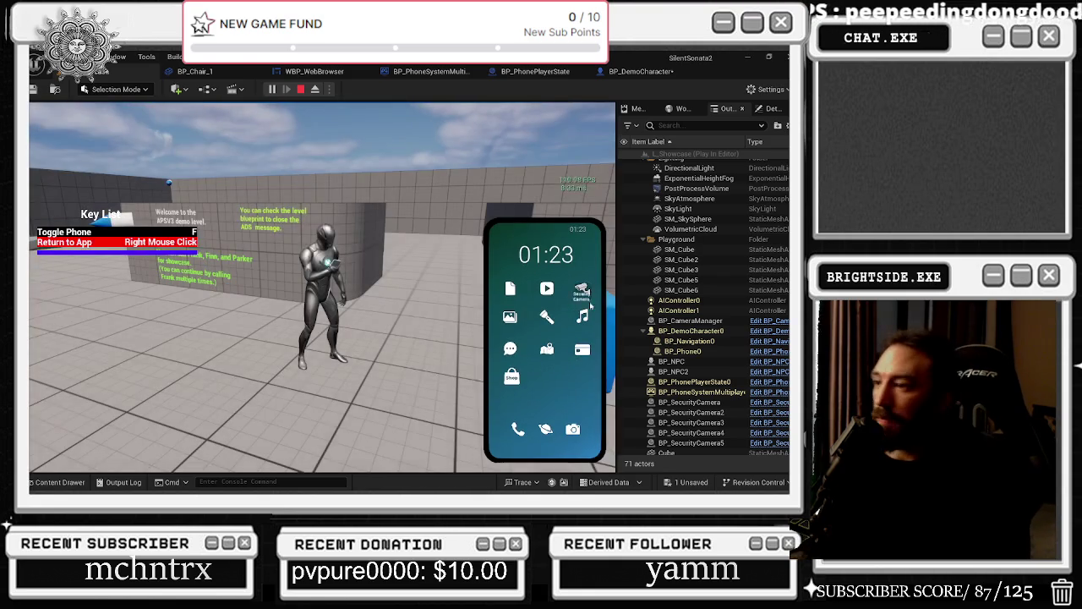
pyautogui.click(584, 317)
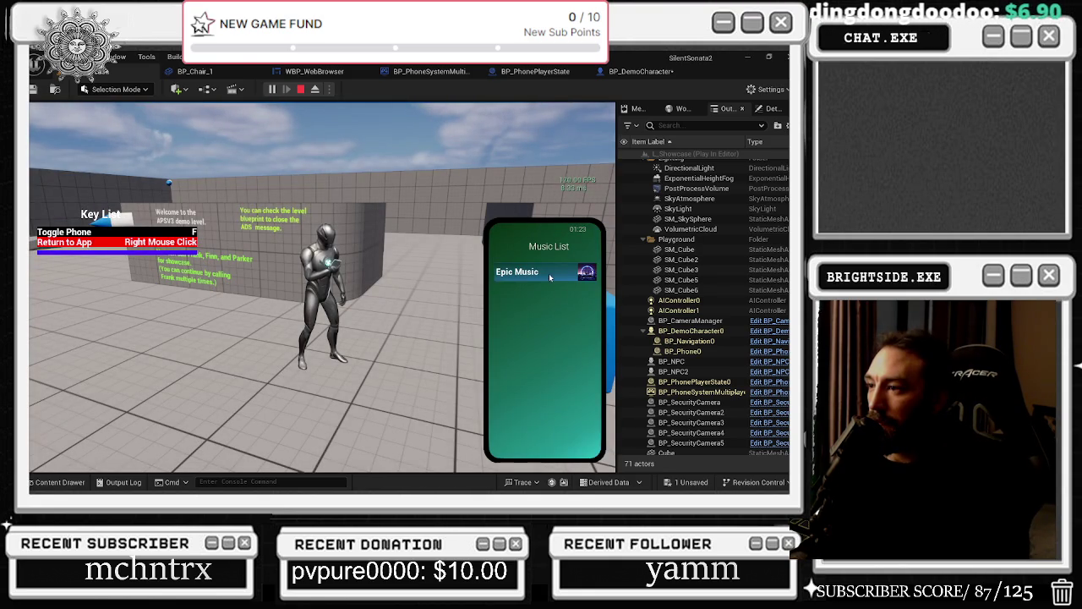
pyautogui.moveTo(586, 276)
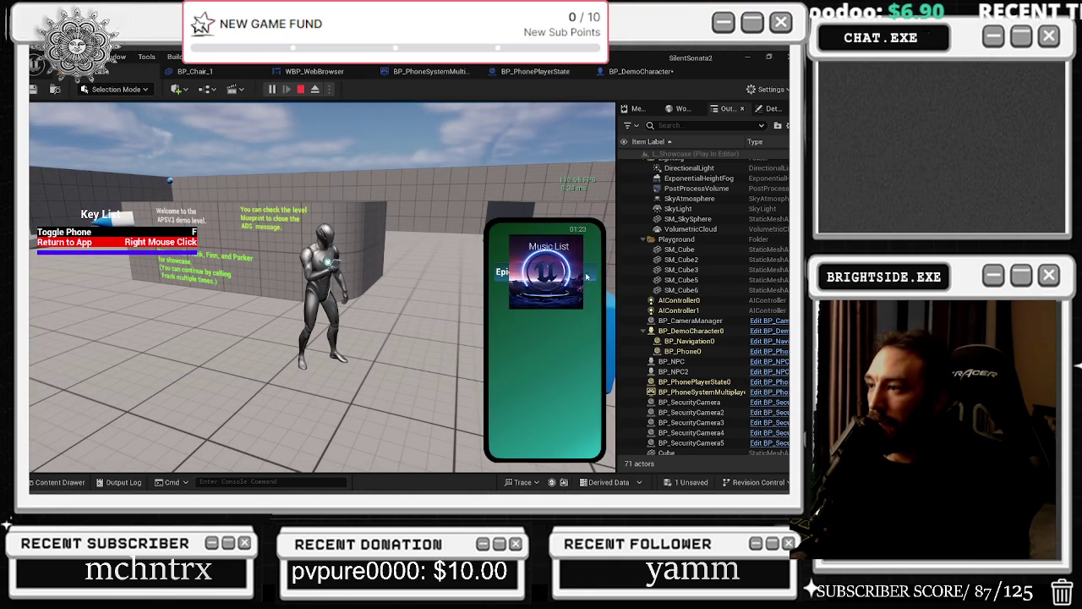
pyautogui.click(542, 273)
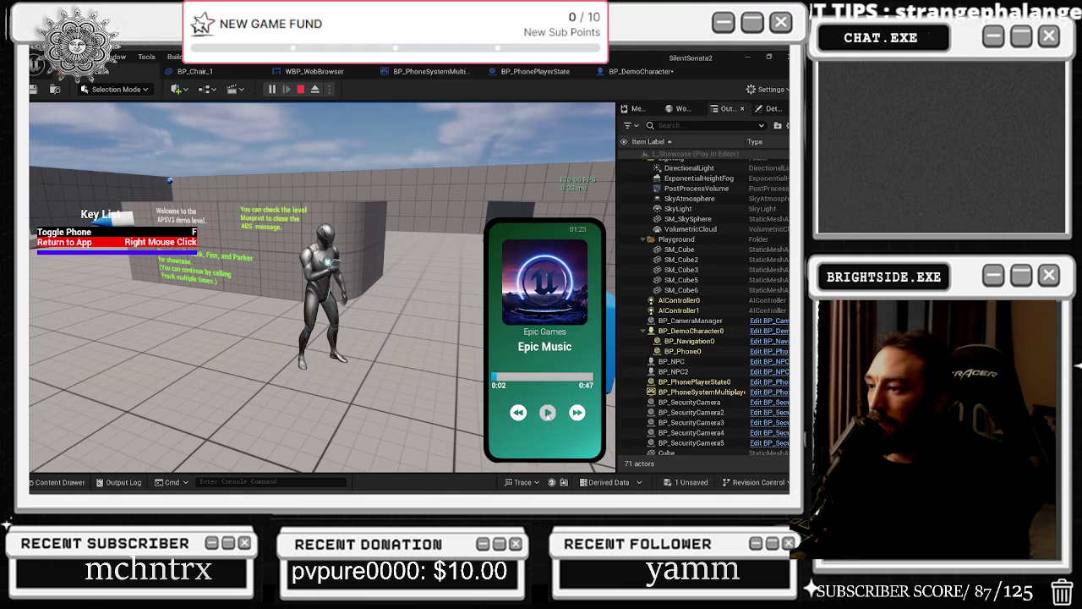
pyautogui.rightClick(566, 341)
pyautogui.rightClick(567, 338)
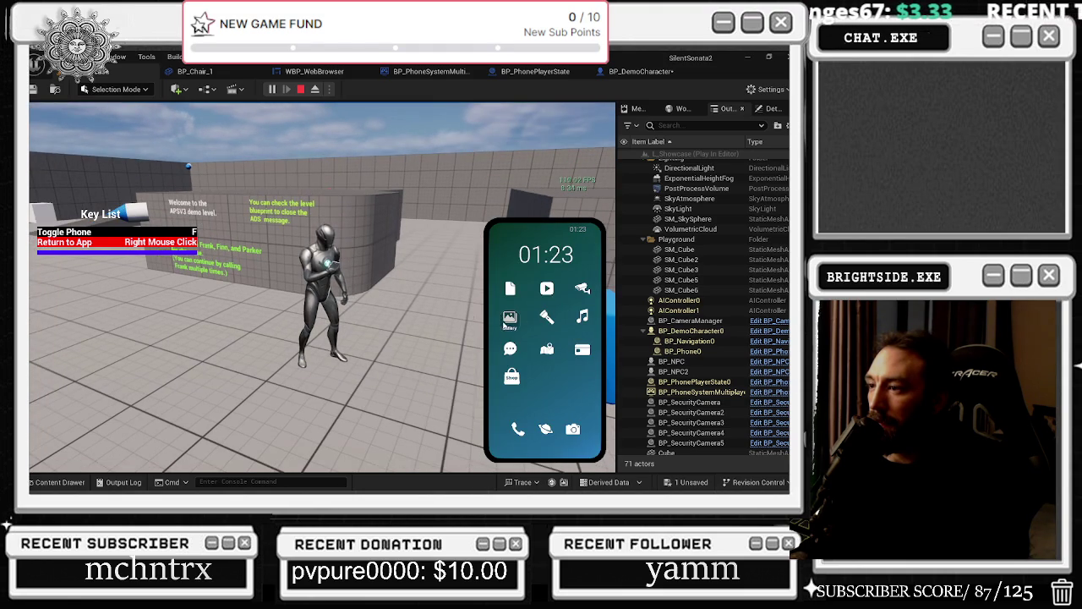
# Step: Buy two weapons in the Shopping app, dropping the money to $1,098.33, then return home
pyautogui.click(511, 378)
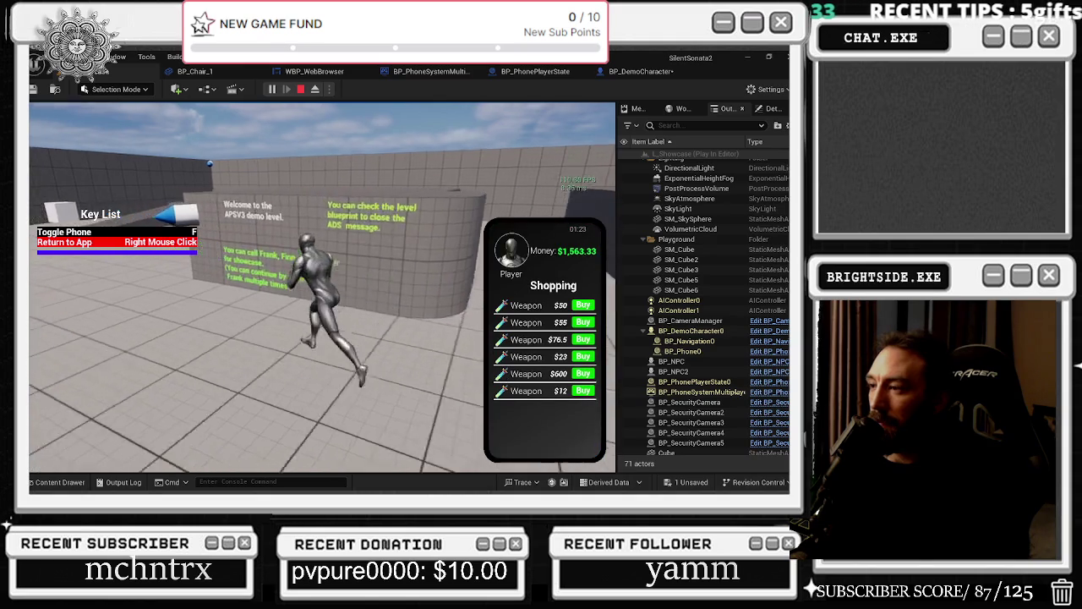
pyautogui.click(583, 305)
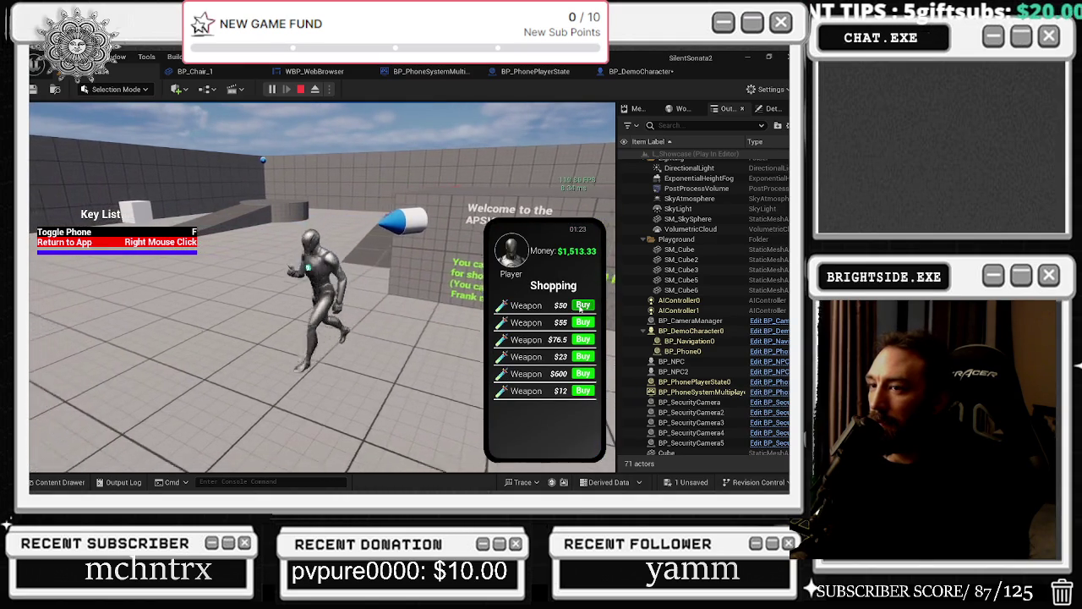
pyautogui.click(582, 306)
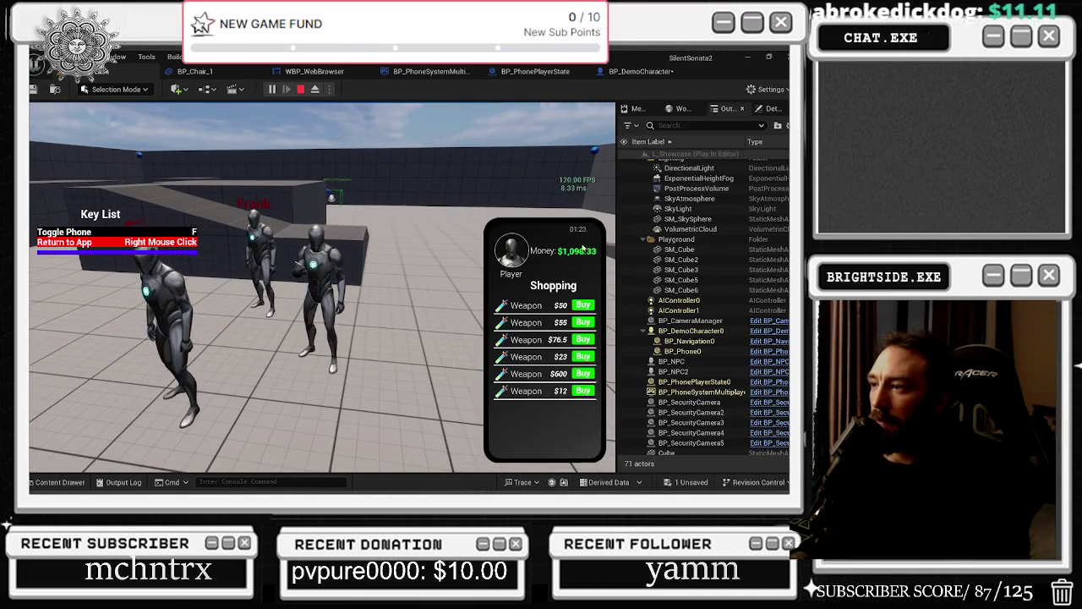
pyautogui.rightClick(576, 390)
pyautogui.click(515, 432)
pyautogui.rightClick(538, 405)
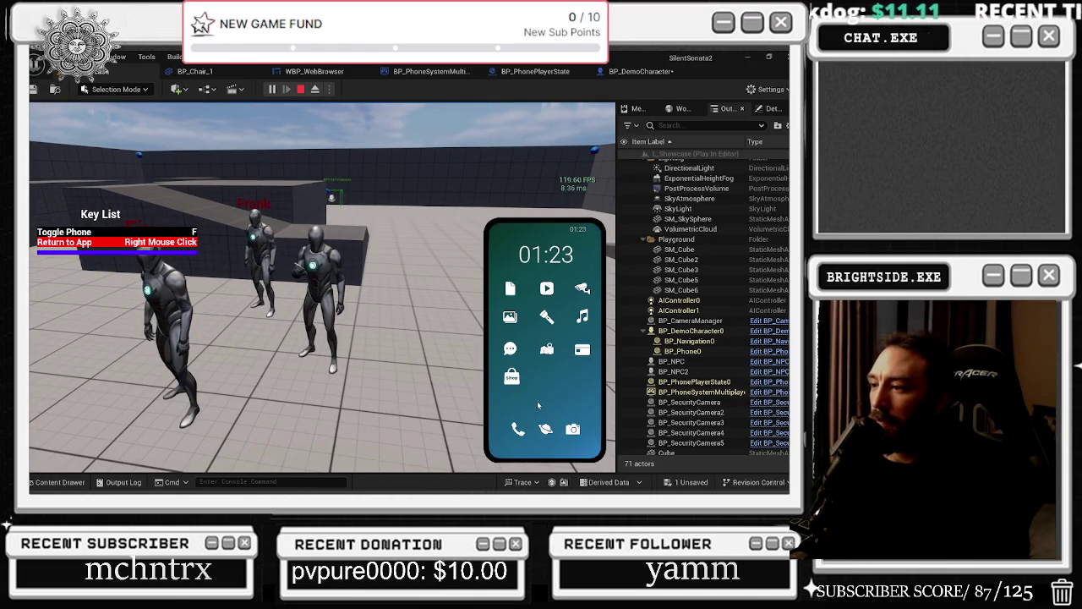
# Step: Call Finn from the phone's contact list, then hang up
pyautogui.click(518, 430)
pyautogui.click(527, 439)
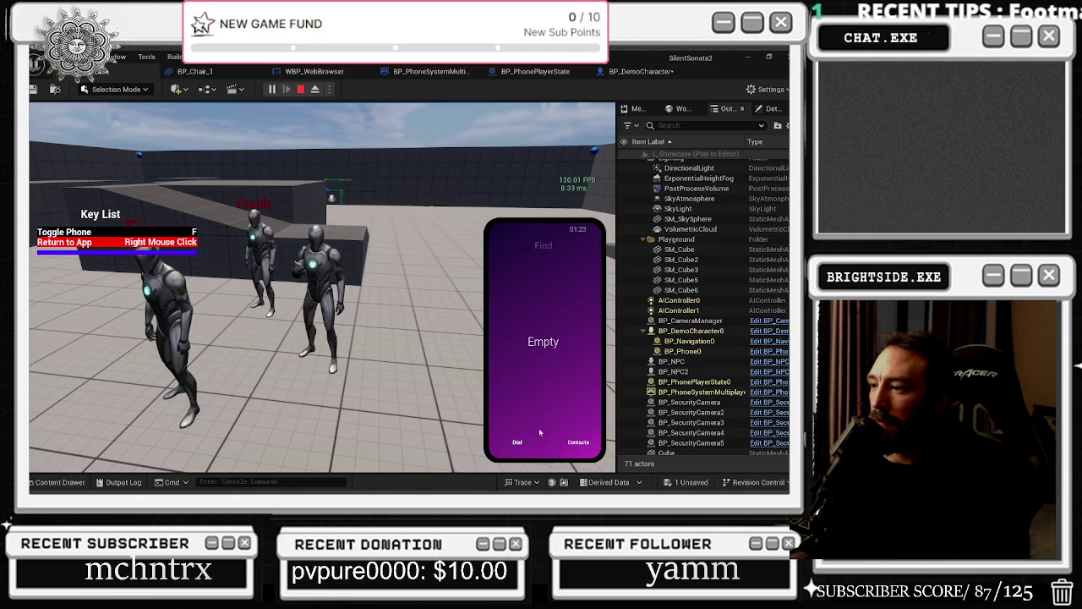
pyautogui.click(570, 445)
pyautogui.click(542, 333)
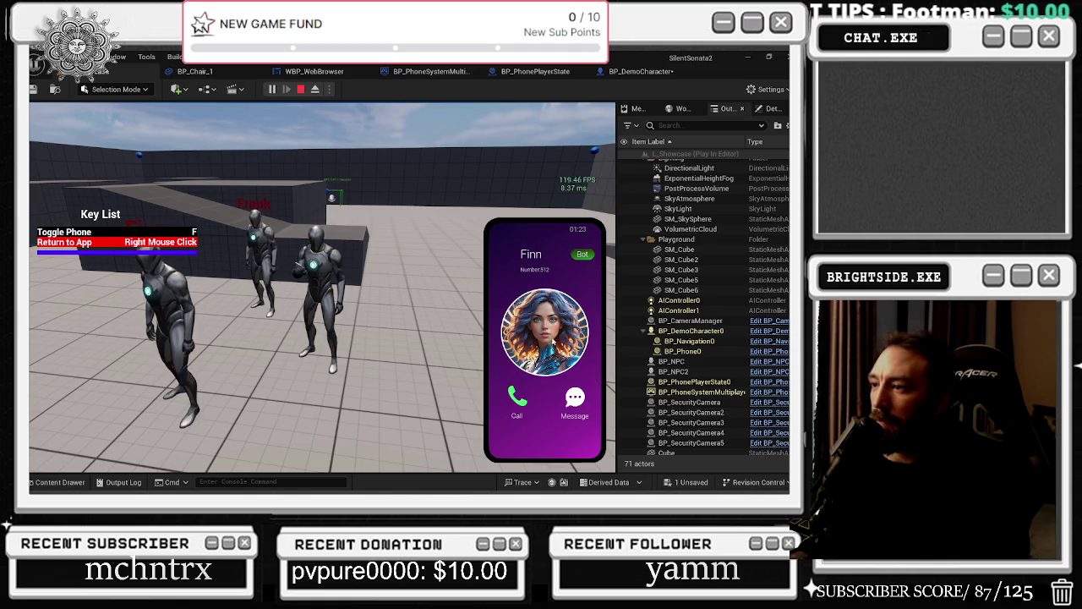
pyautogui.click(517, 399)
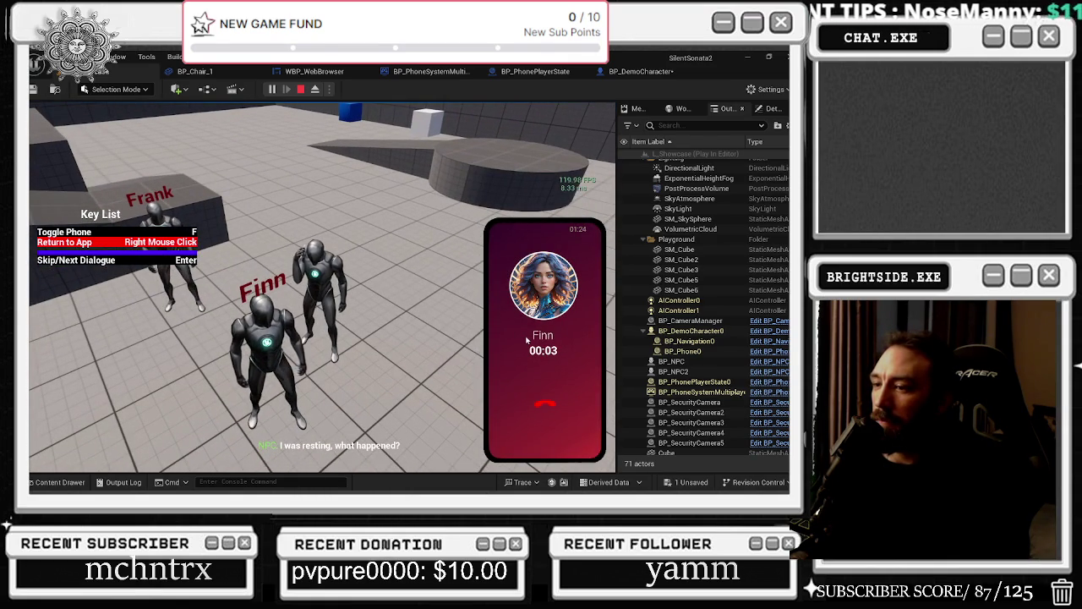
pyautogui.click(545, 407)
# Step: Open a chat with Finn from his contact page and send the message 'fuck you'
pyautogui.click(518, 430)
pyautogui.rightClick(582, 352)
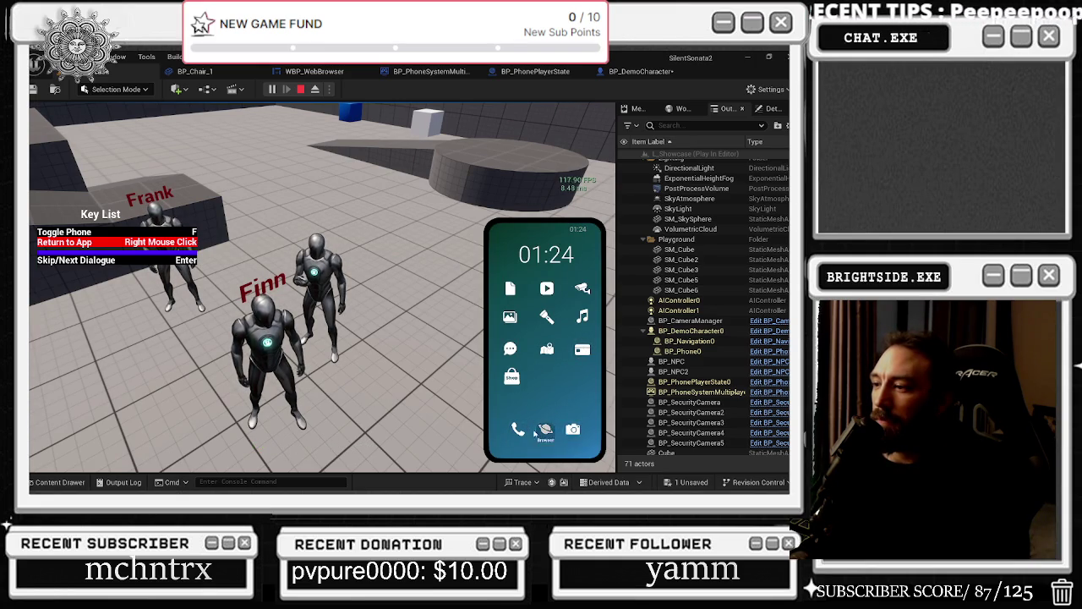
pyautogui.click(517, 430)
pyautogui.click(582, 449)
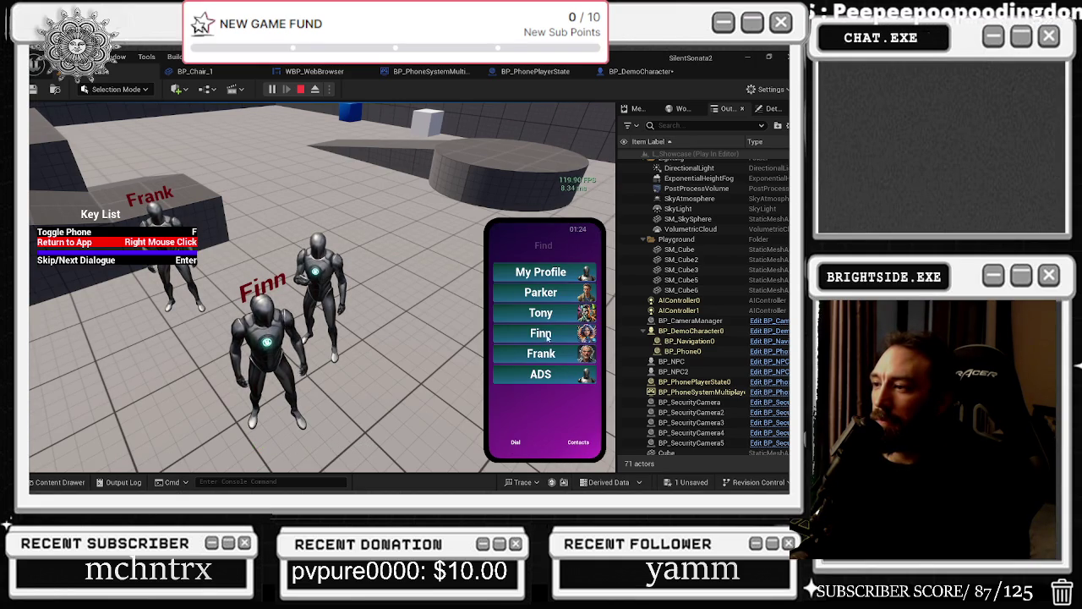
pyautogui.click(563, 337)
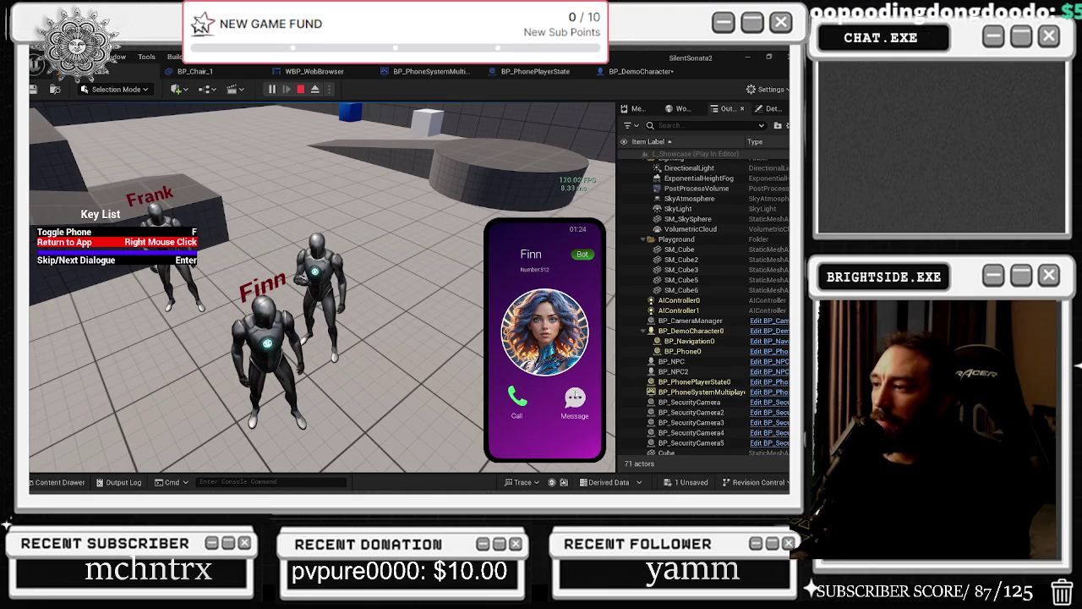
pyautogui.click(579, 401)
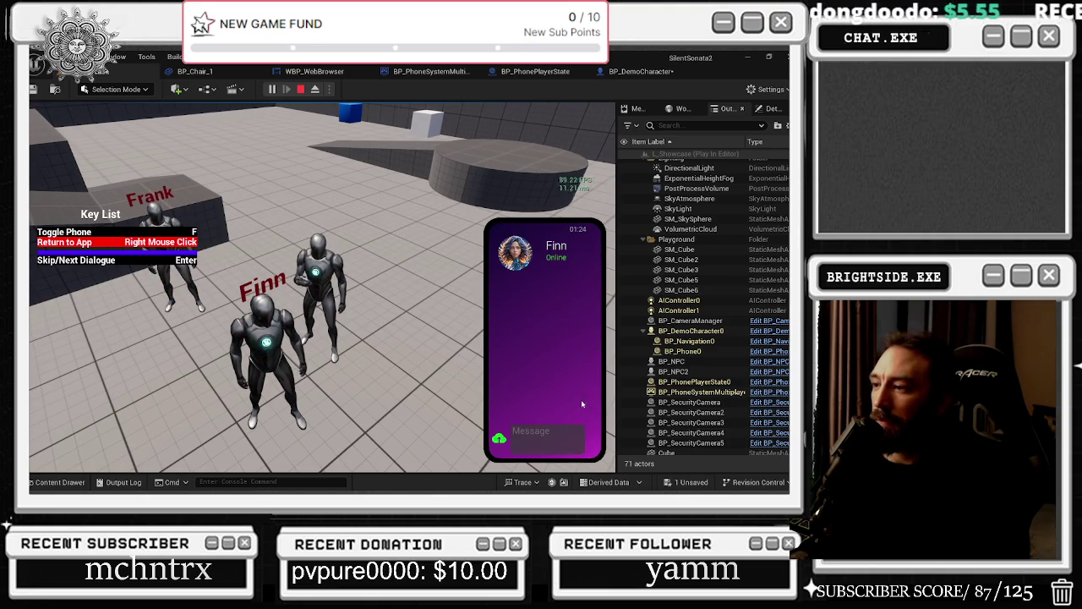
pyautogui.click(541, 433)
pyautogui.write('fuck you')
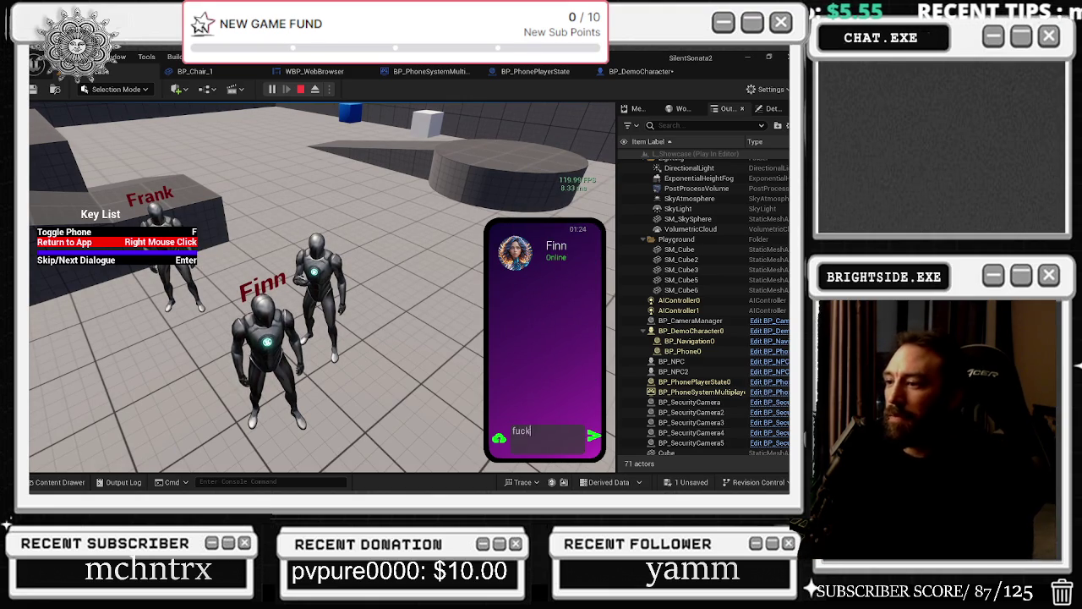
pyautogui.press('Return')
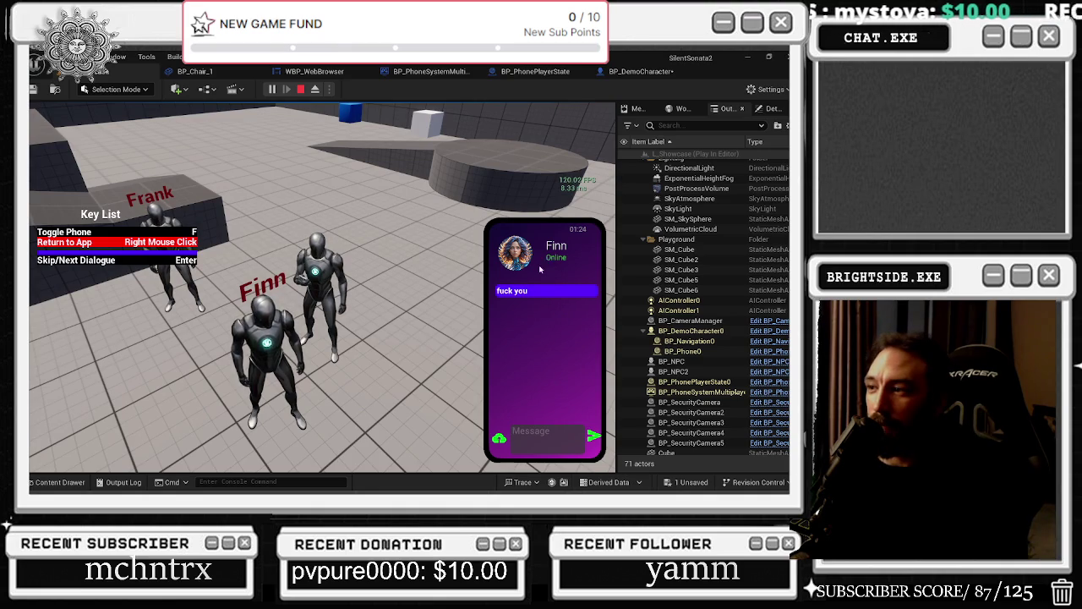
# Step: Try attaching a photo and sending an empty message, then close the chat and Shopping app
pyautogui.click(499, 437)
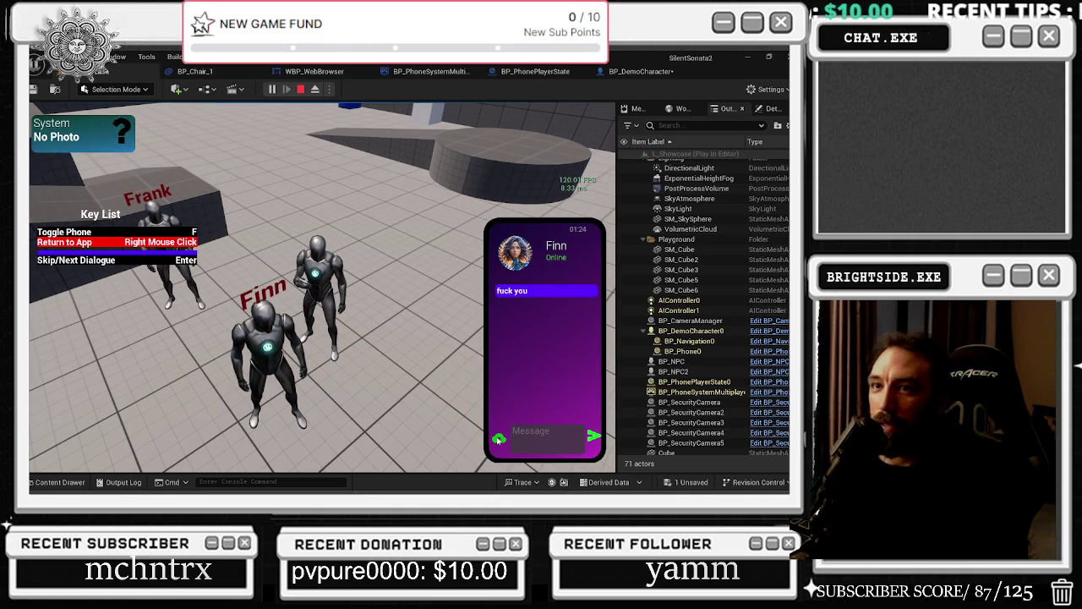
pyautogui.click(594, 435)
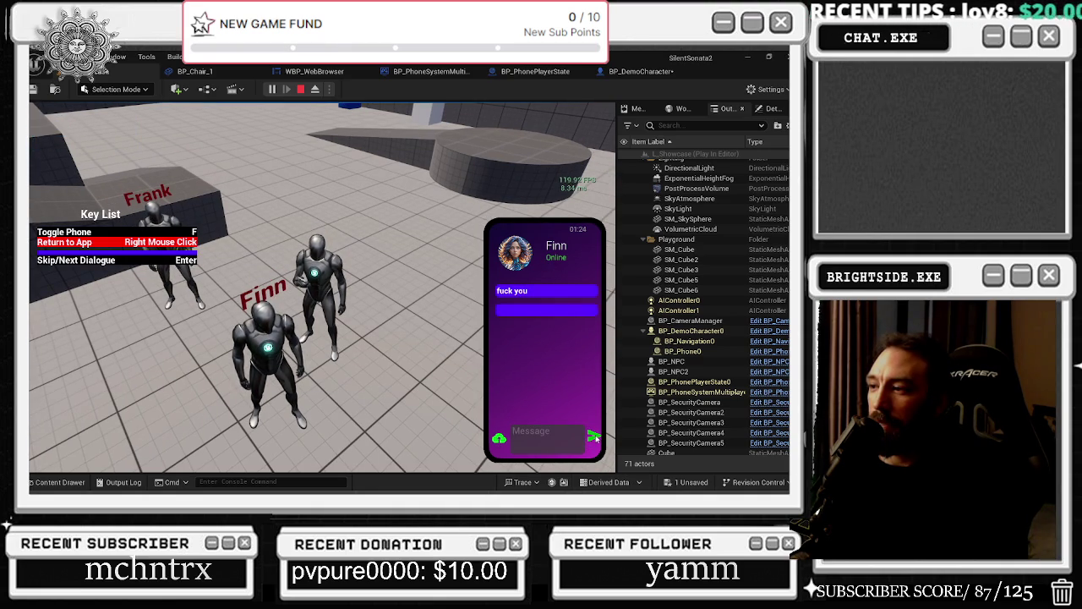
pyautogui.rightClick(540, 286)
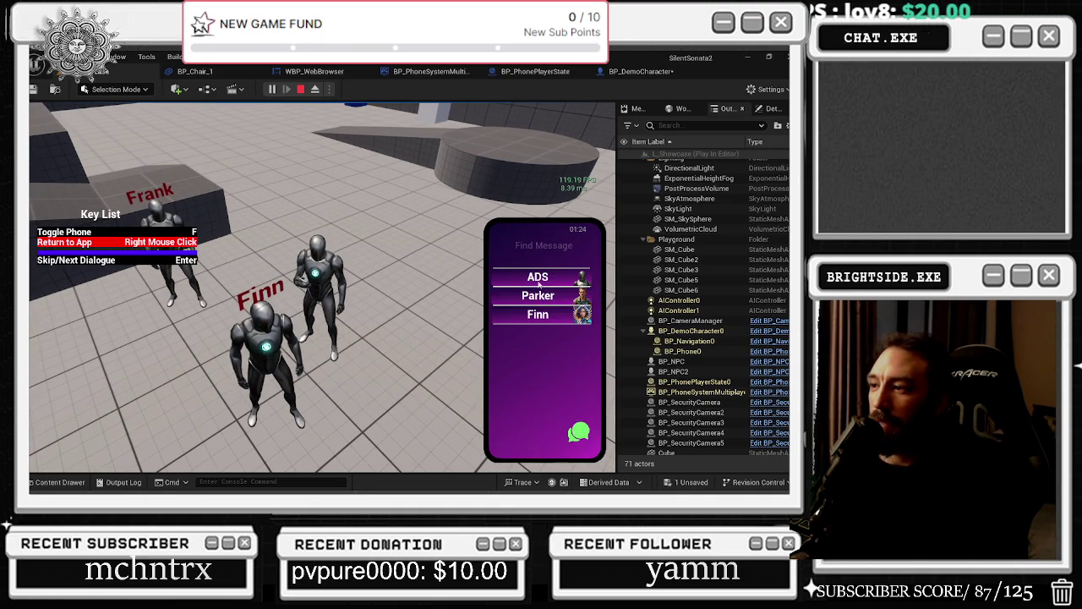
pyautogui.rightClick(560, 382)
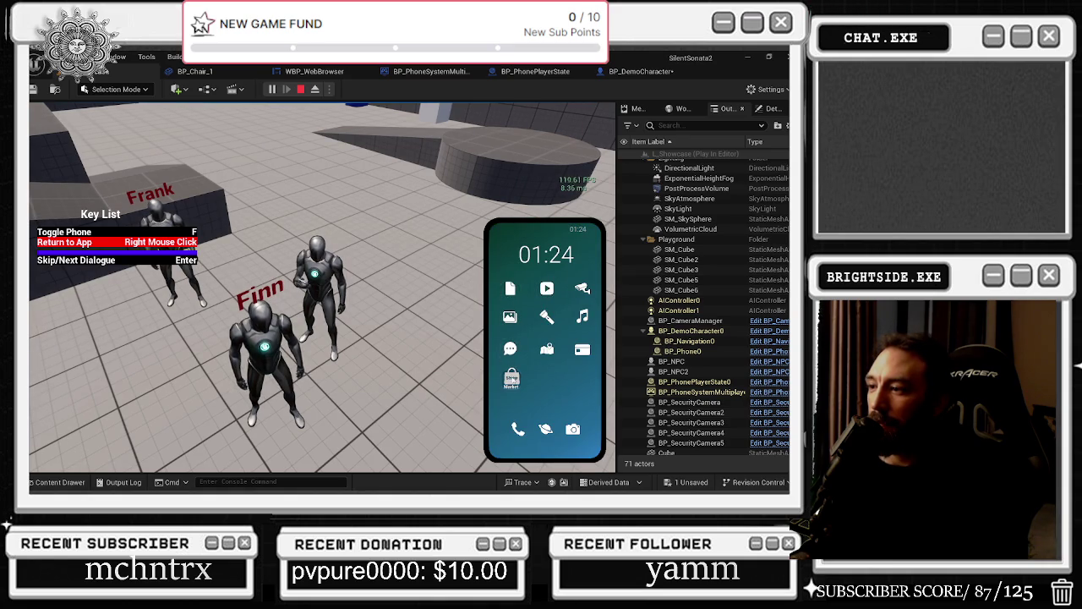
pyautogui.click(513, 377)
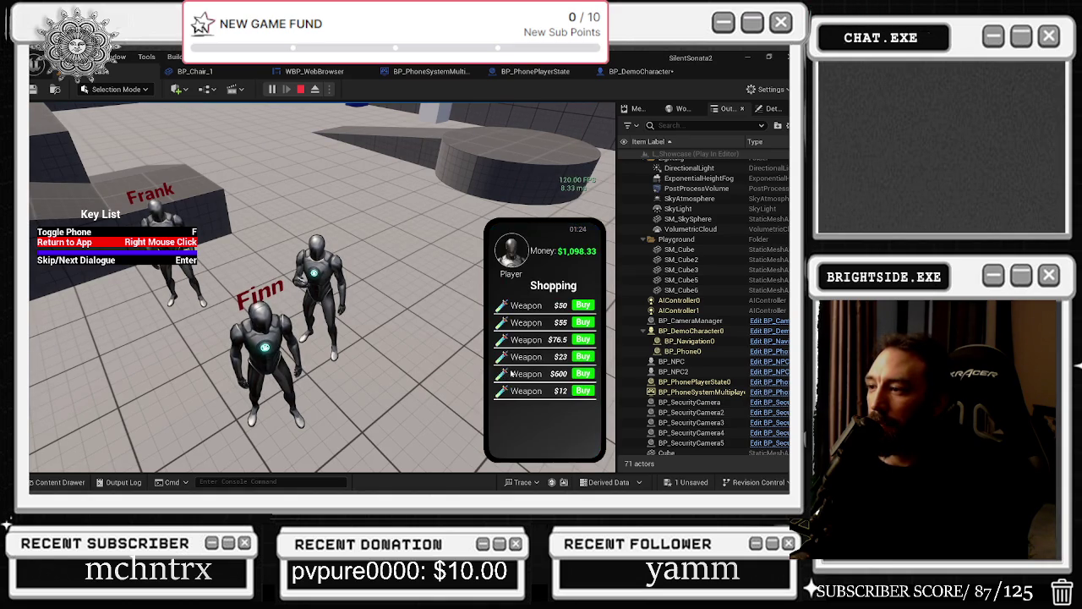
pyautogui.rightClick(557, 390)
# Step: Dial and erase an 8, then call Parker from the contacts and hang up
pyautogui.click(542, 366)
pyautogui.click(546, 371)
pyautogui.click(578, 403)
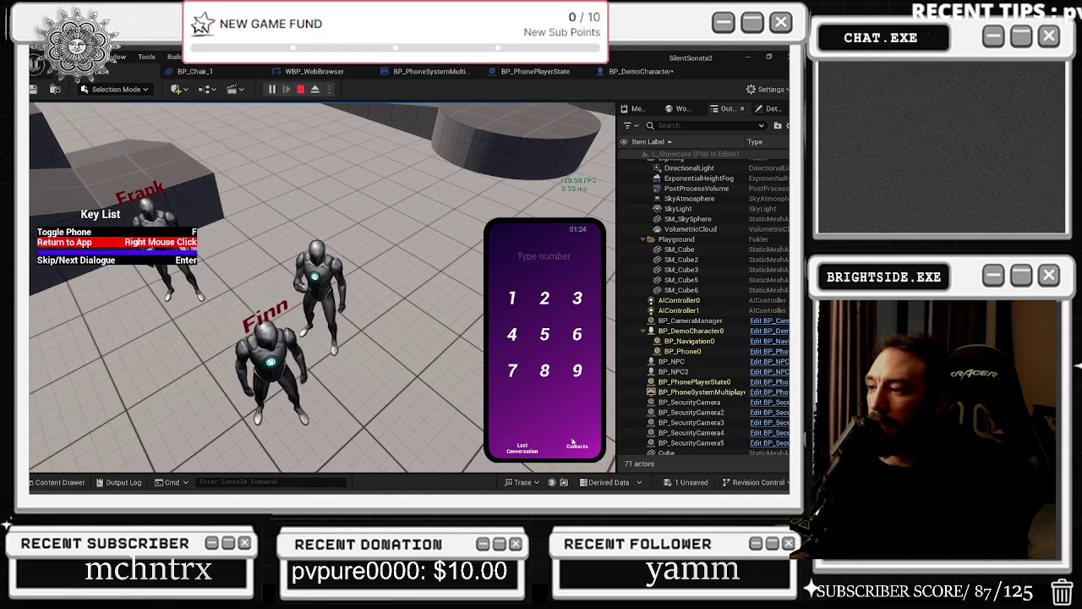
pyautogui.click(578, 446)
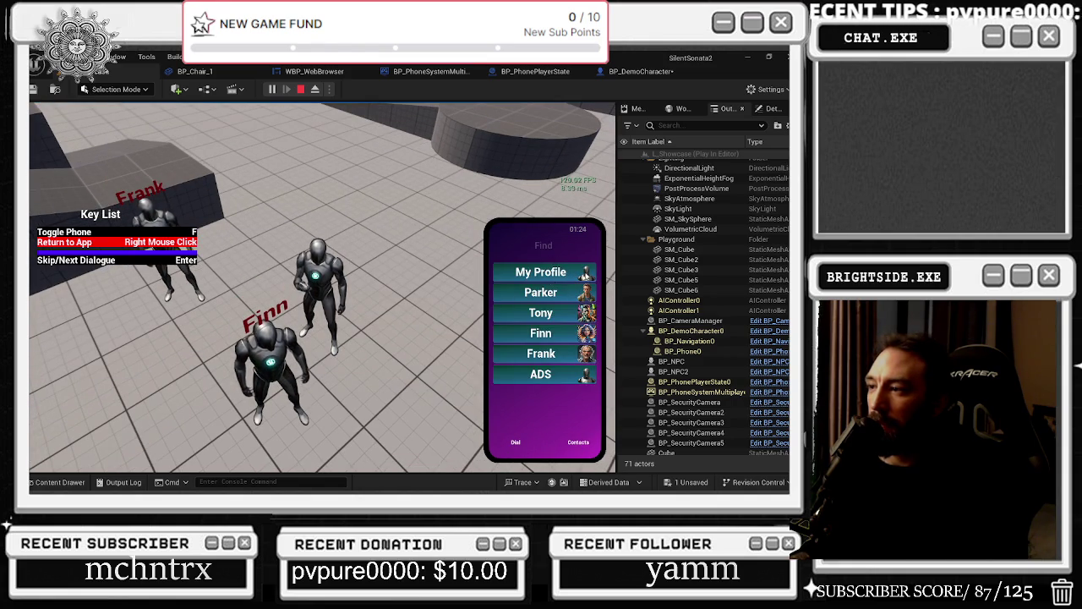
pyautogui.click(575, 274)
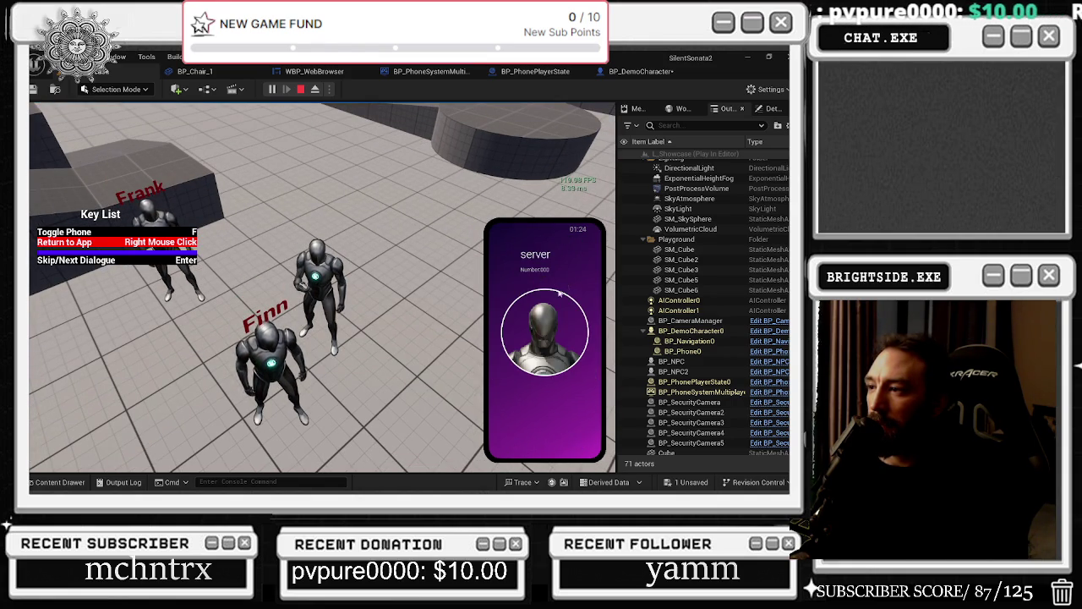
pyautogui.rightClick(559, 293)
pyautogui.click(554, 295)
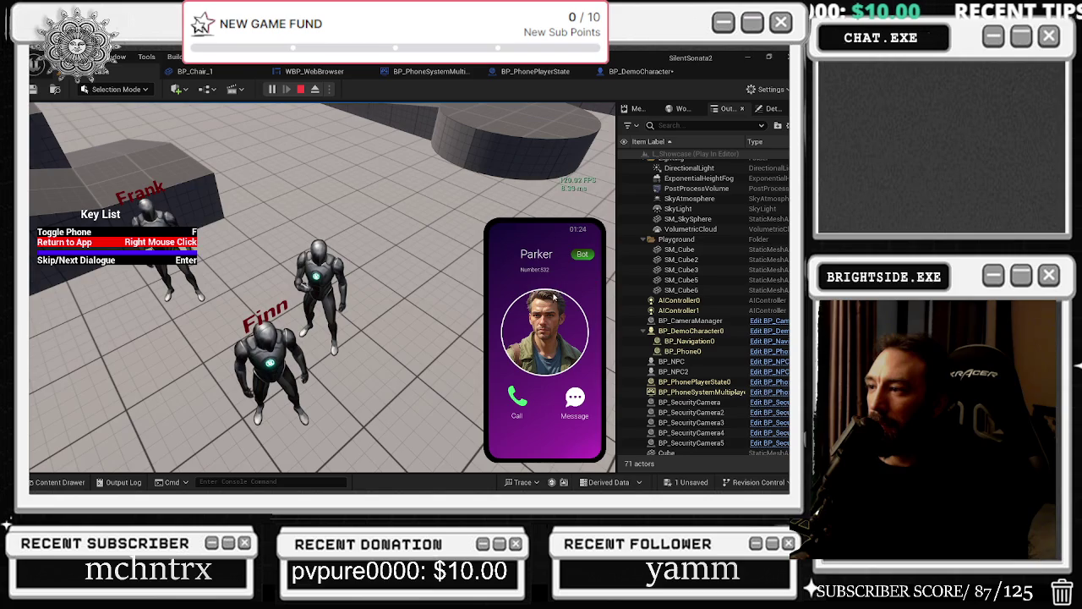
pyautogui.click(516, 400)
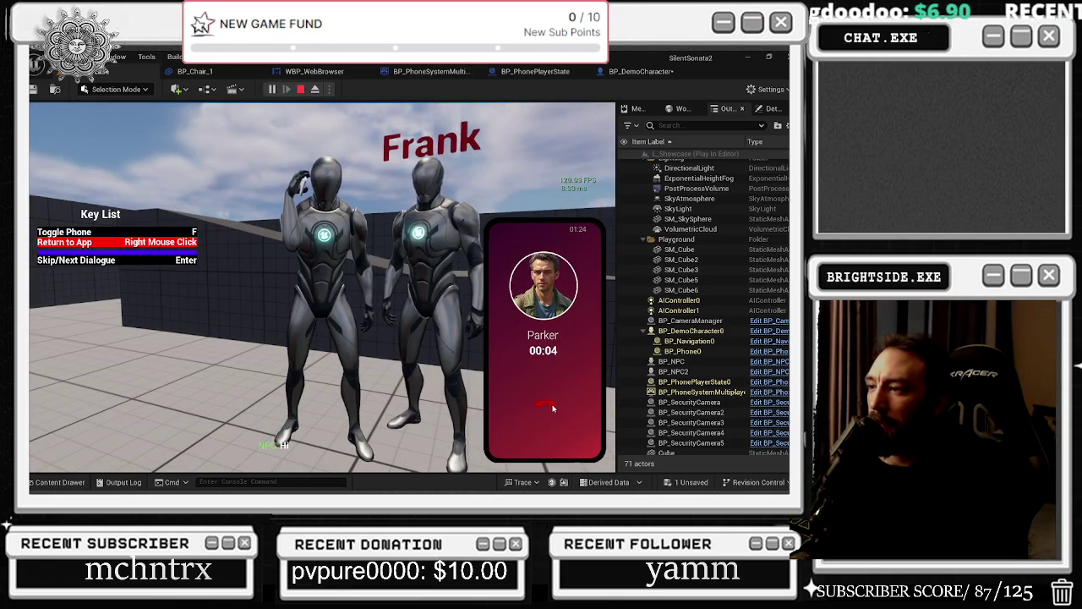
pyautogui.click(552, 407)
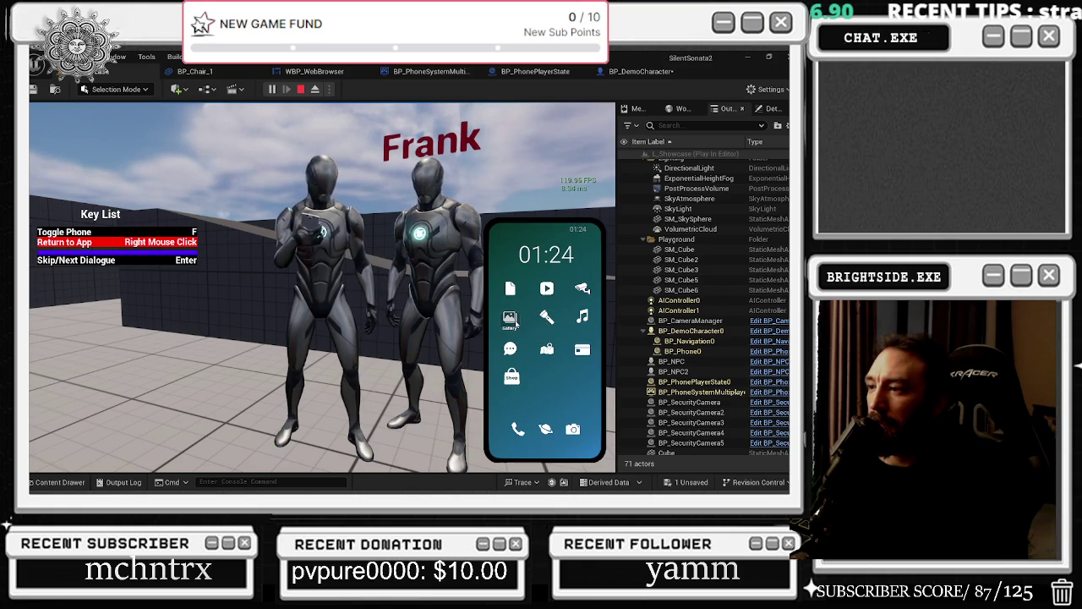
pyautogui.click(511, 319)
# Step: Take two photos of Frank with the phone camera, zooming in and out between shots
pyautogui.rightClick(580, 296)
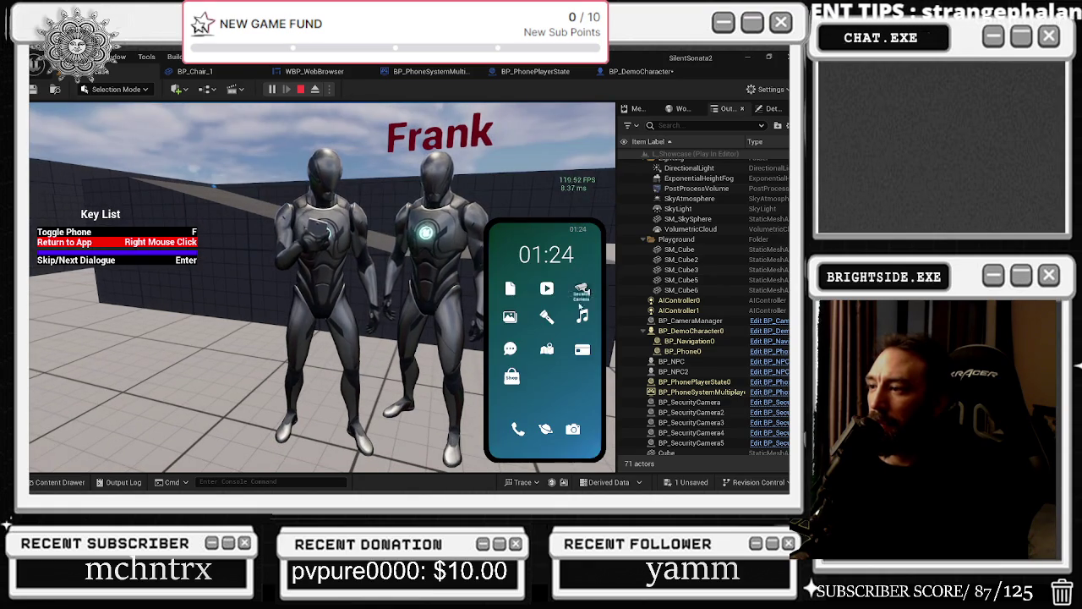
pyautogui.click(573, 432)
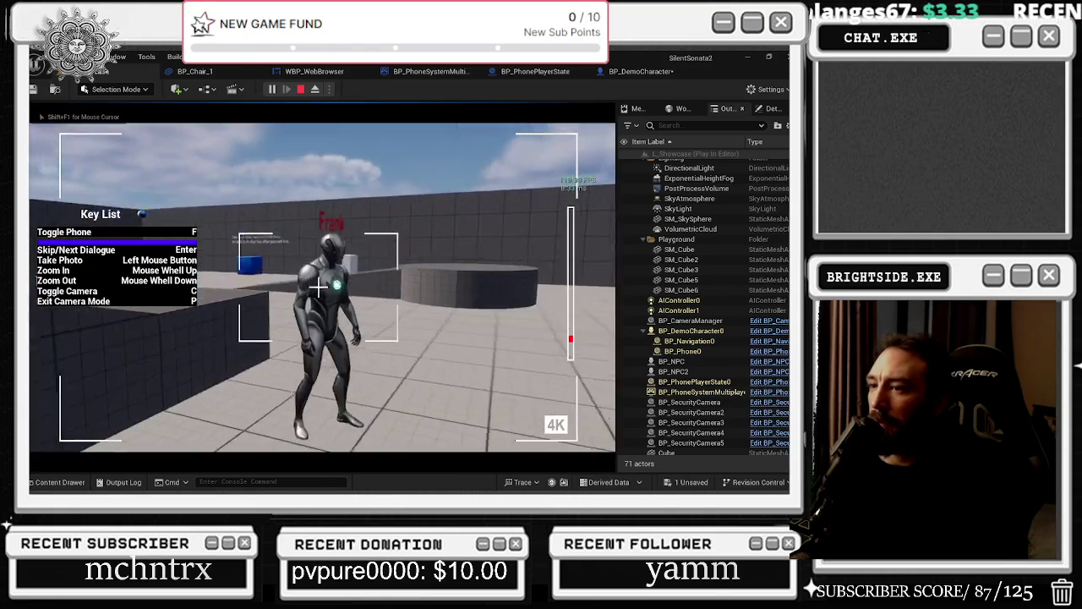
pyautogui.scroll(5, 318, 287)
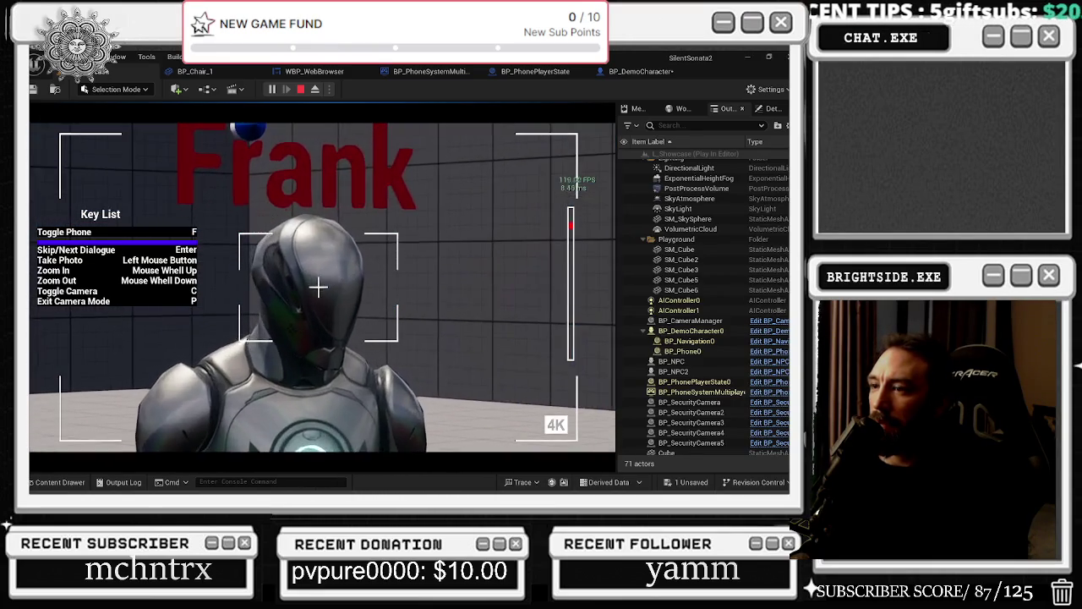
pyautogui.click(318, 287)
pyautogui.scroll(-5, 318, 287)
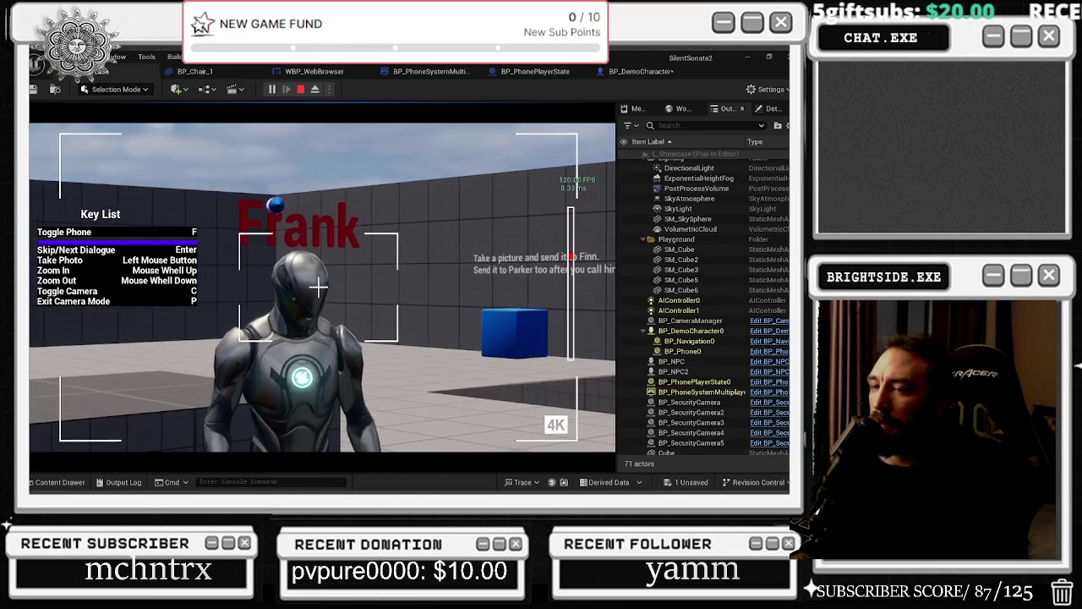
pyautogui.click(318, 287)
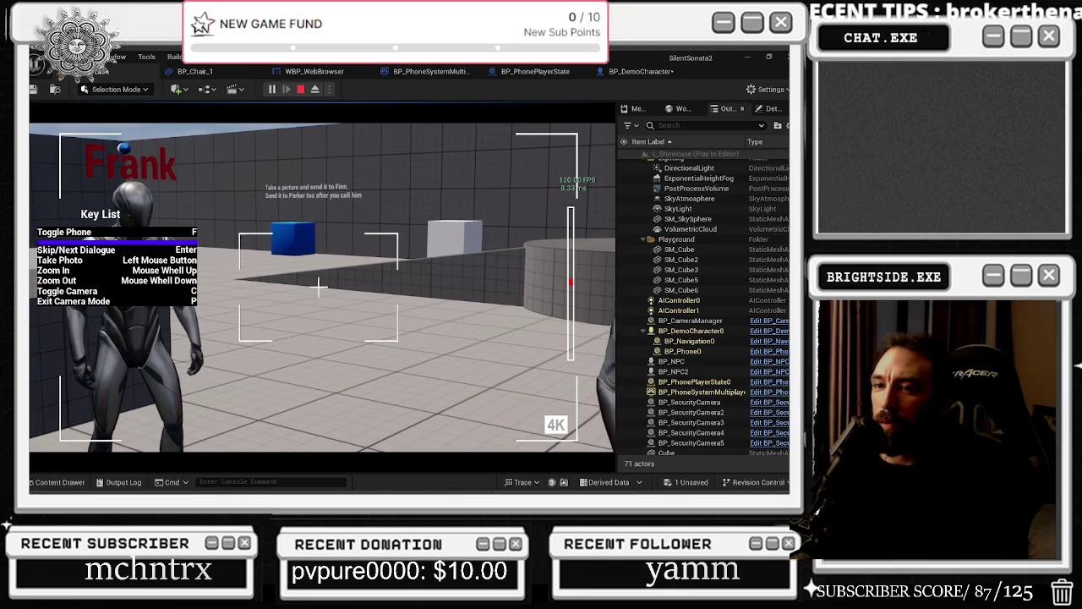
pyautogui.press('p')
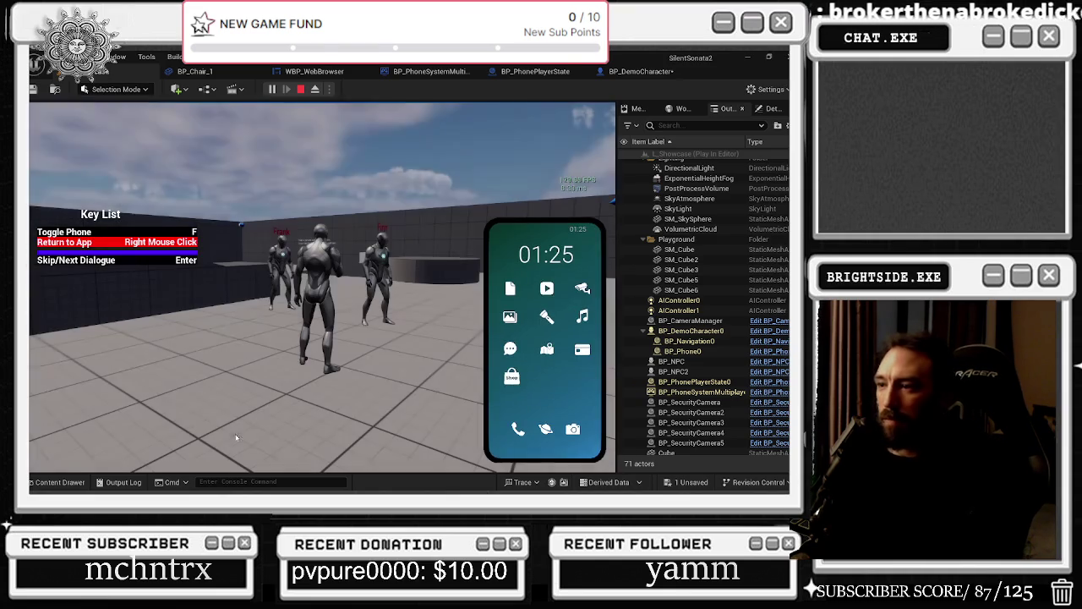
# Step: Flip through the photos in the Gallery and delete both until it shows Empty!
pyautogui.click(510, 316)
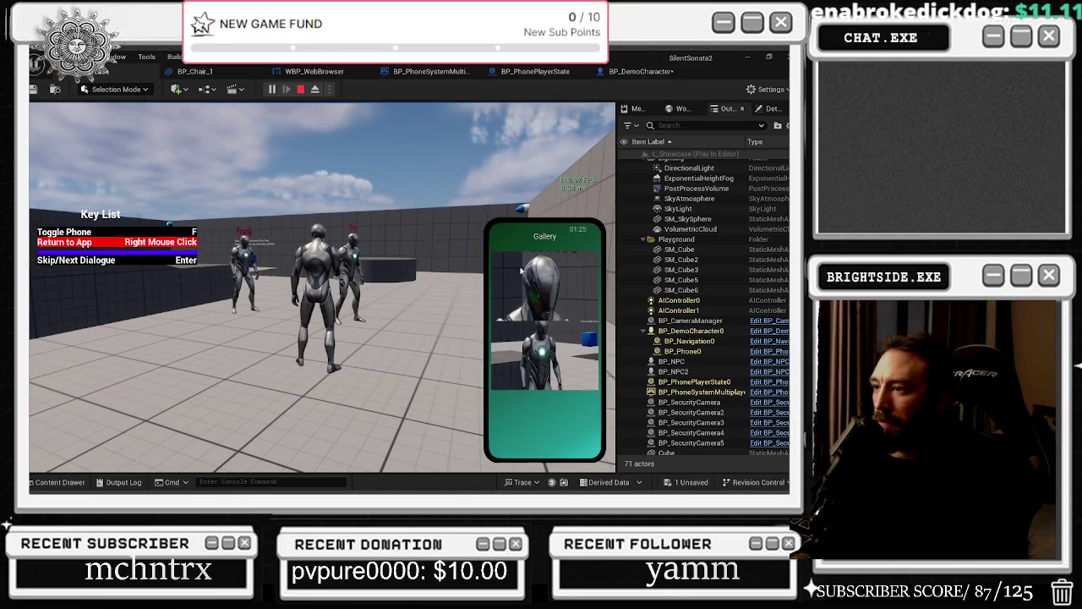
pyautogui.click(477, 306)
pyautogui.click(478, 307)
pyautogui.click(478, 307)
pyautogui.click(477, 307)
pyautogui.click(478, 308)
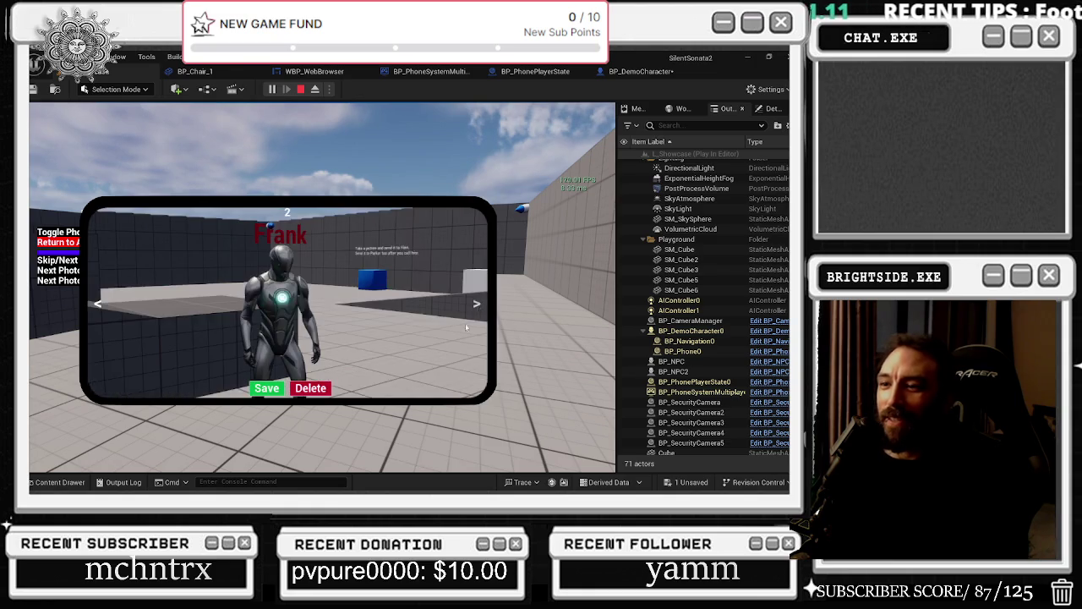
pyautogui.click(323, 388)
pyautogui.click(544, 286)
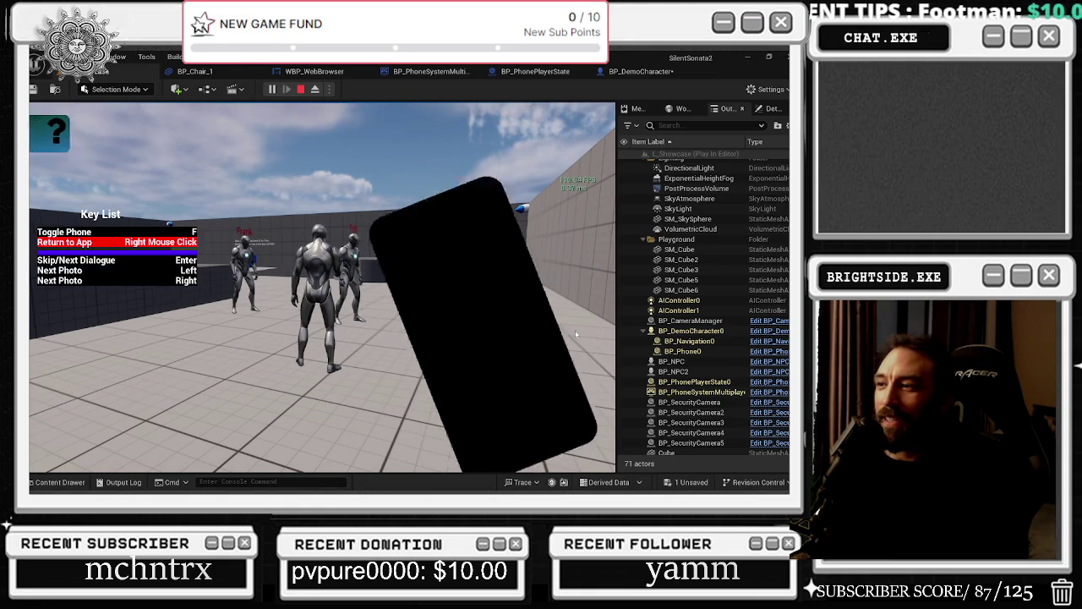
pyautogui.click(311, 388)
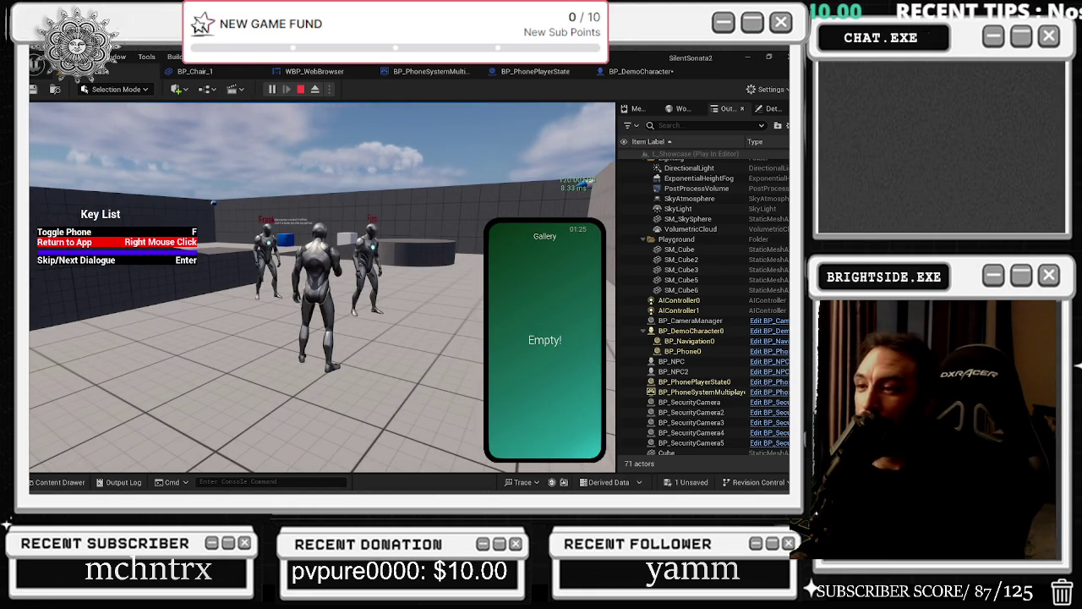
# Step: Run across and drop off the raised platform, putting the phone away and toggling it
pyautogui.rightClick(521, 340)
pyautogui.press('w')
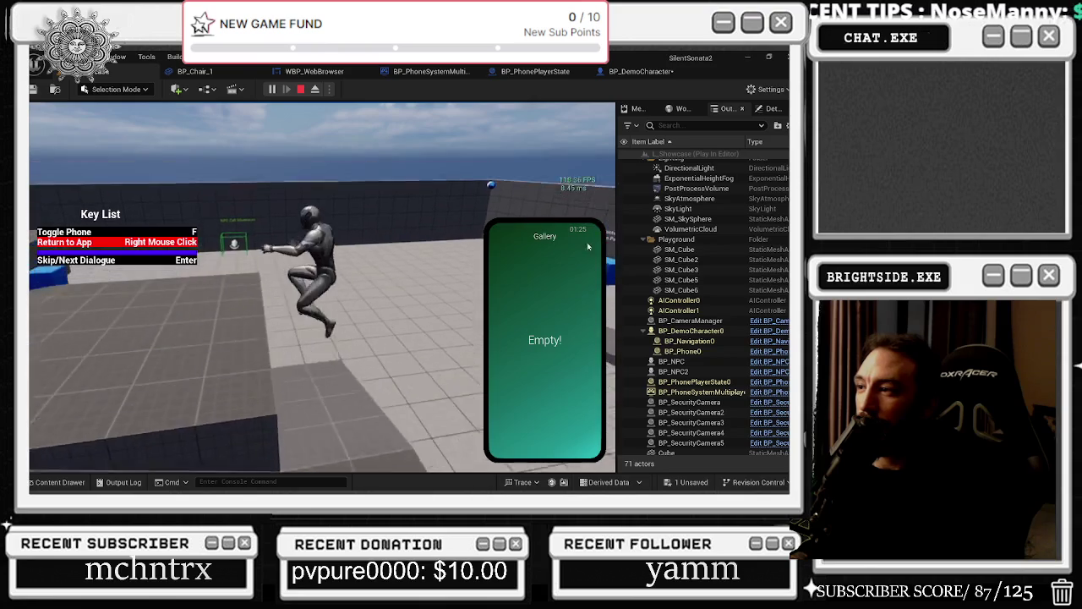
pyautogui.press('w')
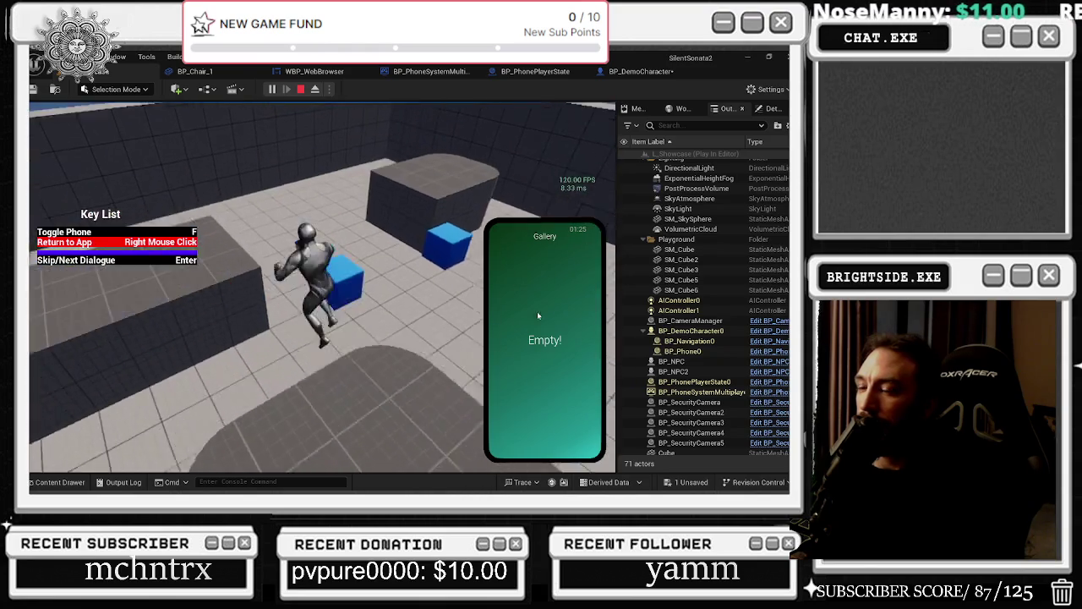
pyautogui.press('w')
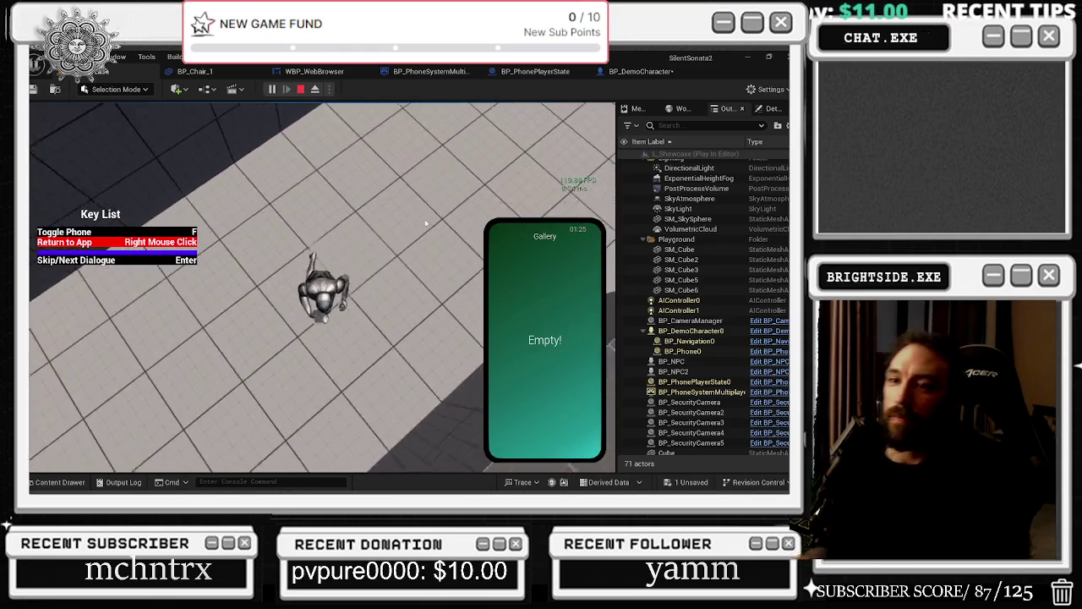
pyautogui.rightClick(426, 223)
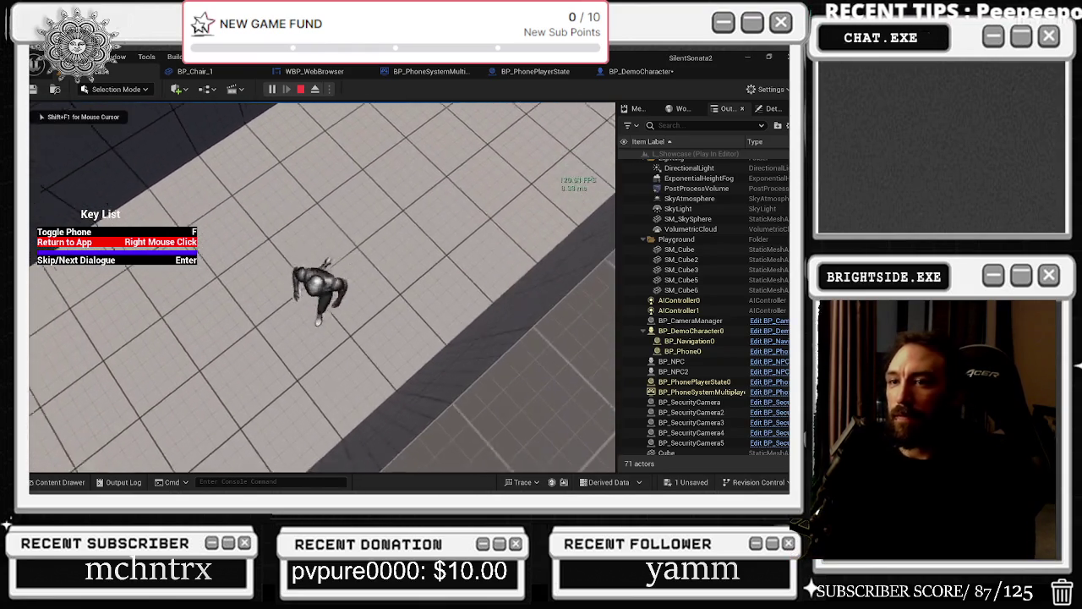
pyautogui.press('w')
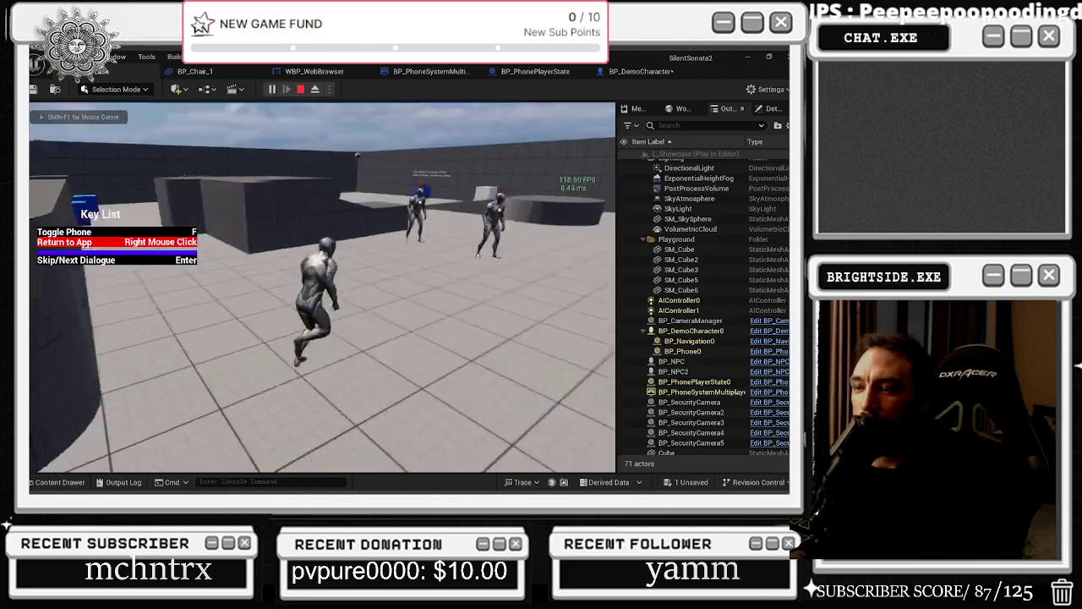
pyautogui.press('f')
pyautogui.press('f')
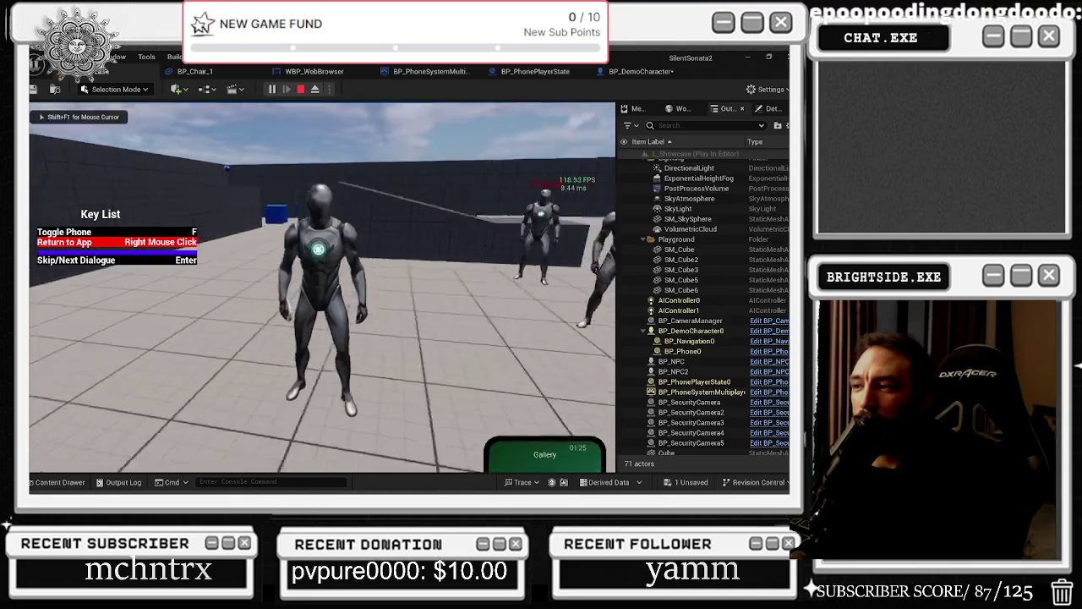
pyautogui.press('w')
# Step: Walk toward Frank and Finn, jump up two blocks, then stop the Play In Editor session
pyautogui.press('s')
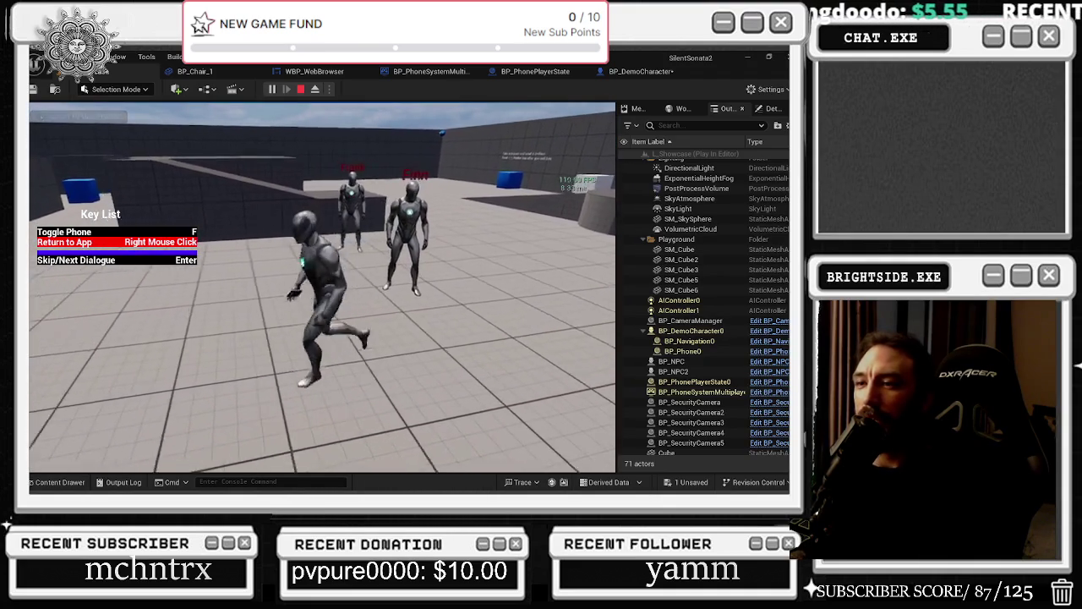
pyautogui.press('w')
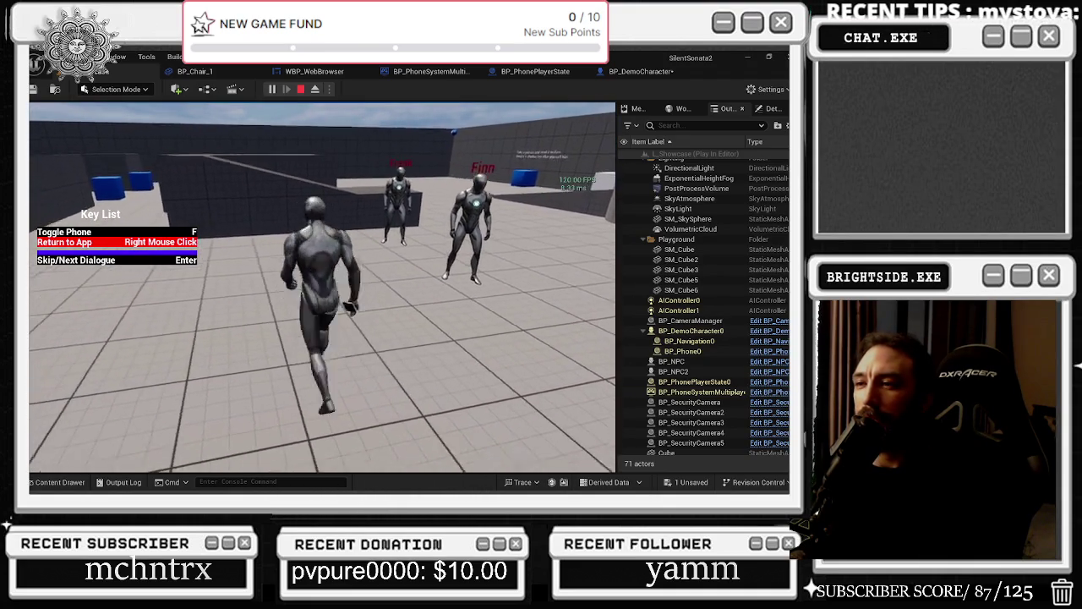
pyautogui.press('space')
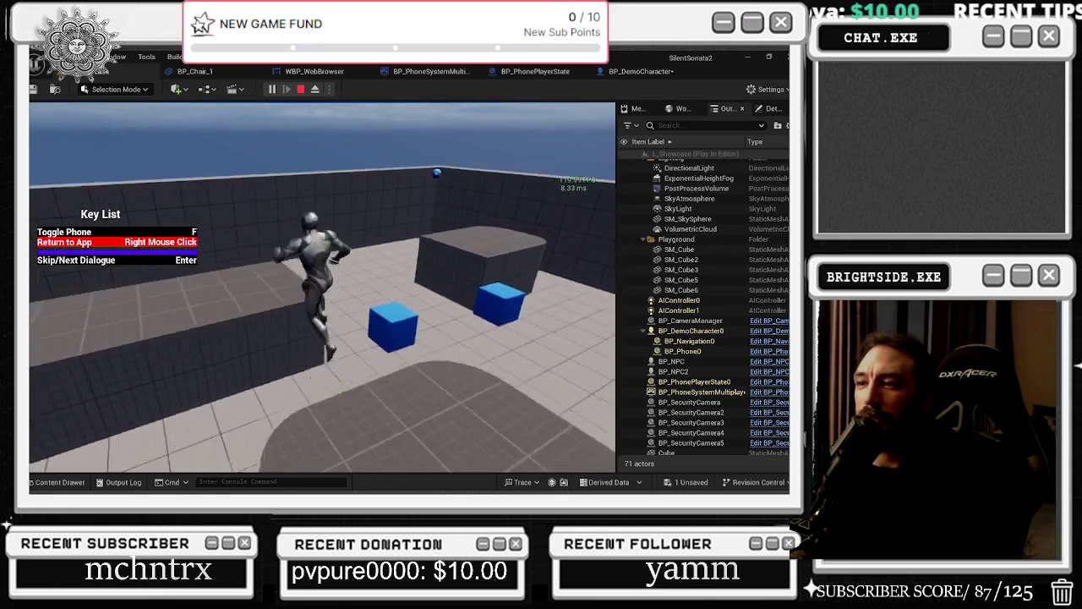
pyautogui.press('space')
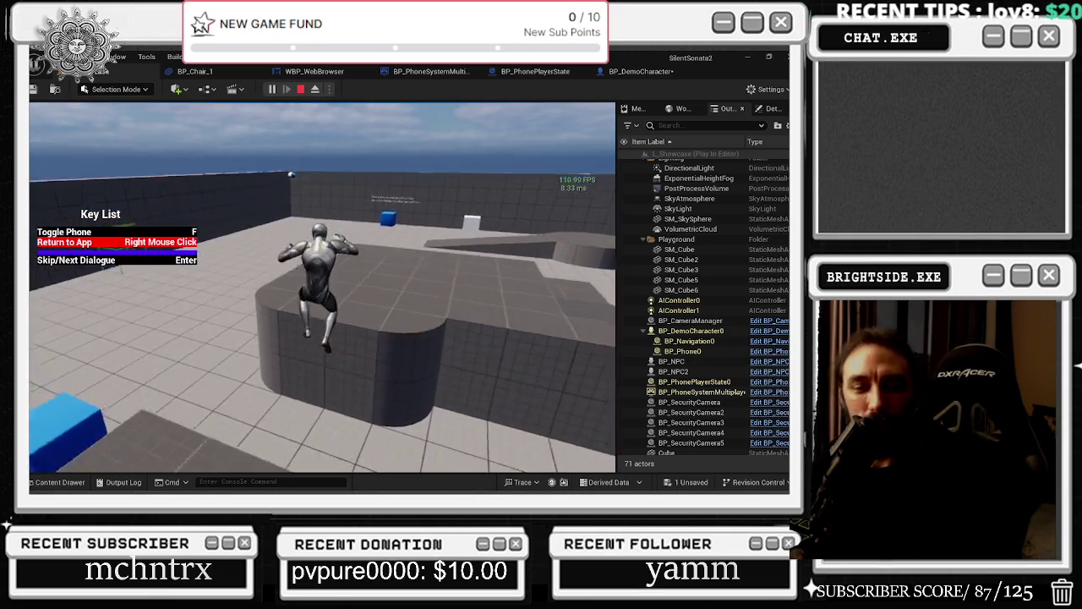
pyautogui.press('Escape')
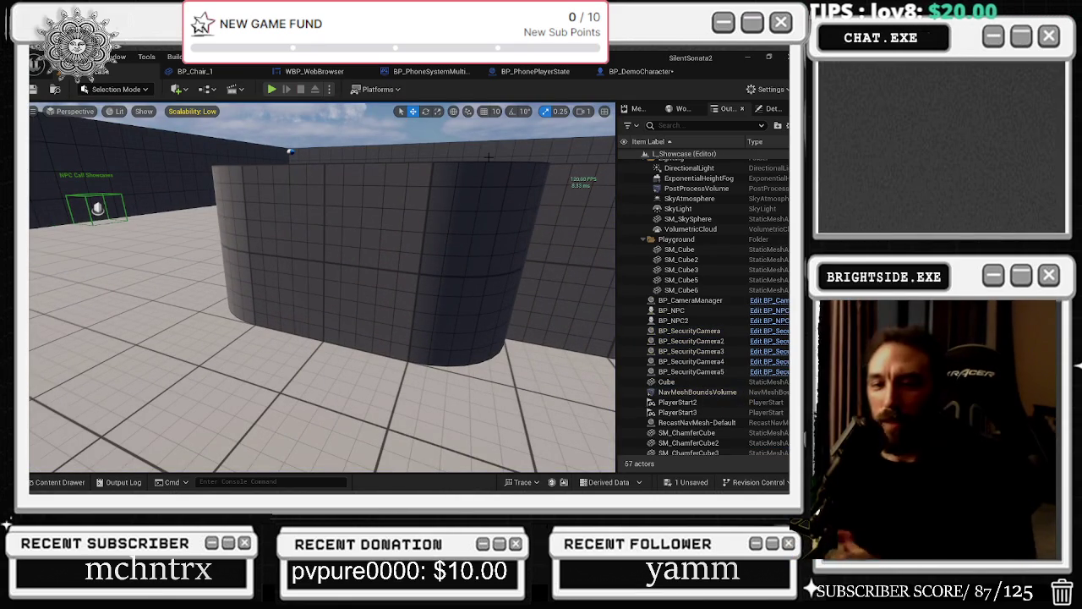
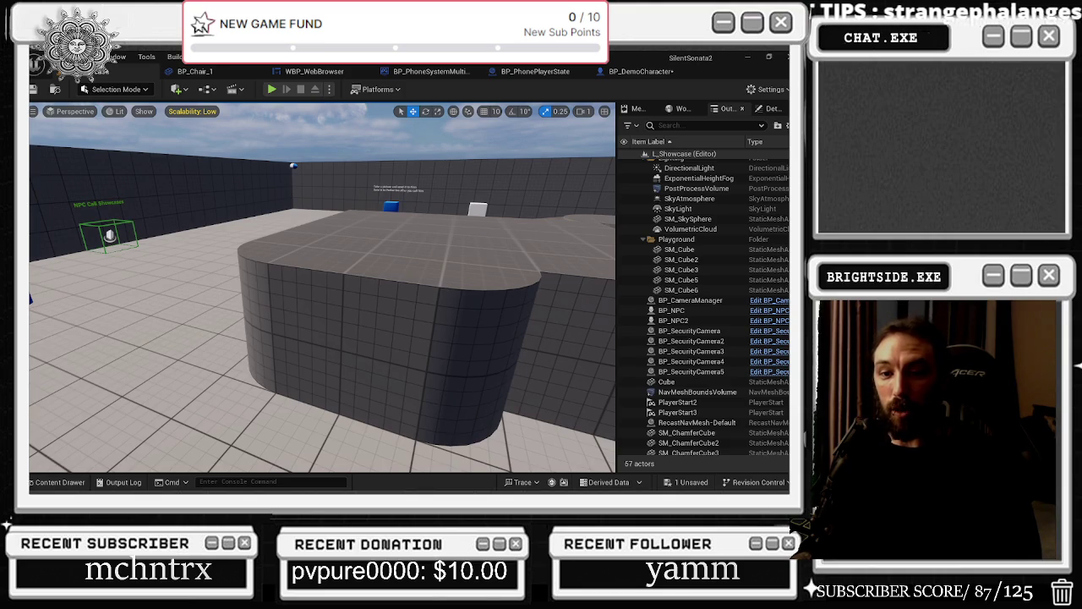
# Step: Show viewport FPS stats with Ctrl+Shift+H, then bring the Linkin Park album video window forward
pyautogui.hotkey('ctrl', 'shift', 'h')
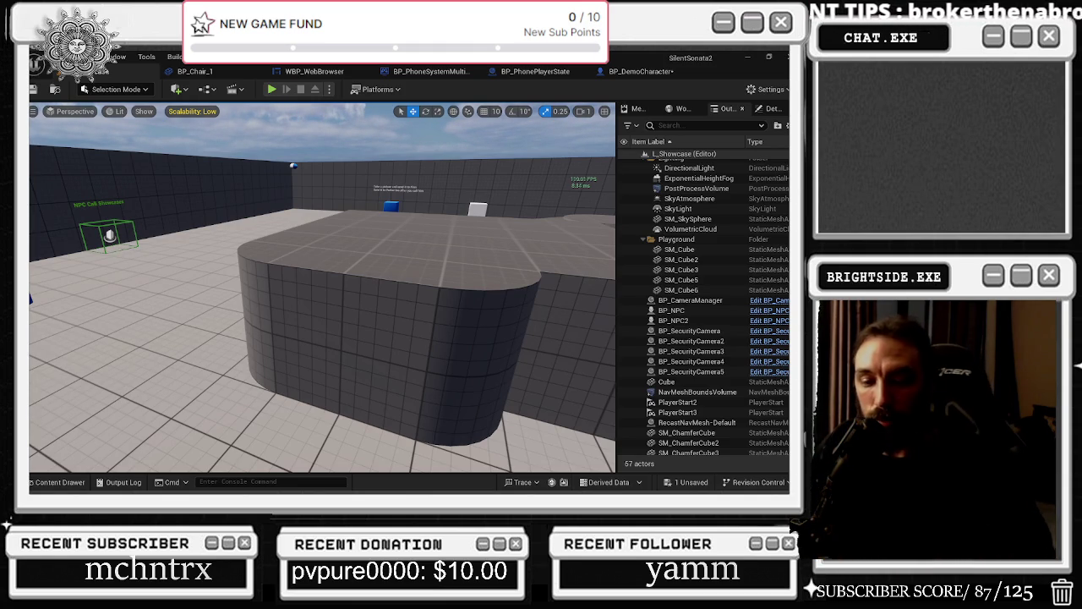
pyautogui.hotkey('alt', 'Tab')
pyautogui.click(519, 215)
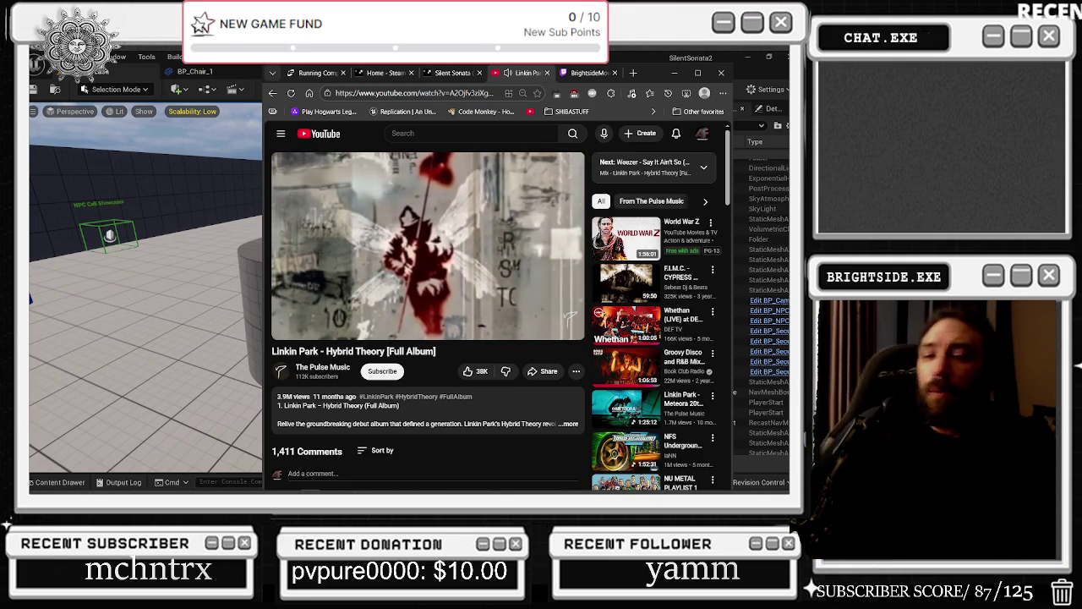
# Step: Minimize the YouTube browser window to reveal the Unreal level editor
pyautogui.click(674, 73)
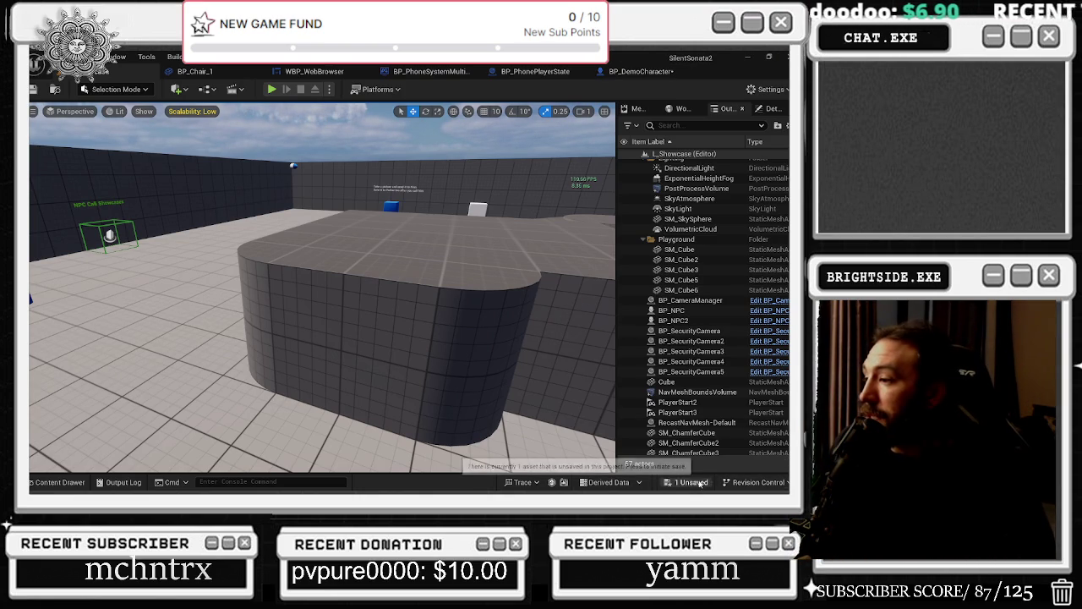
# Step: Open the BP_DemoCharacter blueprint and select its FollowCamera component to view details
pyautogui.scroll(-1, 702, 381)
pyautogui.moveTo(339, 338)
pyautogui.mouseDown()
pyautogui.moveTo(389, 330)
pyautogui.moveTo(392, 283)
pyautogui.mouseUp()
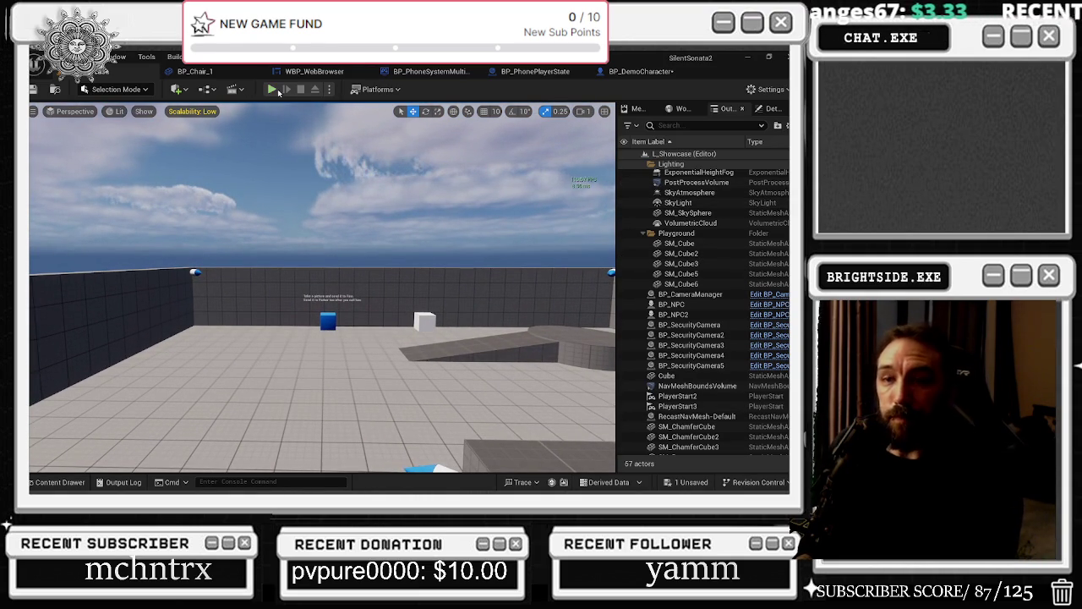
pyautogui.click(634, 71)
pyautogui.moveTo(372, 347)
pyautogui.mouseDown()
pyautogui.moveTo(423, 347)
pyautogui.moveTo(414, 234)
pyautogui.moveTo(456, 234)
pyautogui.mouseUp()
pyautogui.click(87, 214)
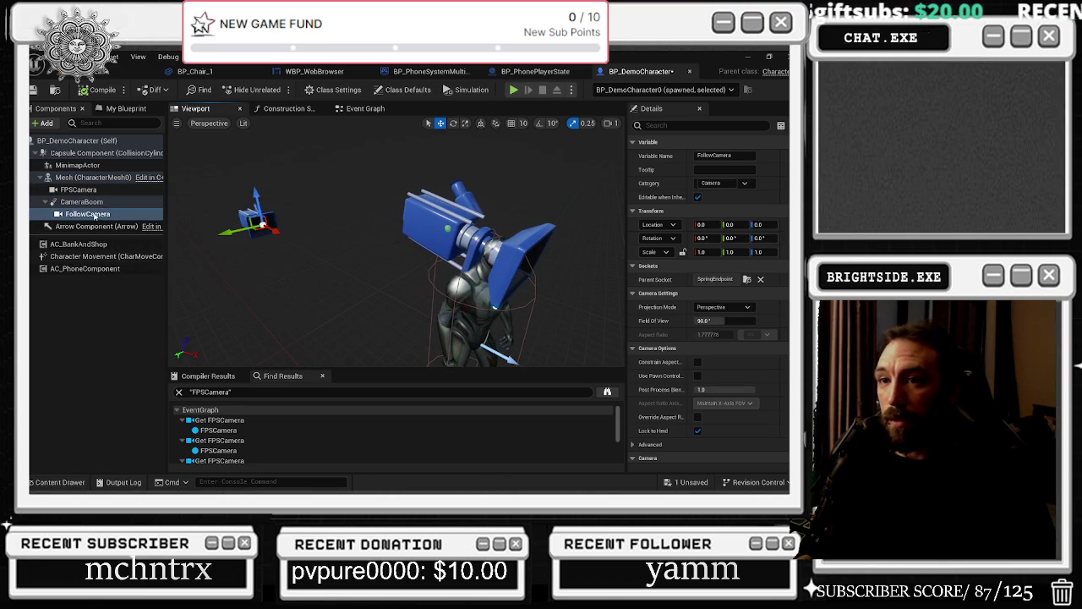
# Step: Find FollowCamera references by name and jump to the first Get FollowCamera node
pyautogui.rightClick(97, 217)
pyautogui.moveTo(203, 241)
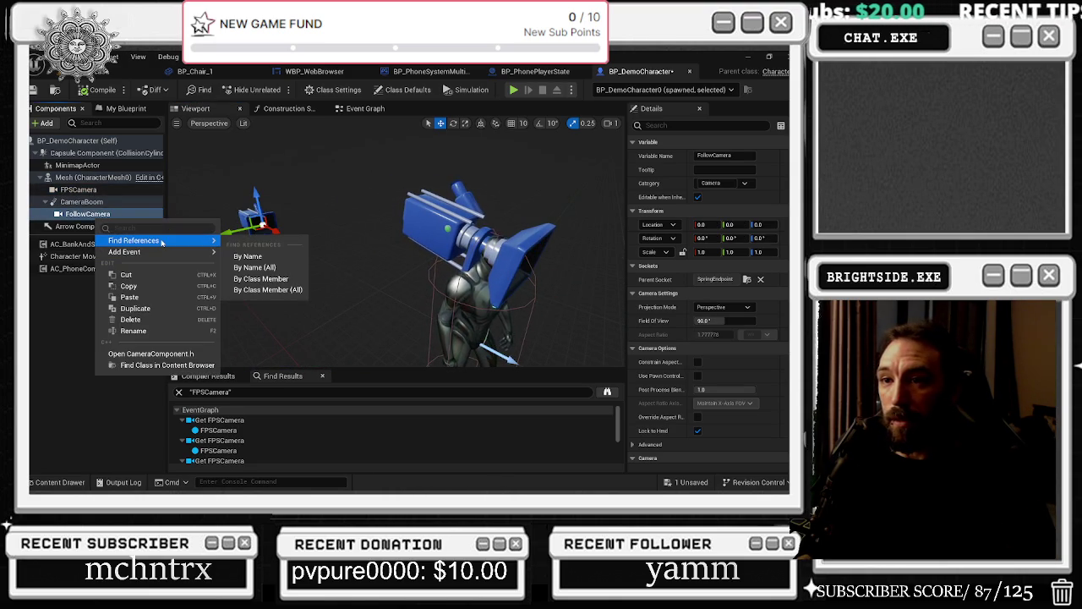
pyautogui.click(245, 256)
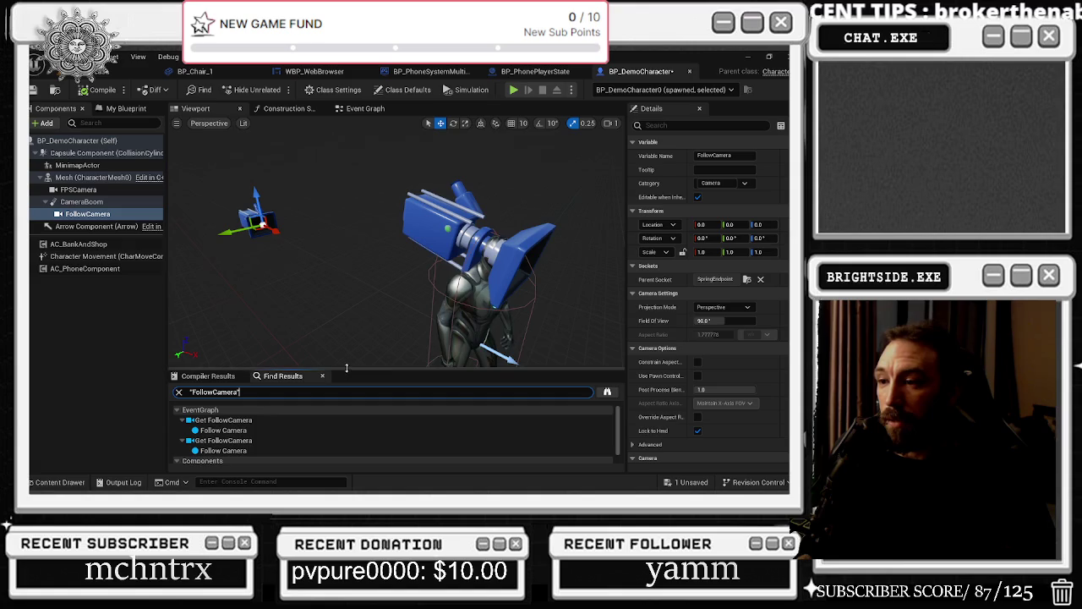
pyautogui.moveTo(347, 370); pyautogui.dragTo(347, 347)
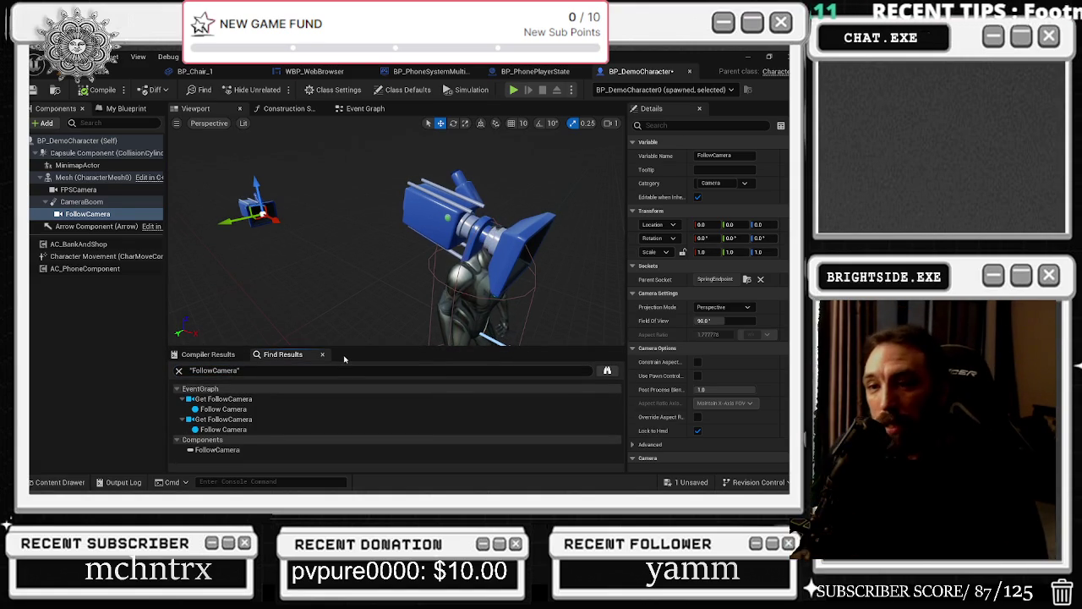
pyautogui.doubleClick(258, 398)
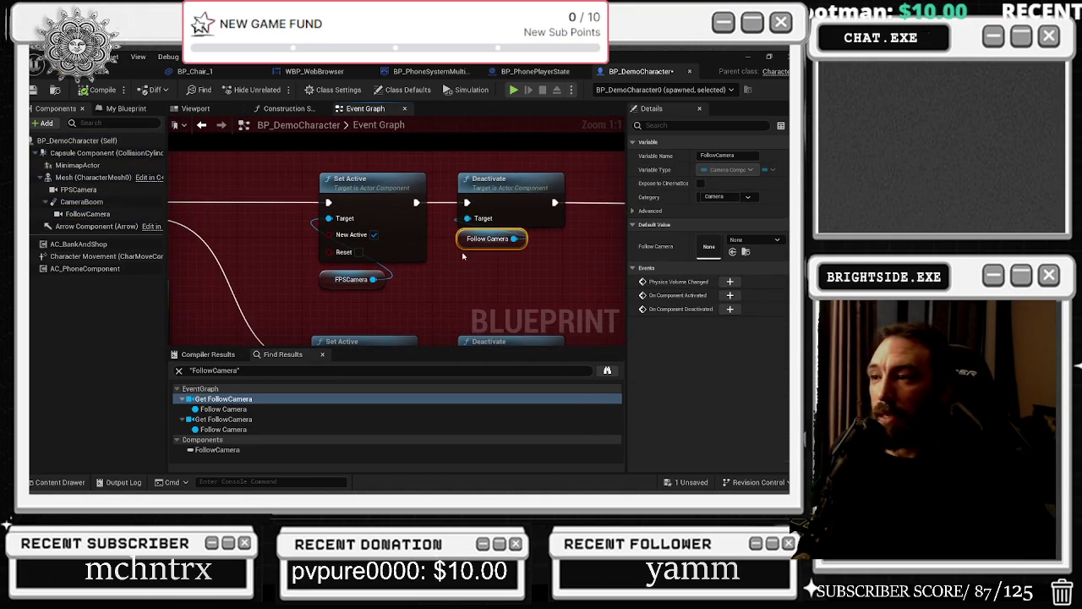
# Step: Move the Follow Camera node below the FPSCamera node in the camera-switching graph
pyautogui.moveTo(459, 266)
pyautogui.mouseDown()
pyautogui.moveTo(420, 296)
pyautogui.moveTo(383, 287)
pyautogui.mouseUp()
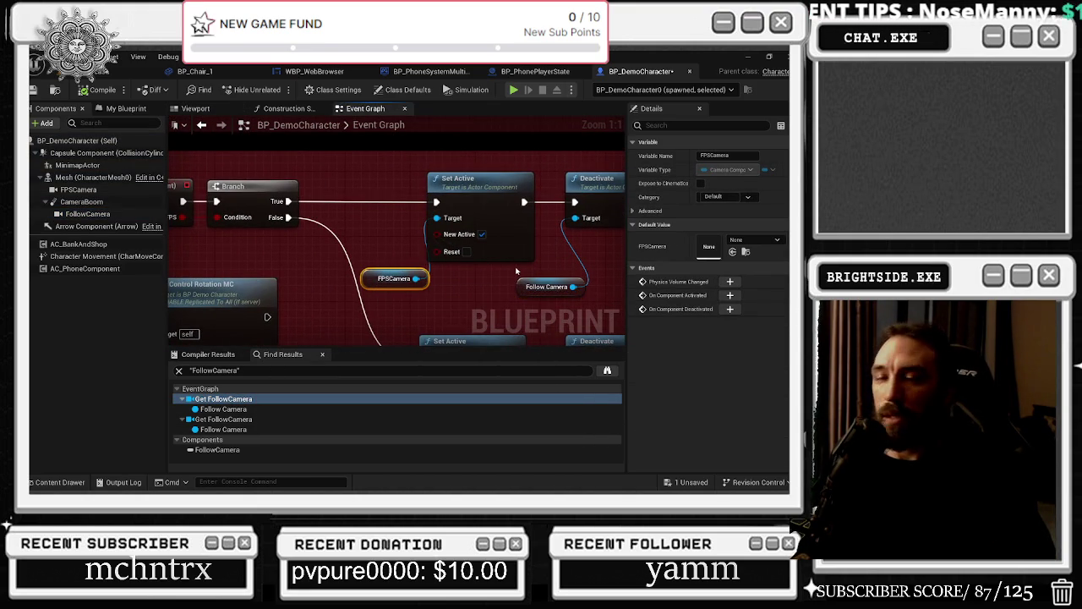
pyautogui.scroll(-1, 382, 229)
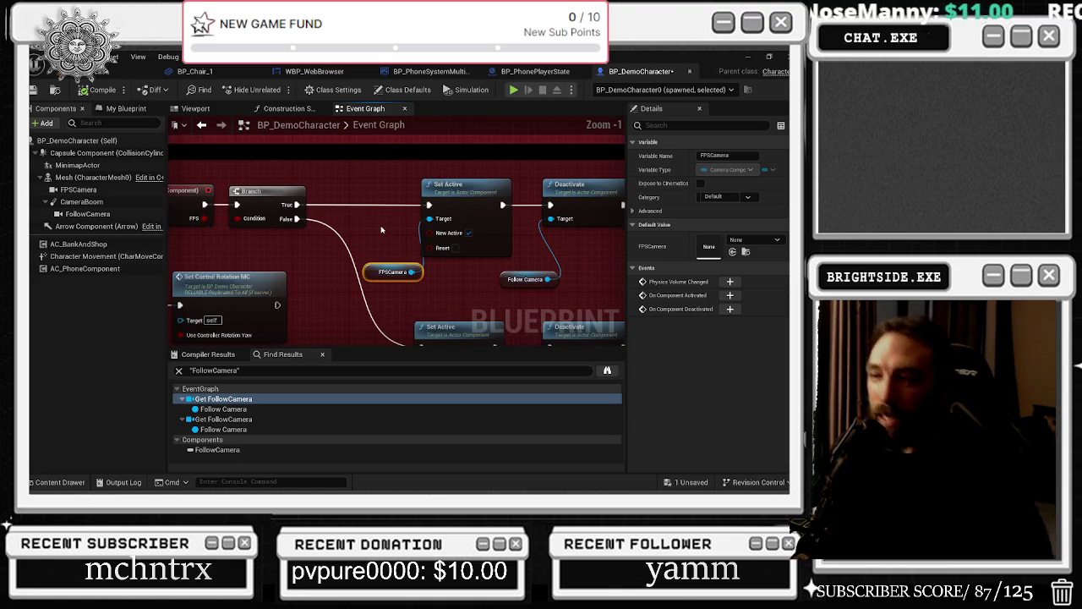
pyautogui.scroll(-2, 384, 236)
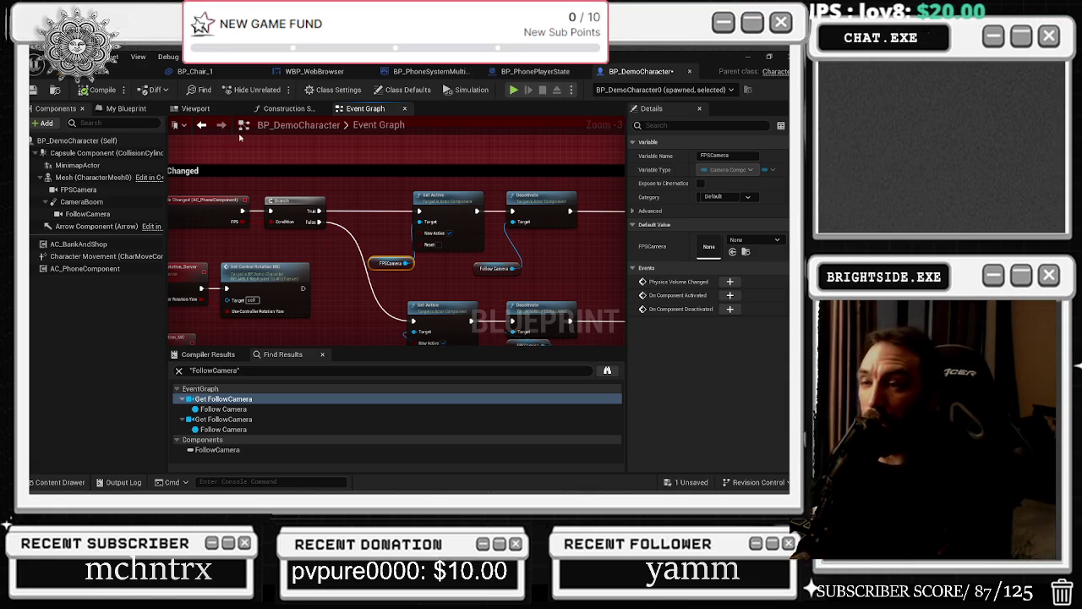
pyautogui.scroll(-2, 392, 241)
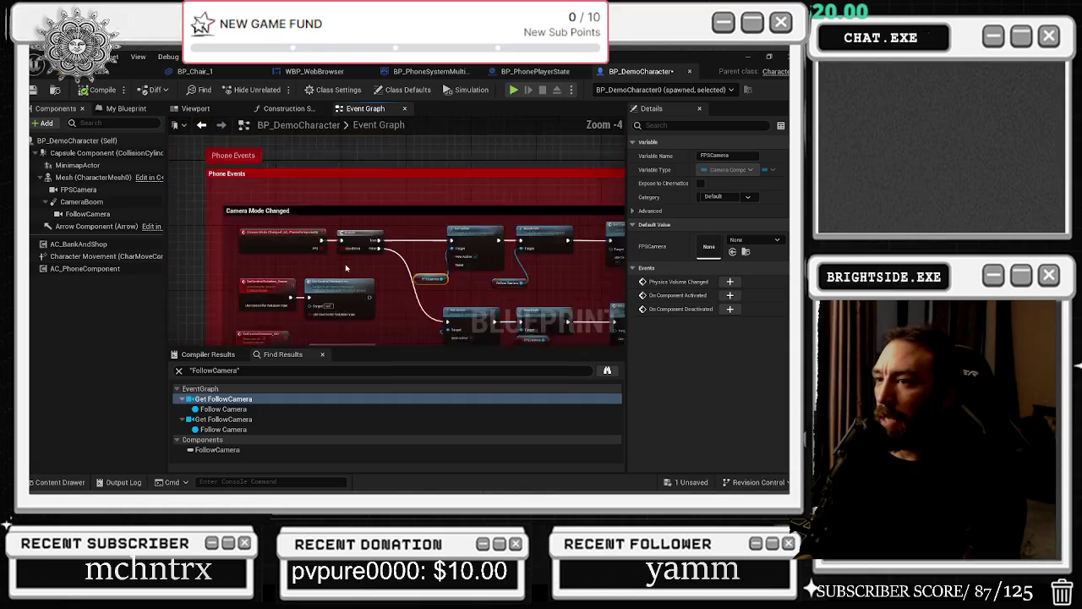
pyautogui.scroll(2, 402, 258)
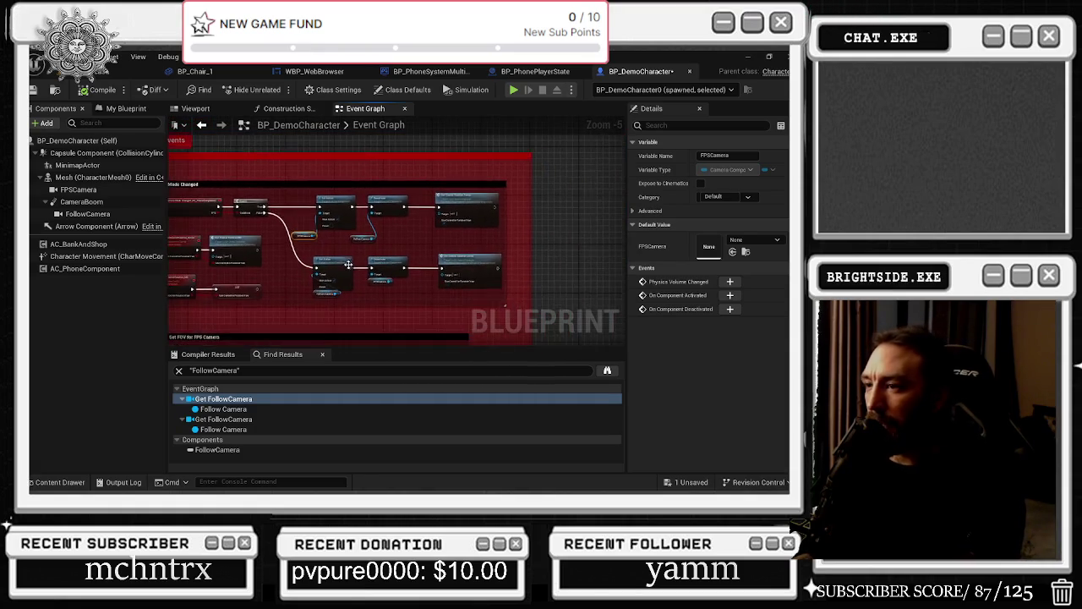
# Step: Reposition the Deactivate, Set Active and camera getter nodes, then return to the level editor
pyautogui.moveTo(395, 272); pyautogui.dragTo(434, 260)
pyautogui.moveTo(398, 291); pyautogui.dragTo(382, 313)
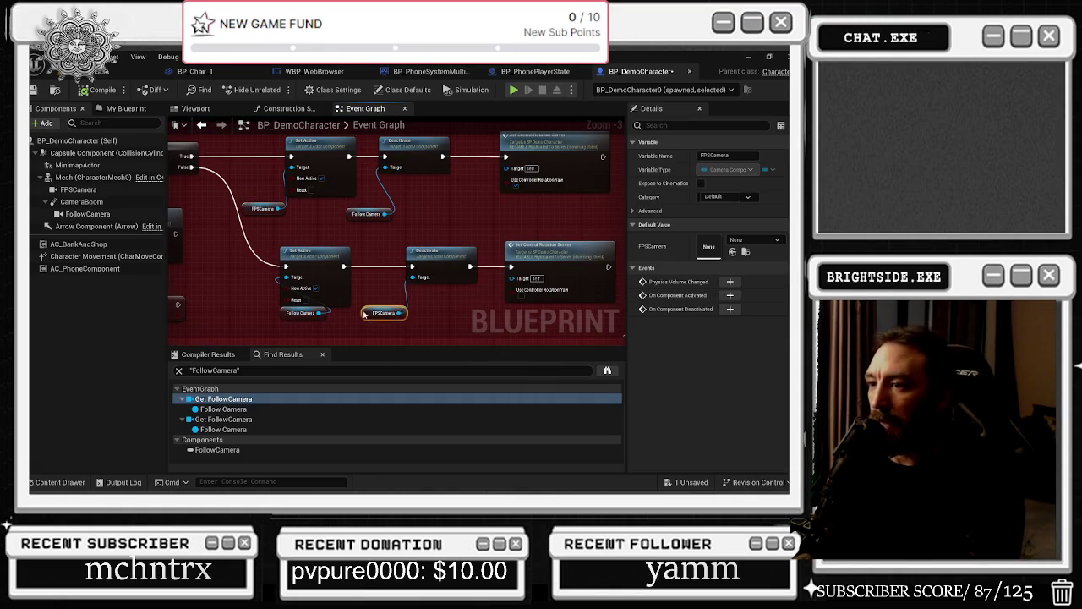
pyautogui.moveTo(315, 303); pyautogui.dragTo(258, 312)
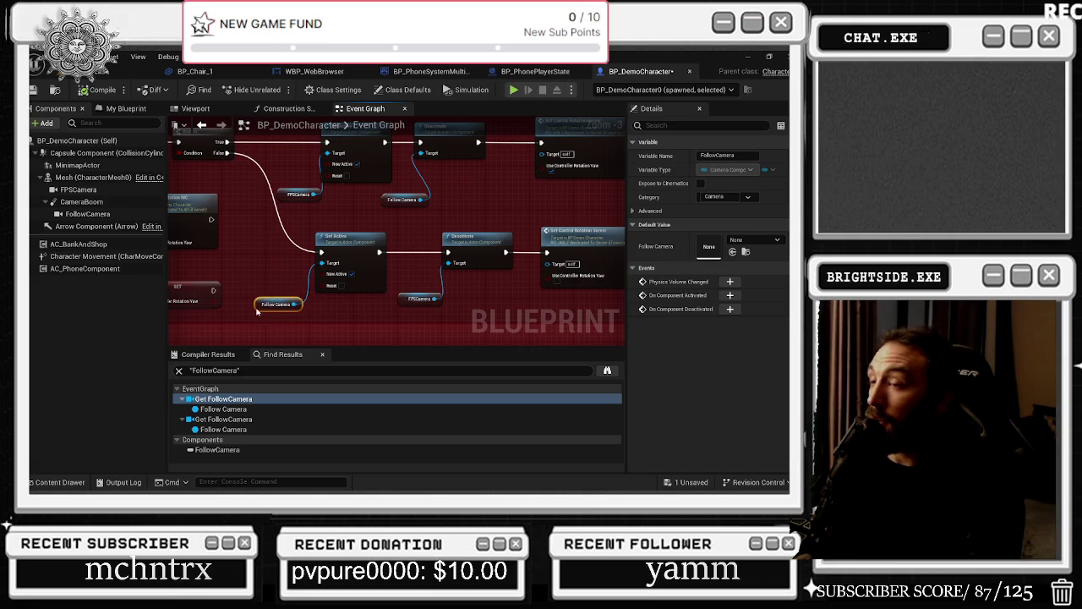
pyautogui.moveTo(354, 245); pyautogui.dragTo(359, 245)
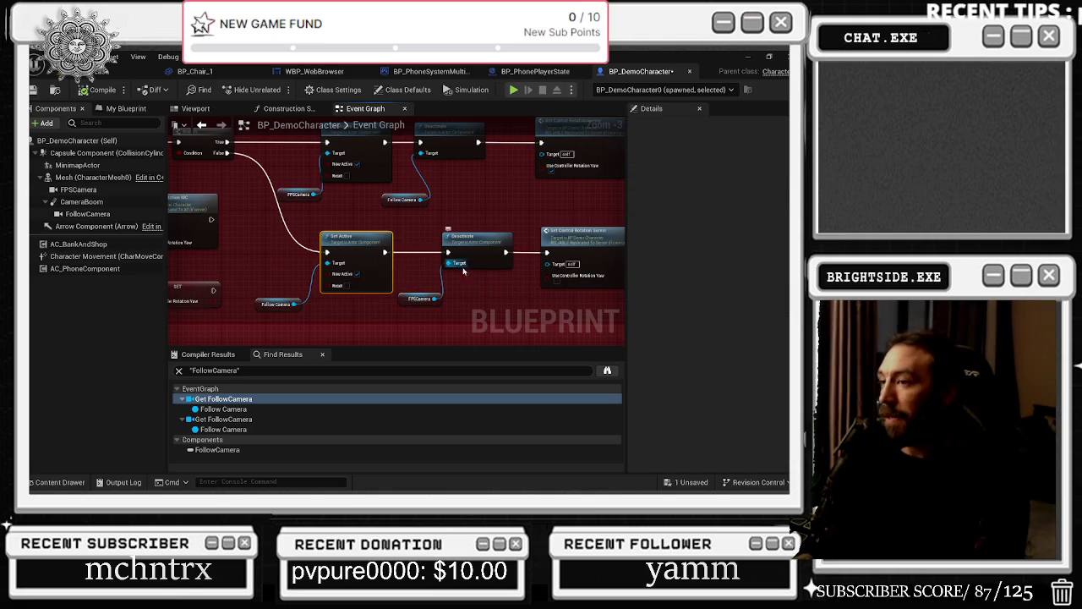
pyautogui.moveTo(418, 299); pyautogui.dragTo(413, 304)
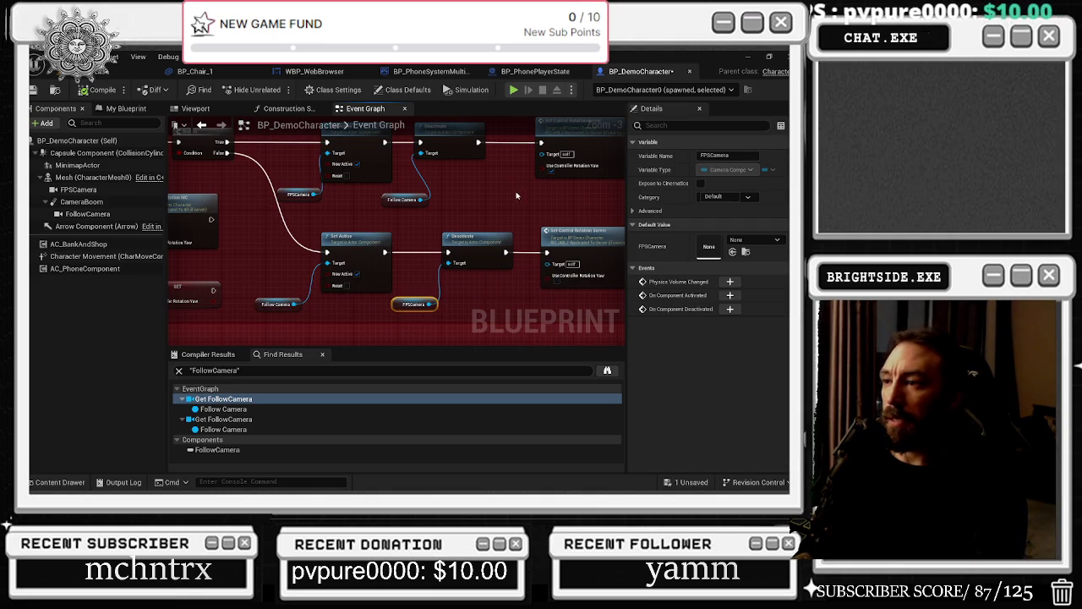
pyautogui.click(402, 197)
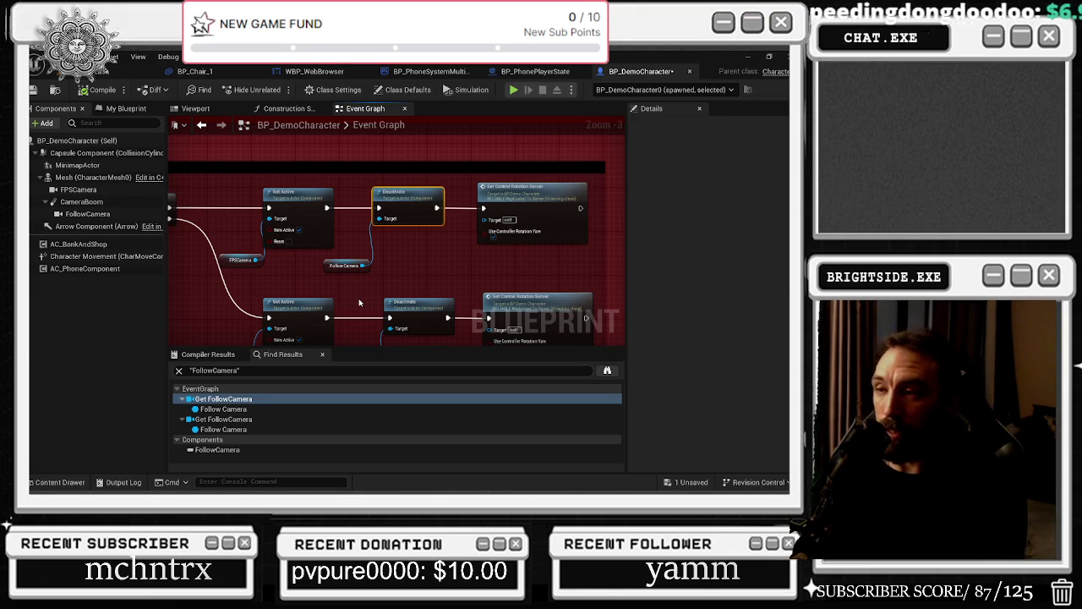
pyautogui.click(127, 71)
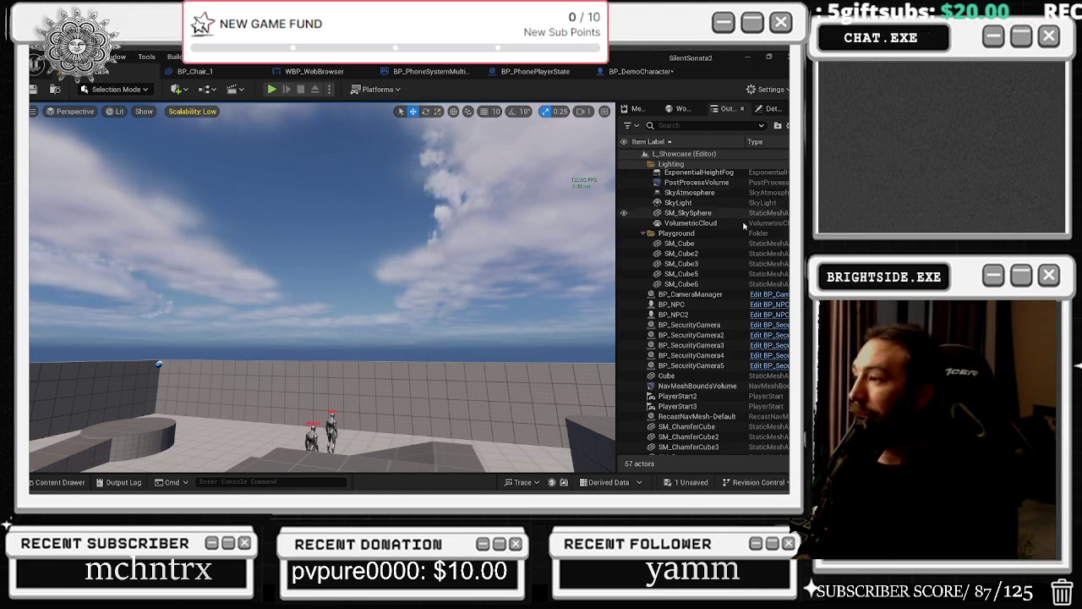
# Step: Fly the level view to the DirectionalLight and round platform, and select the DirectionalLight
pyautogui.scroll(3, 728, 262)
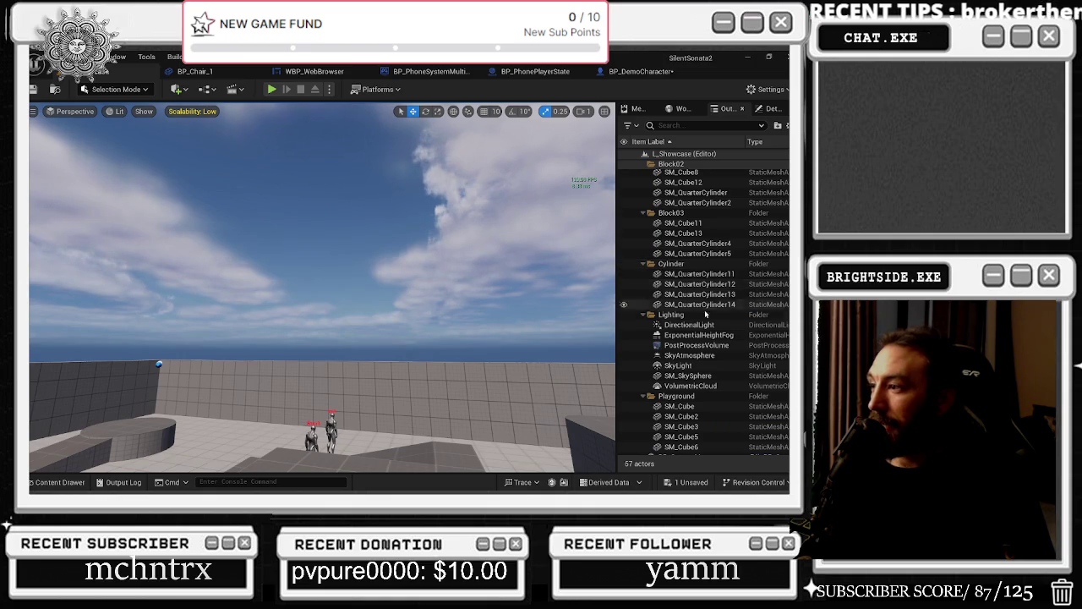
pyautogui.doubleClick(689, 324)
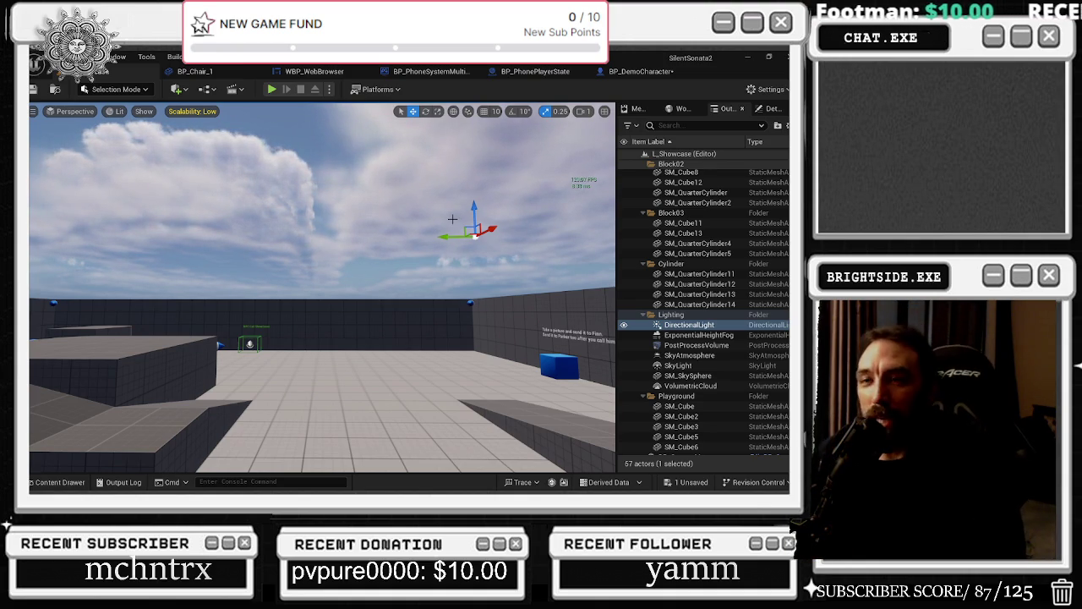
pyautogui.moveTo(452, 219)
pyautogui.mouseDown()
pyautogui.moveTo(508, 224)
pyautogui.moveTo(389, 225)
pyautogui.moveTo(423, 225)
pyautogui.mouseUp()
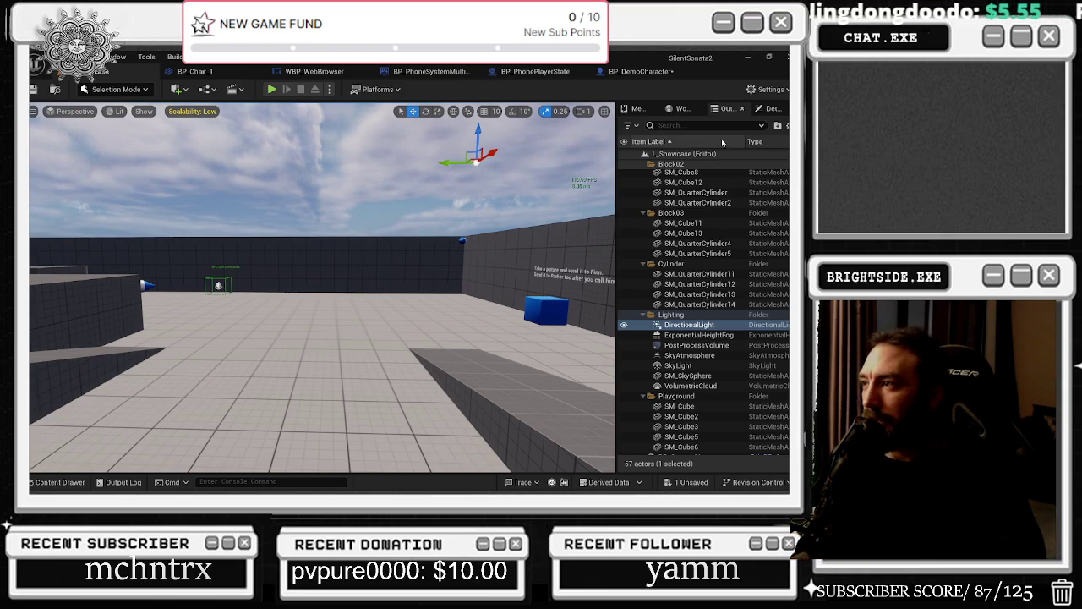
pyautogui.scroll(-5, 697, 372)
pyautogui.scroll(6, 697, 372)
pyautogui.click(679, 385)
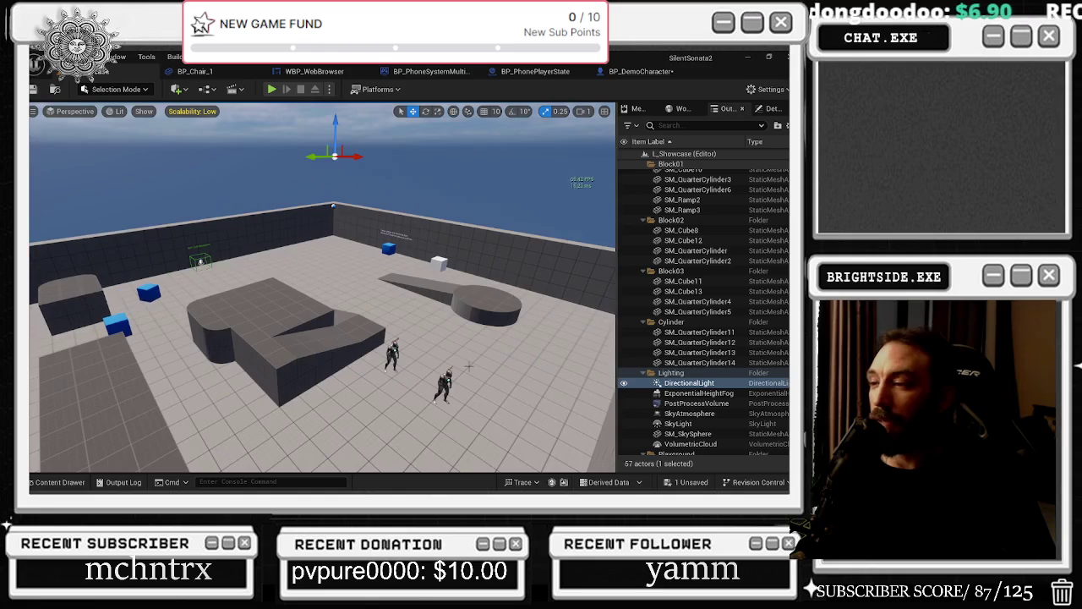
# Step: Save the modified BP_DemoCharacter asset via Save Selected and start Play In Editor
pyautogui.click(691, 481)
pyautogui.click(494, 392)
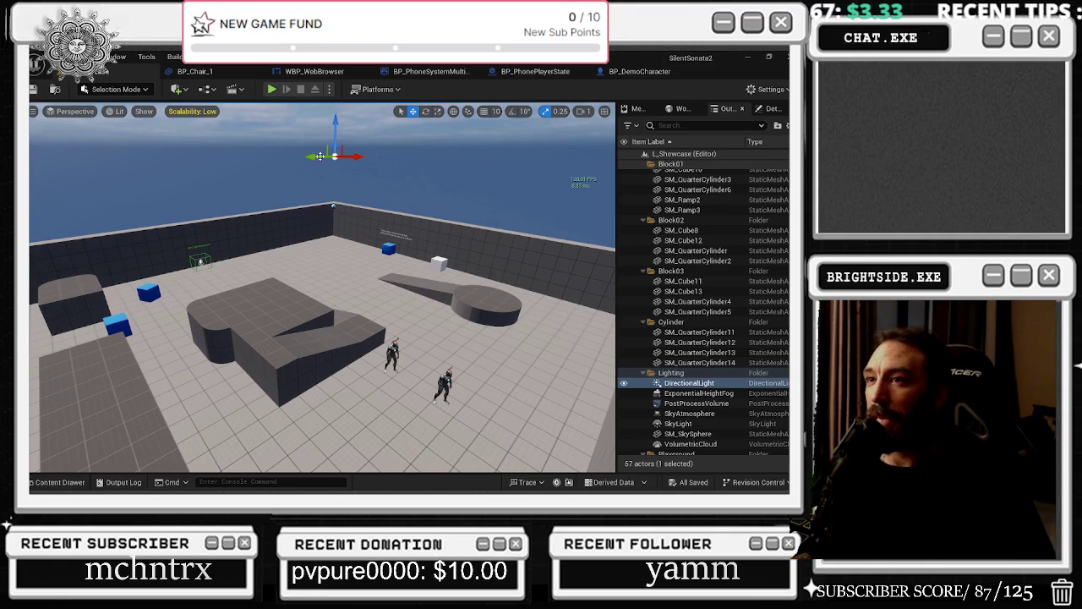
pyautogui.click(640, 71)
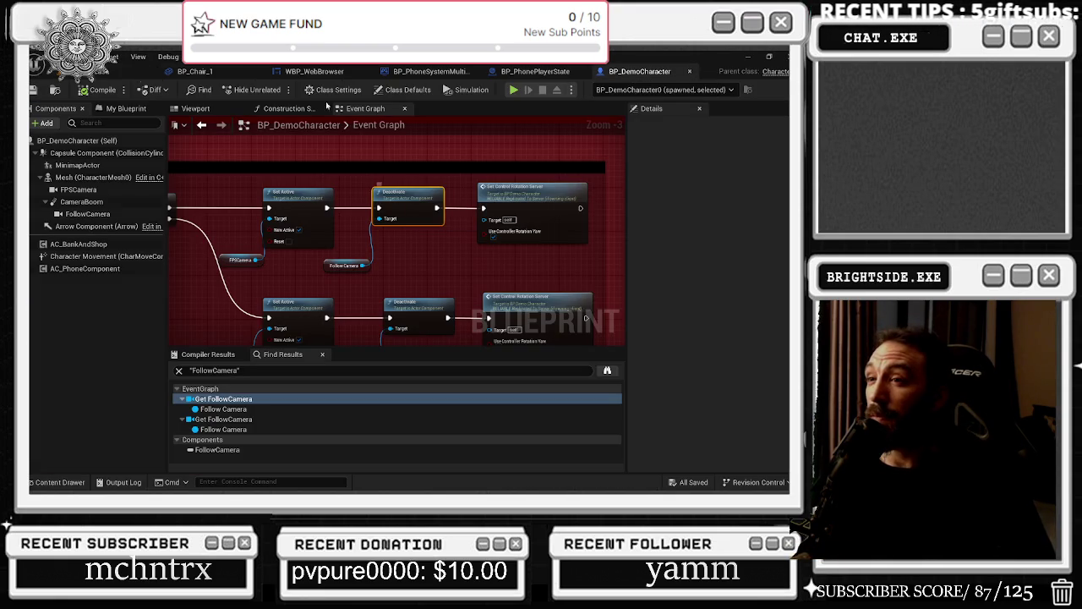
pyautogui.click(127, 71)
pyautogui.click(275, 90)
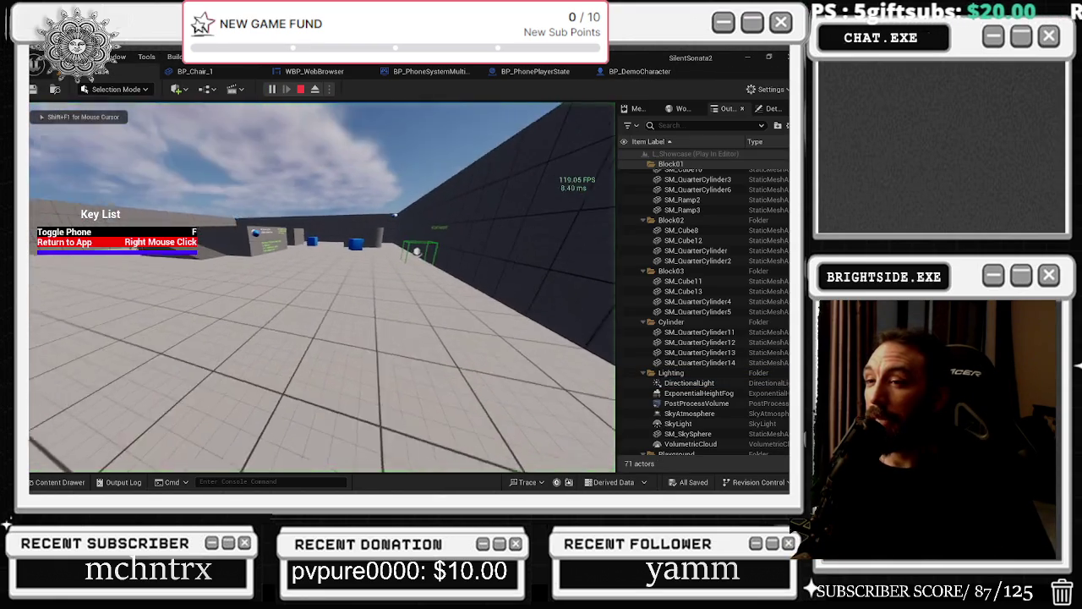
# Step: Open the in-game phone with F and walk the character around the level using WASD
pyautogui.press('f')
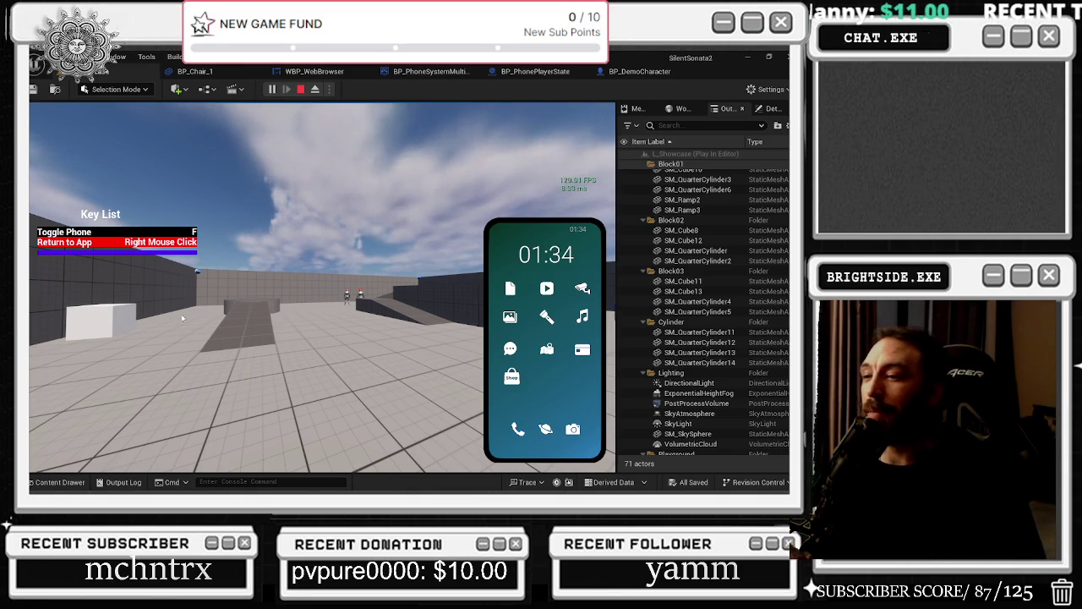
pyautogui.press('w')
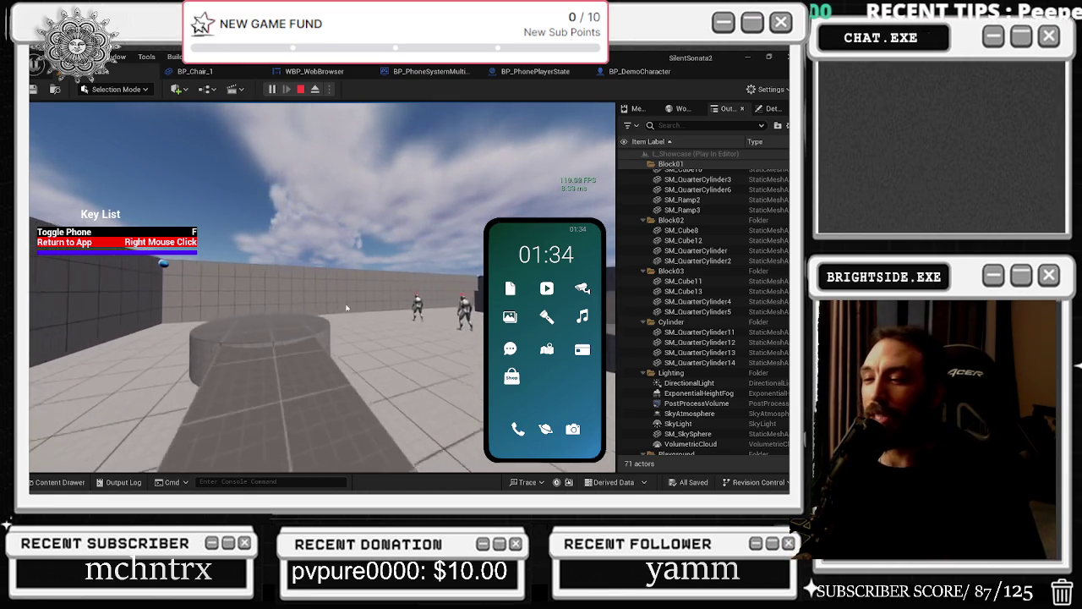
pyautogui.press('d')
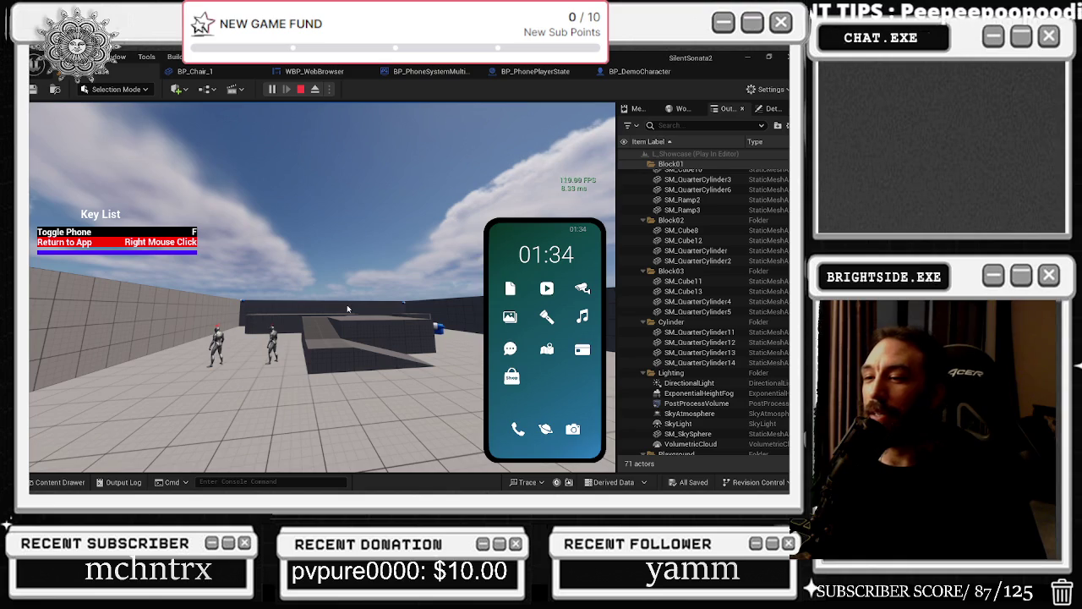
pyautogui.press('s')
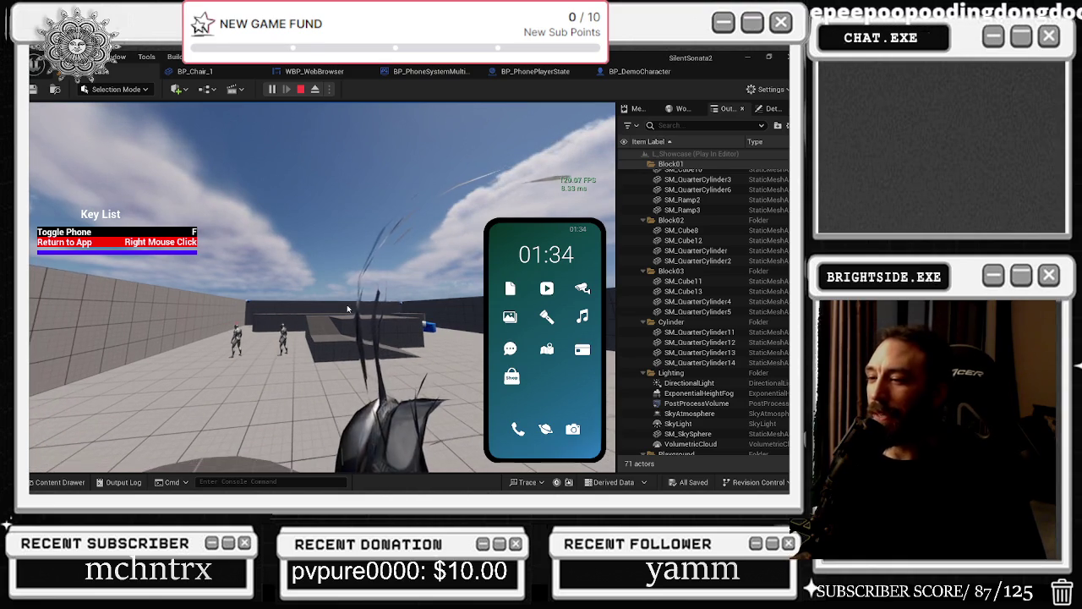
pyautogui.press('d')
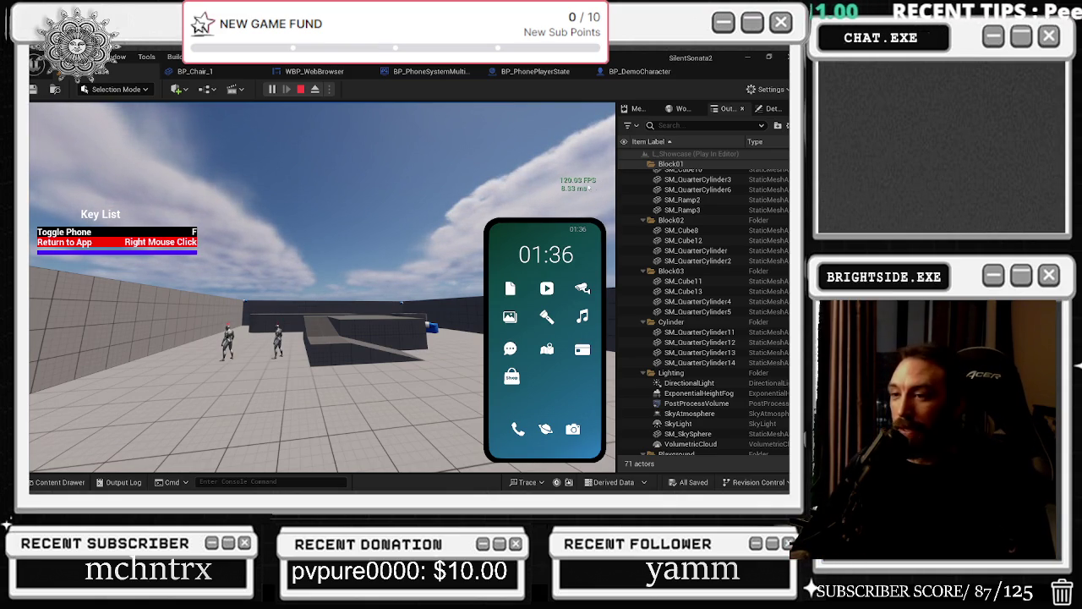
pyautogui.press('w')
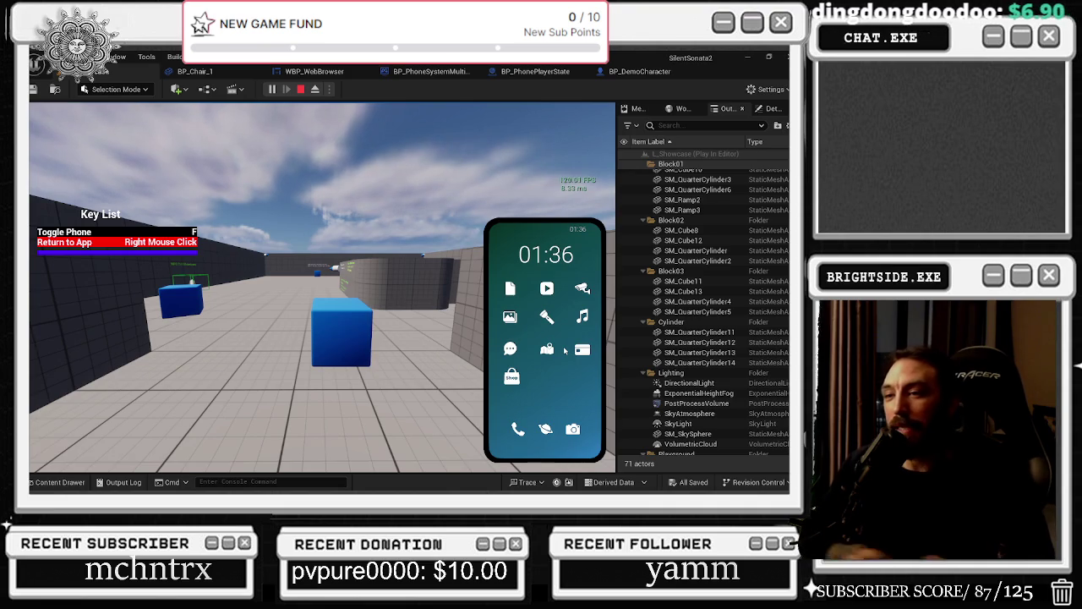
# Step: Walk the character past the blue cube toward the NPC Call Showcases
pyautogui.press('w')
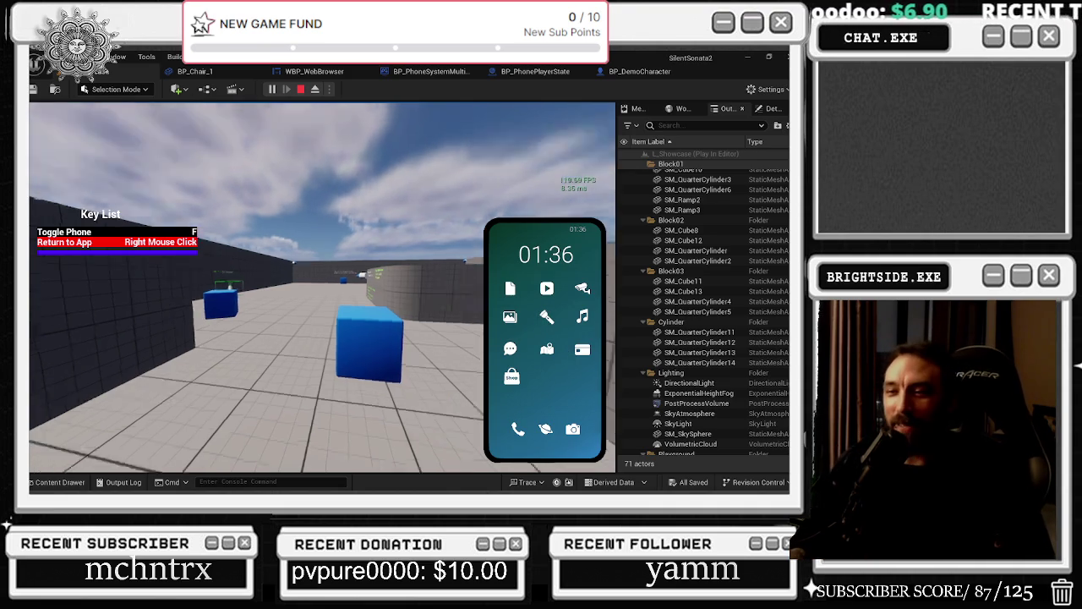
pyautogui.press('w')
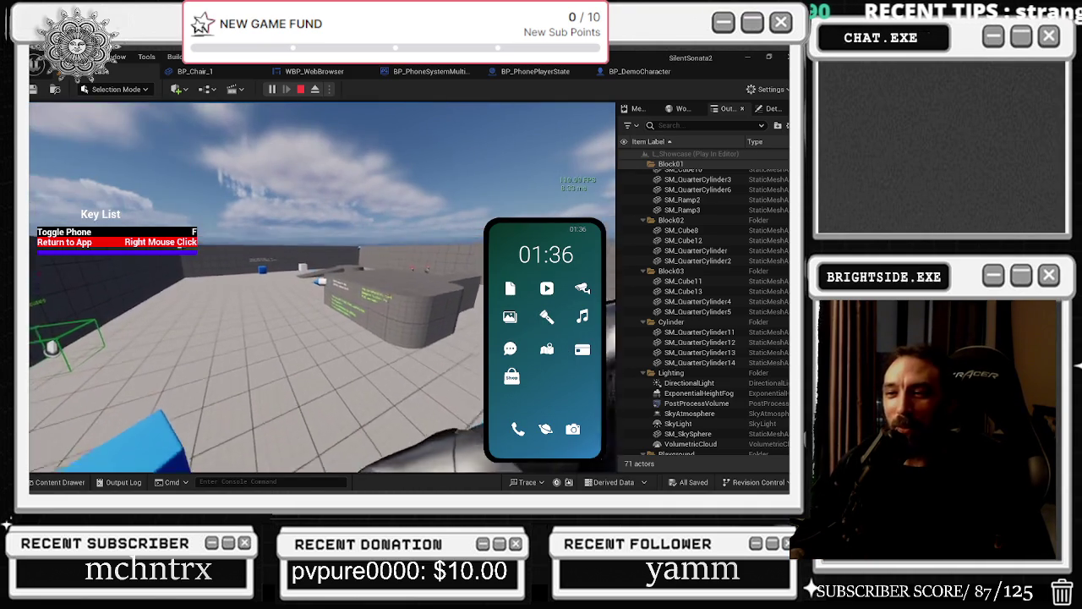
pyautogui.press('w')
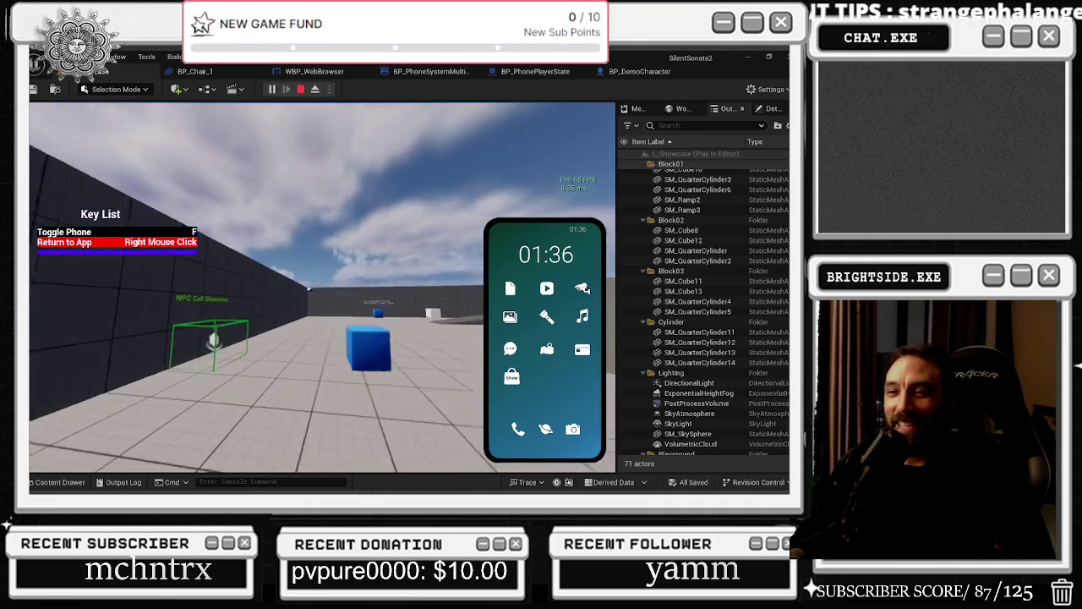
pyautogui.press('d')
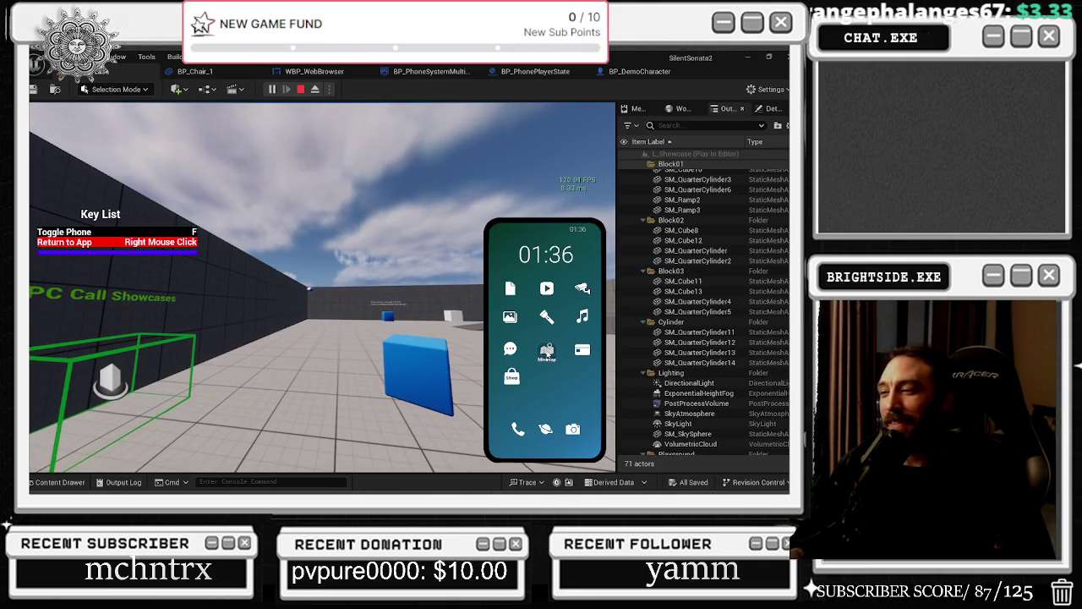
# Step: Open the phone's Minimap app twice, returning to the home screen each time
pyautogui.click(548, 355)
pyautogui.scroll(2, 547, 355)
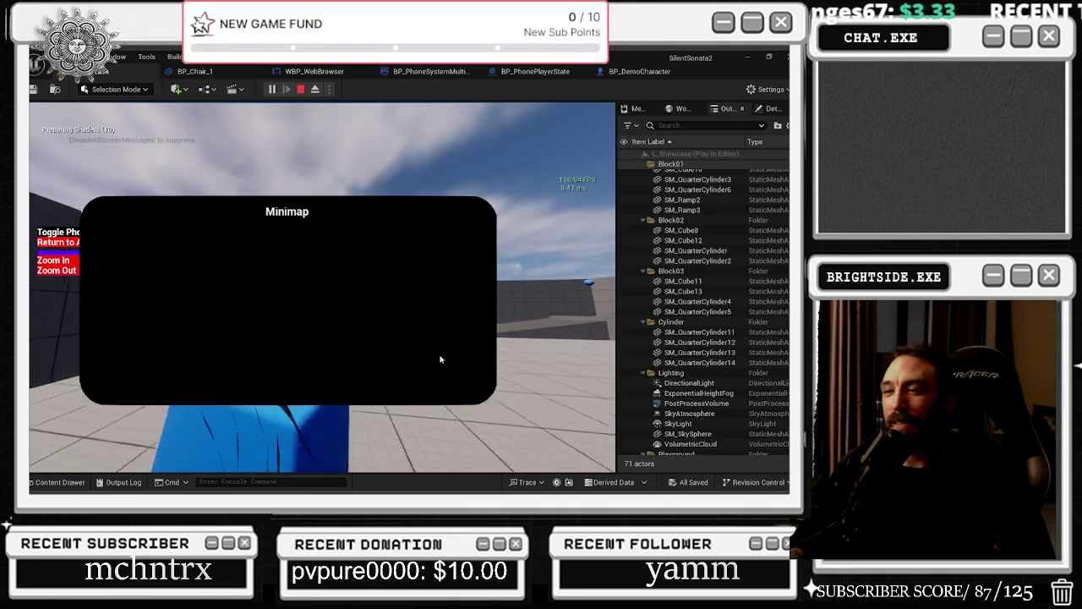
pyautogui.press('w')
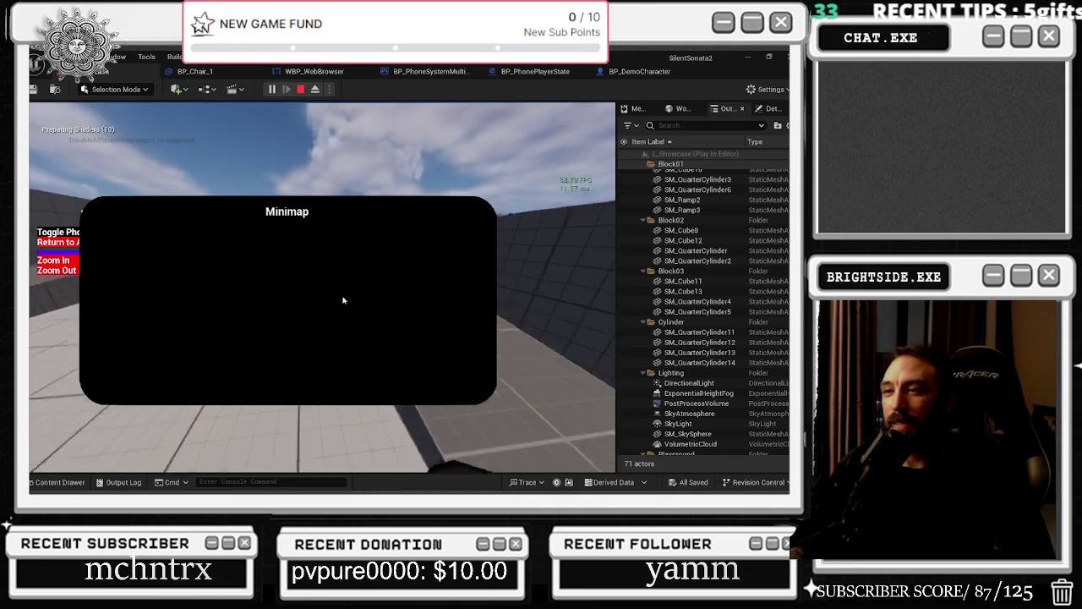
pyautogui.rightClick(395, 264)
pyautogui.click(547, 355)
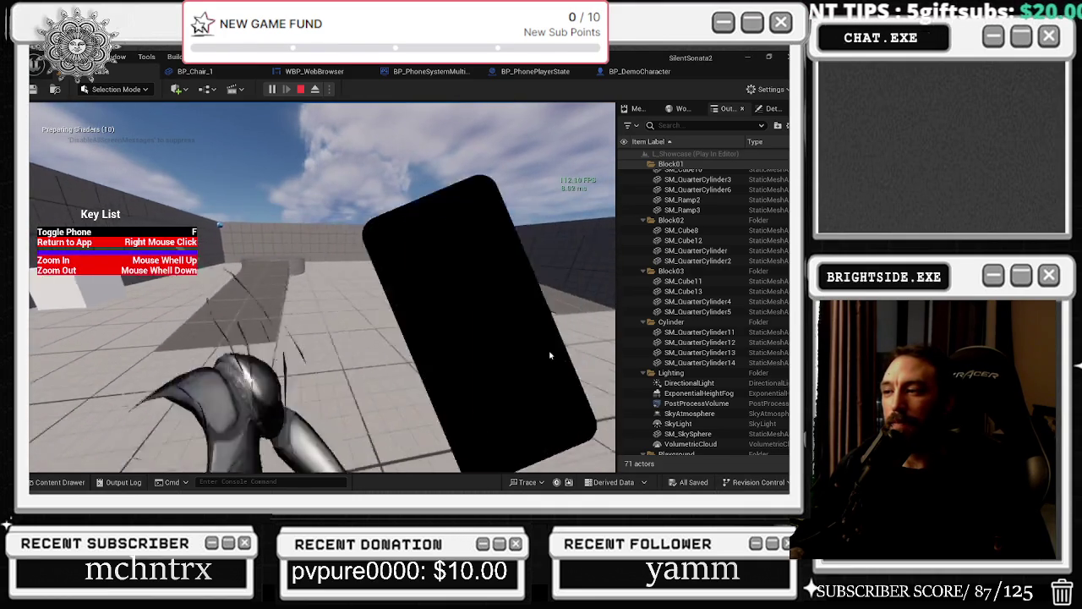
pyautogui.scroll(2, 547, 355)
pyautogui.rightClick(555, 316)
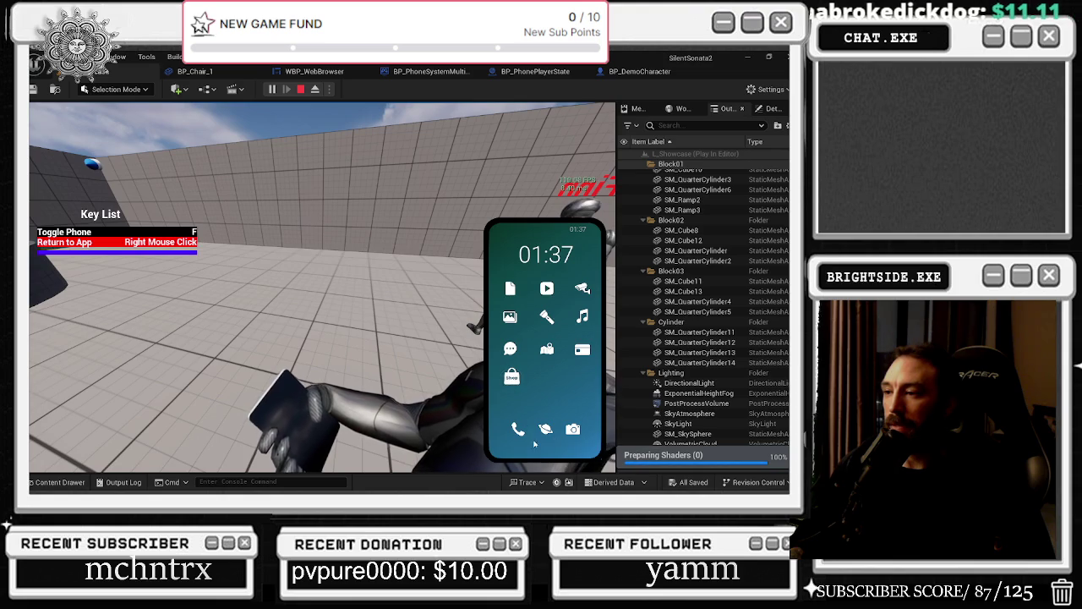
# Step: Take photos with the Camera app, exit with P, stop play, and reopen BP_DemoCharacter
pyautogui.click(573, 429)
pyautogui.click(319, 284)
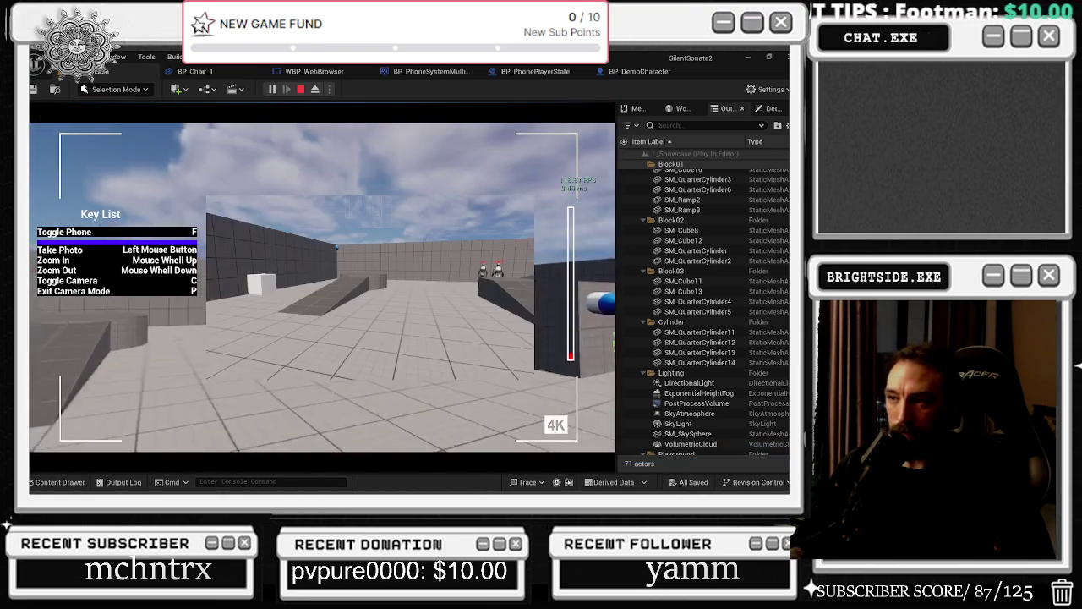
pyautogui.click(322, 288)
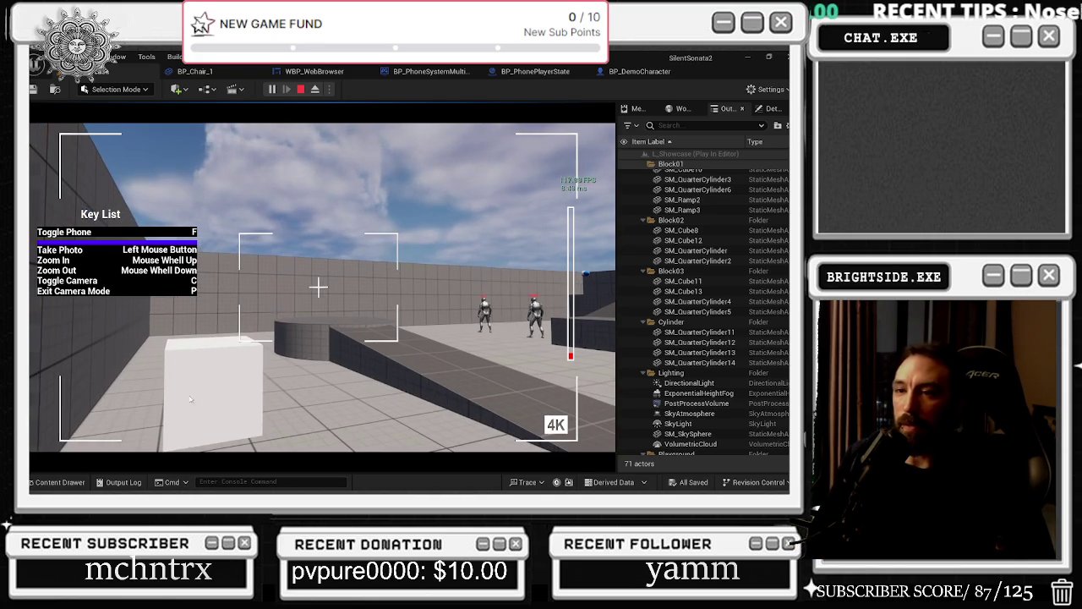
pyautogui.press('p')
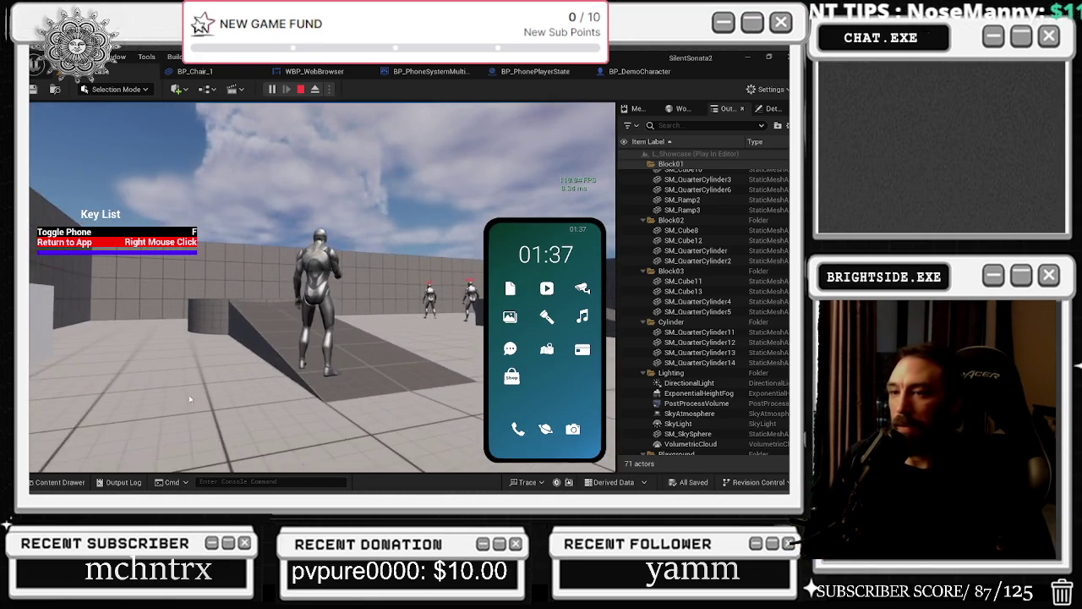
pyautogui.press('Escape')
pyautogui.click(639, 71)
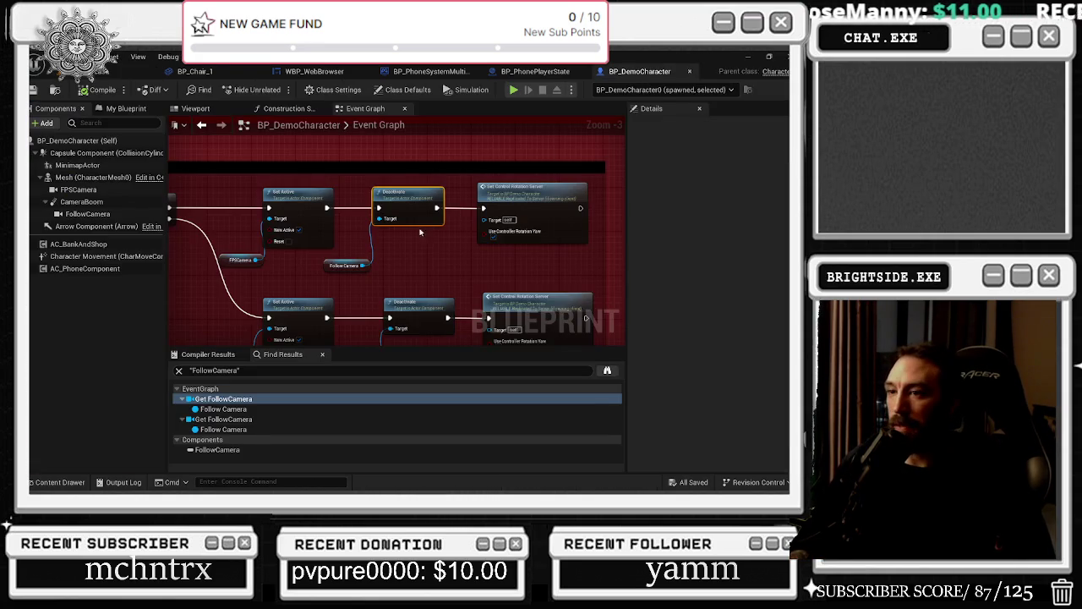
# Step: Nudge the Set Active and Deactivate nodes right and inspect the FPSCamera variable's details
pyautogui.moveTo(454, 269); pyautogui.dragTo(382, 239)
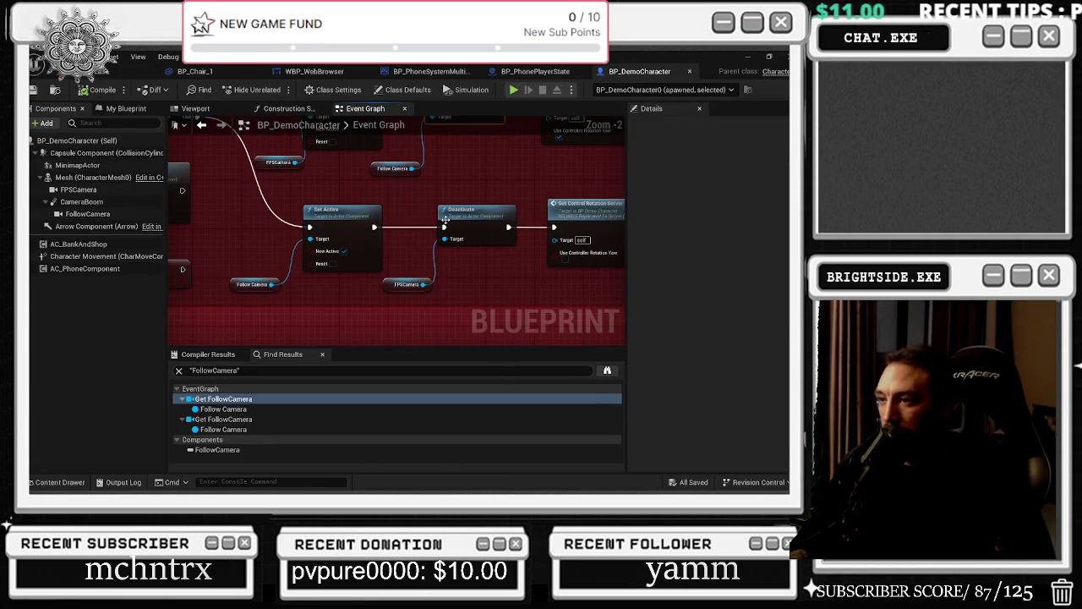
pyautogui.scroll(-1, 458, 298)
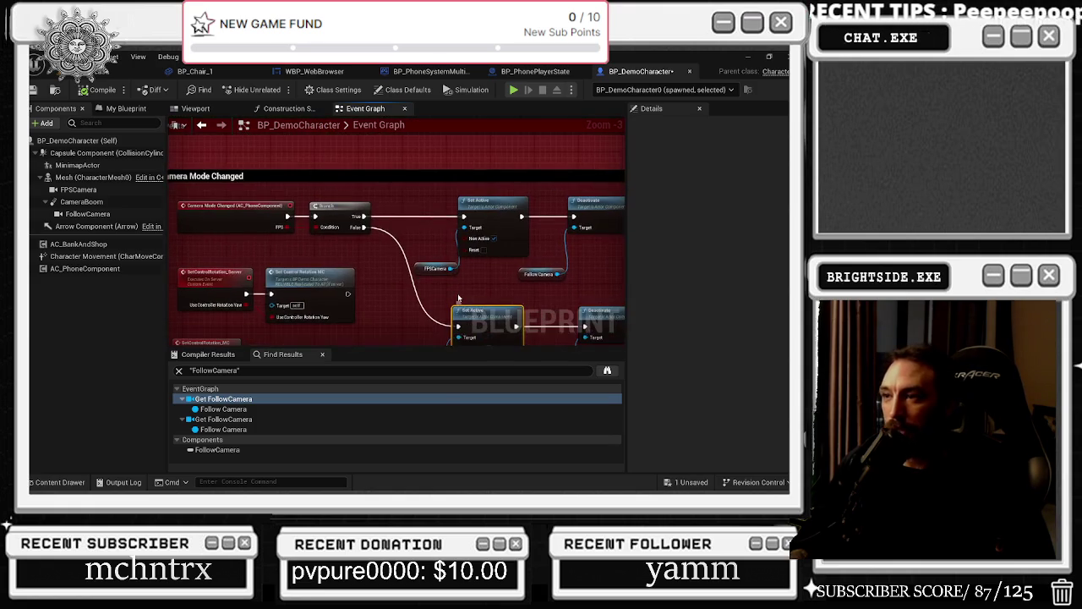
pyautogui.moveTo(446, 248); pyautogui.dragTo(319, 248)
pyautogui.moveTo(378, 211); pyautogui.dragTo(382, 210)
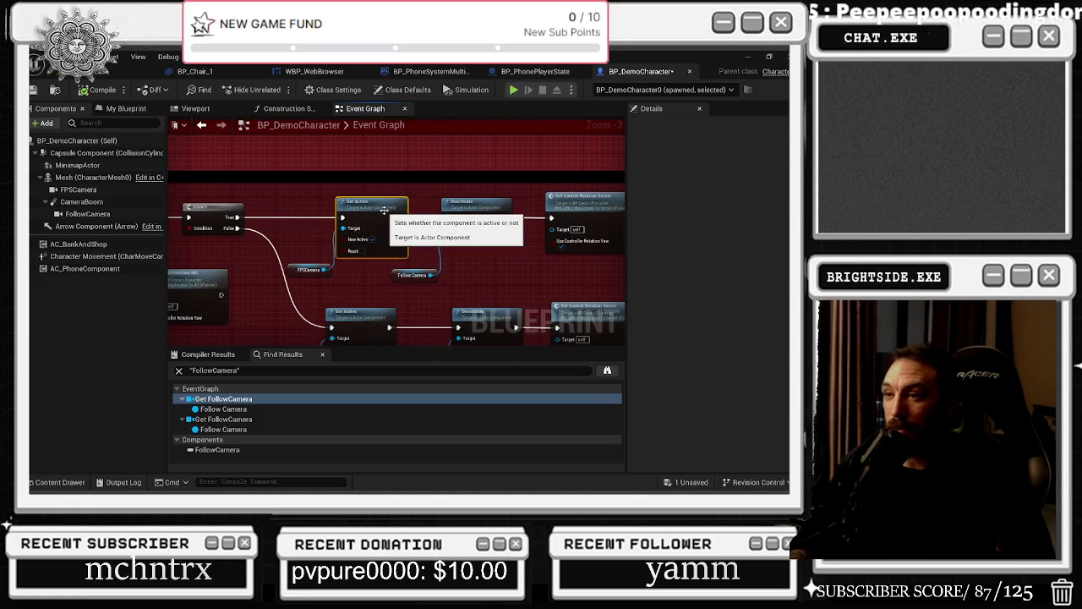
pyautogui.moveTo(474, 206); pyautogui.dragTo(479, 206)
pyautogui.moveTo(373, 205); pyautogui.dragTo(389, 205)
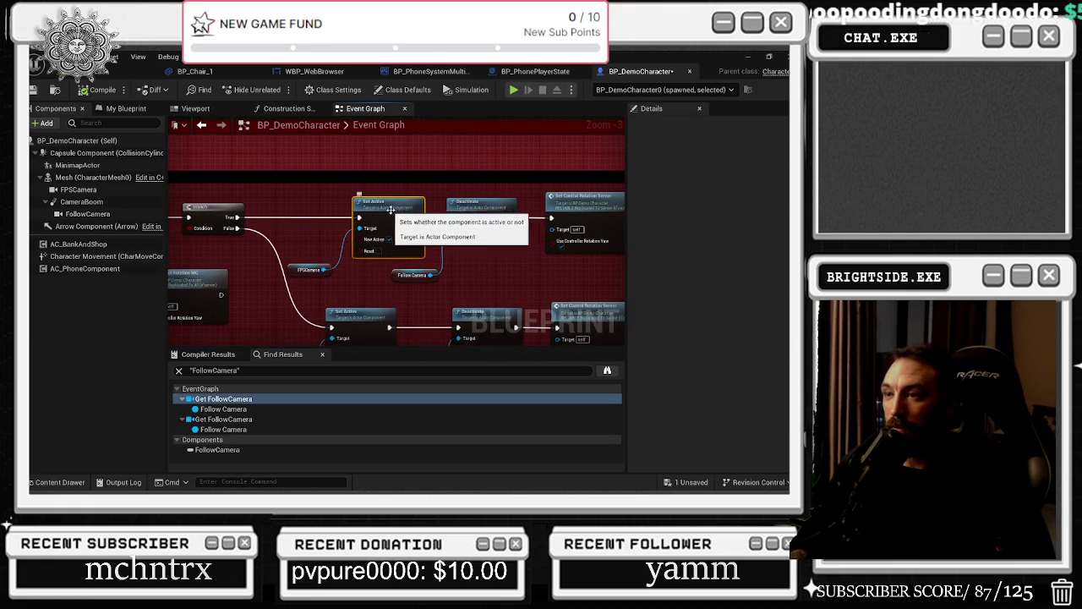
pyautogui.click(298, 271)
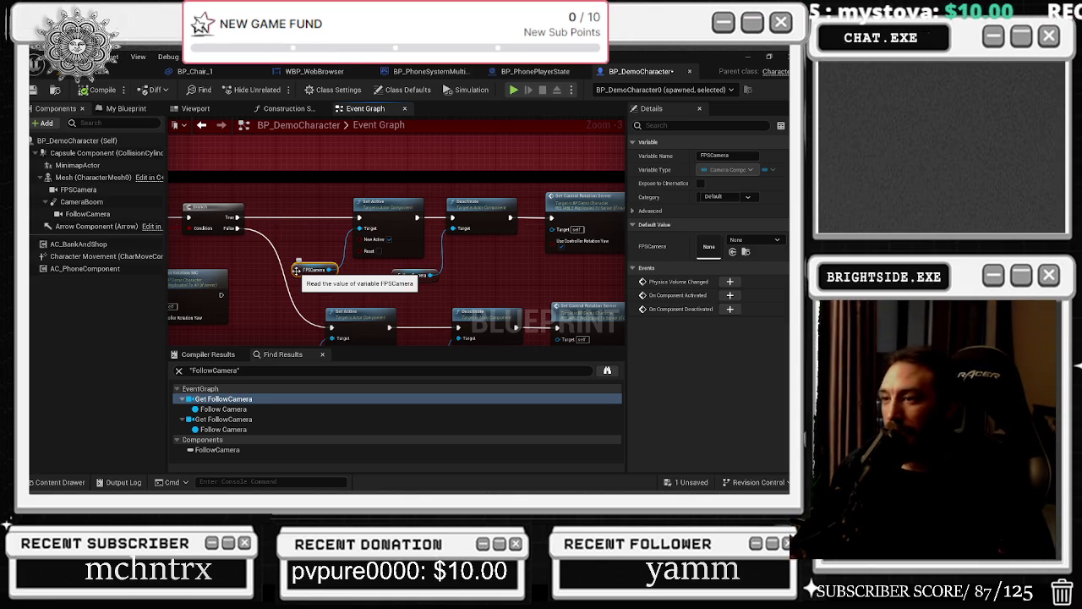
# Step: Bring the Camera Mode Changed event into view and nudge the Deactivate and Follow Camera nodes
pyautogui.moveTo(296, 270)
pyautogui.mouseDown()
pyautogui.moveTo(385, 261)
pyautogui.moveTo(483, 218)
pyautogui.mouseUp()
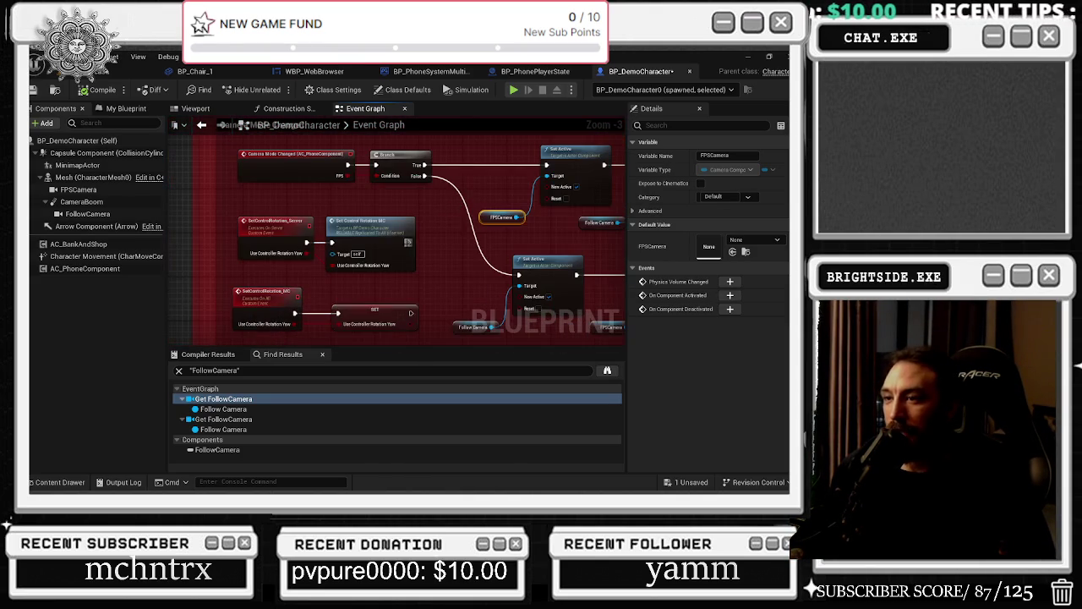
pyautogui.scroll(-2, 276, 196)
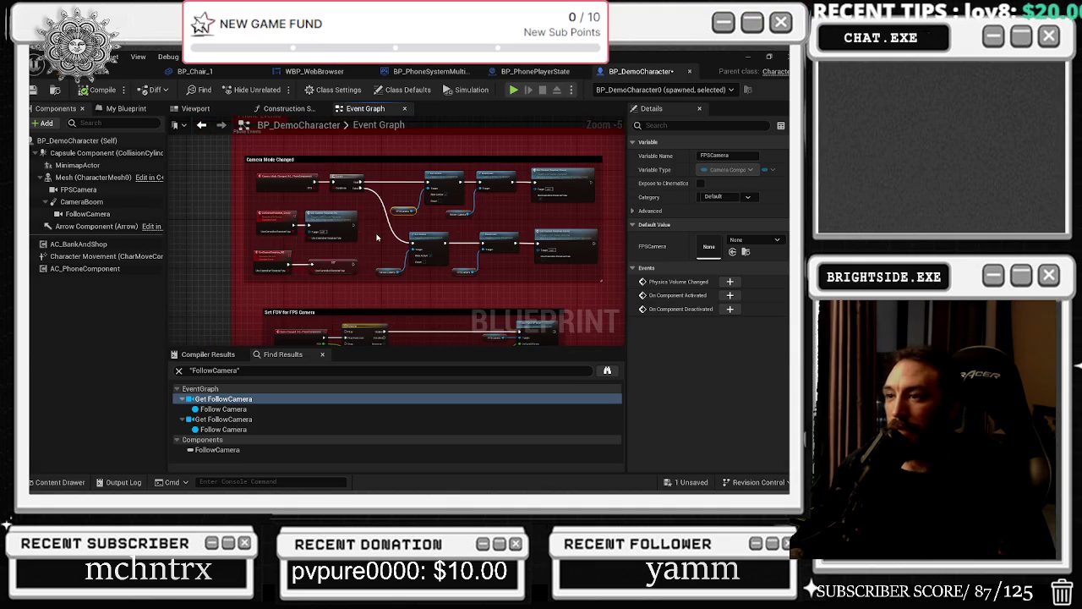
pyautogui.scroll(3, 378, 238)
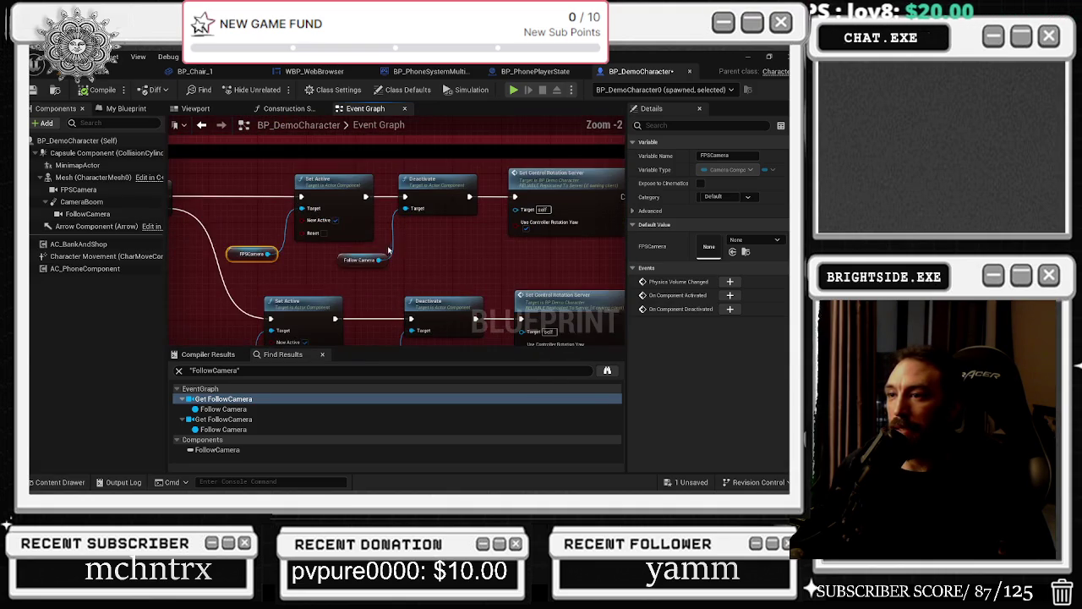
pyautogui.moveTo(428, 214); pyautogui.dragTo(434, 213)
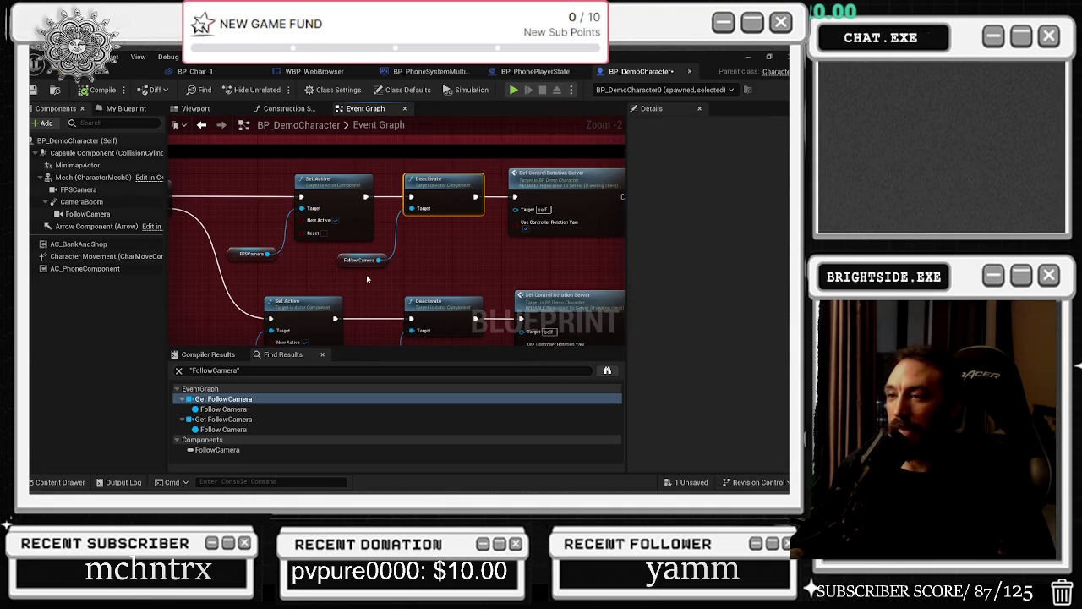
pyautogui.moveTo(361, 268); pyautogui.dragTo(367, 268)
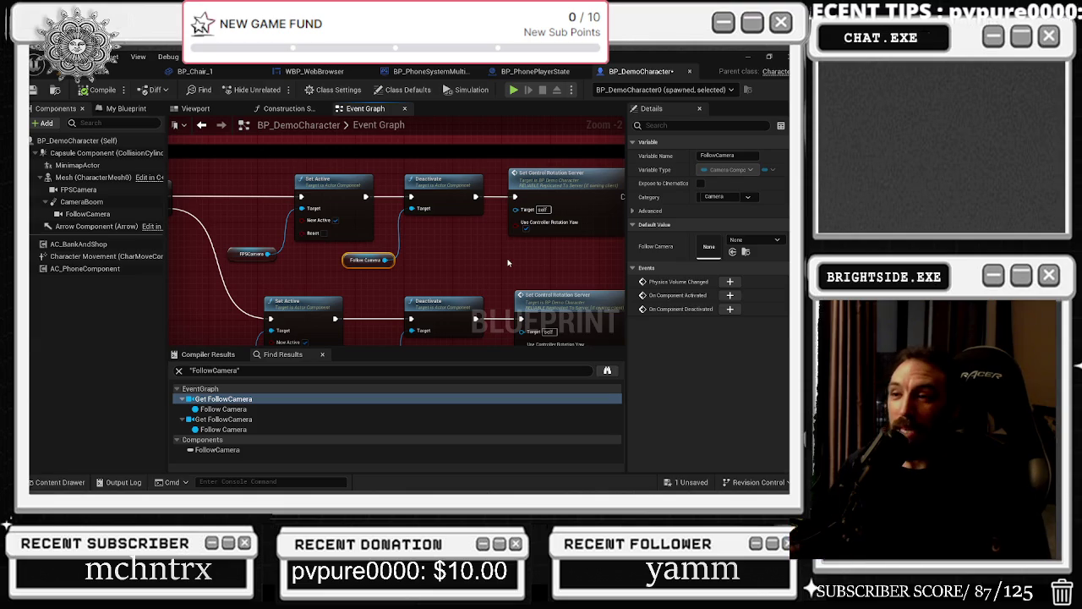
# Step: Pan to the lower camera chain and nudge its Set Active node slightly right
pyautogui.moveTo(492, 235)
pyautogui.mouseDown()
pyautogui.moveTo(379, 245)
pyautogui.moveTo(429, 206)
pyautogui.mouseUp()
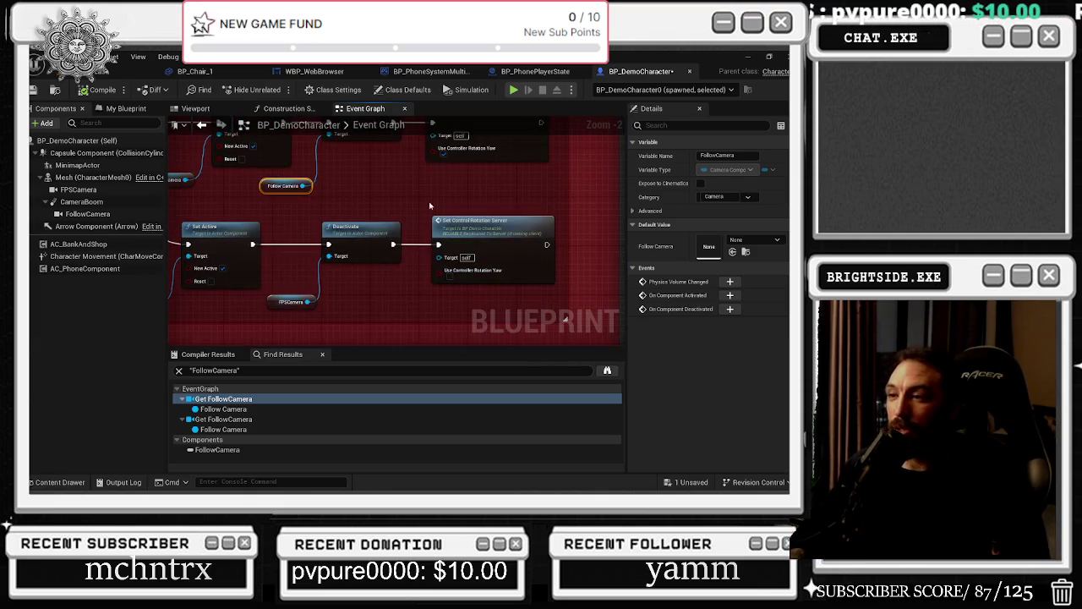
pyautogui.moveTo(369, 316); pyautogui.dragTo(418, 332)
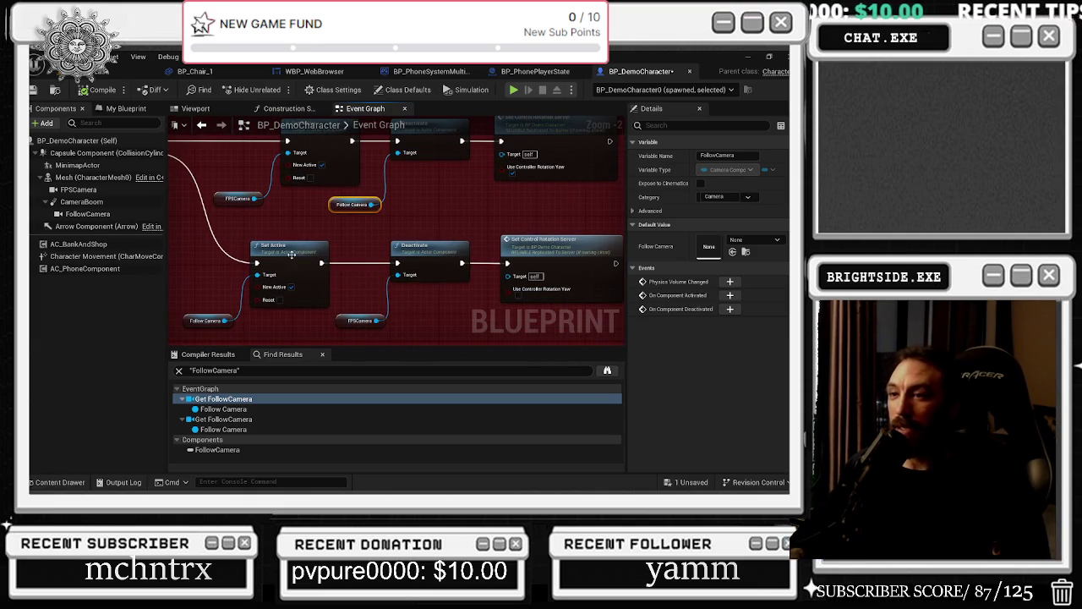
pyautogui.moveTo(290, 254); pyautogui.dragTo(297, 253)
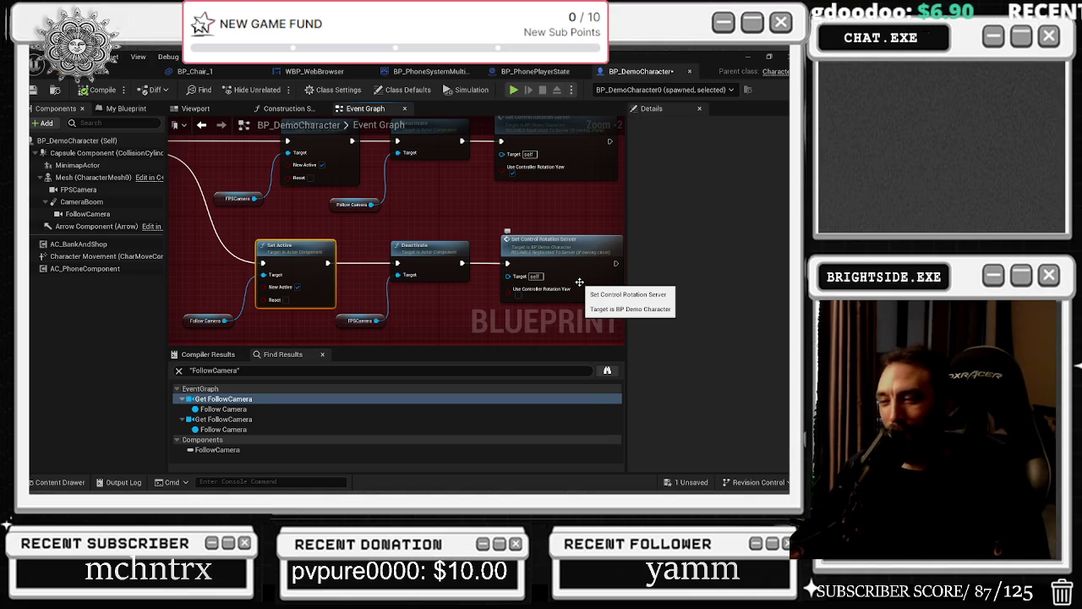
pyautogui.moveTo(579, 281); pyautogui.dragTo(542, 244)
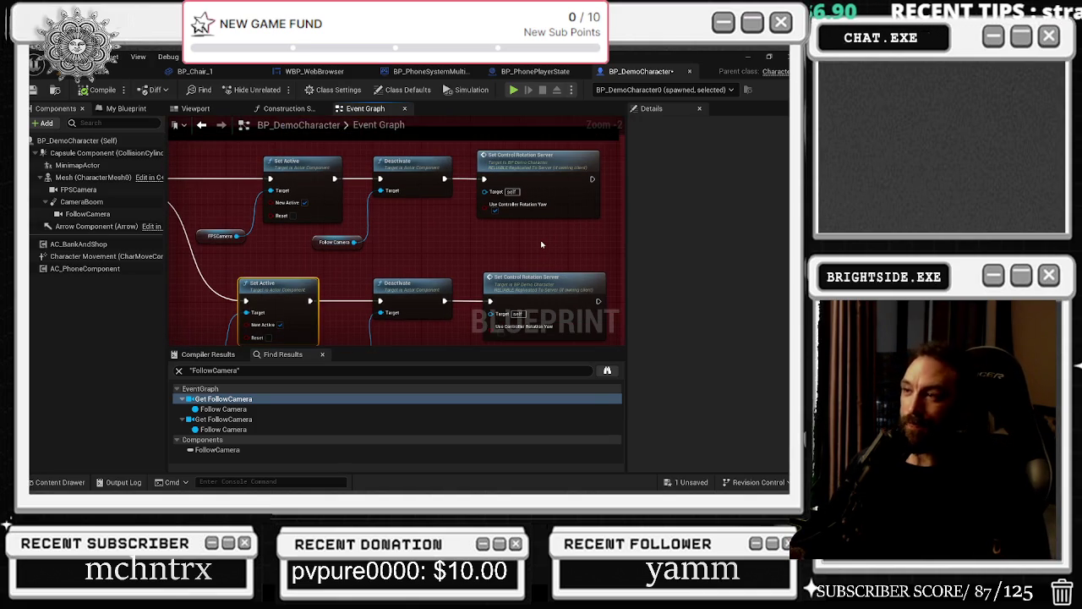
pyautogui.scroll(-3, 534, 266)
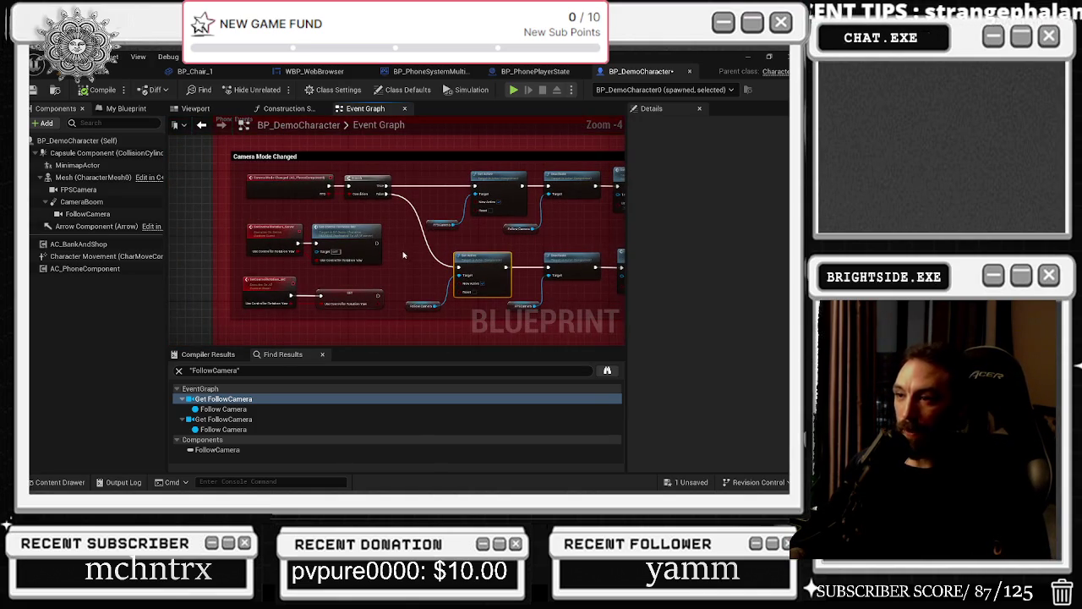
# Step: Jump to the second Get FollowCamera result and view the Branch with its Set Active nodes
pyautogui.click(250, 421)
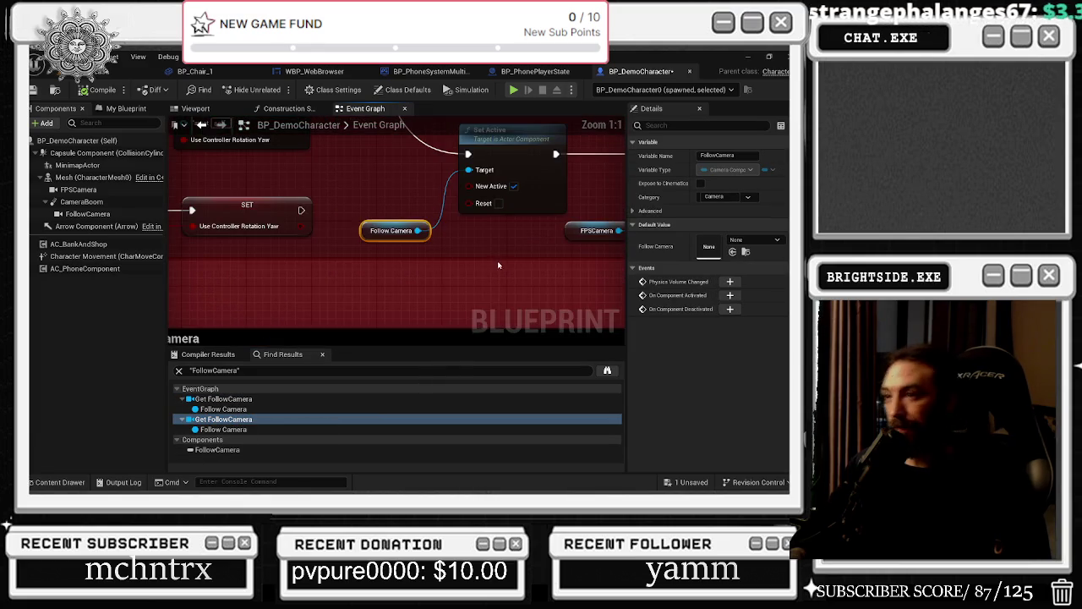
pyautogui.moveTo(498, 265); pyautogui.dragTo(477, 404)
pyautogui.moveTo(451, 243)
pyautogui.mouseDown()
pyautogui.moveTo(485, 207)
pyautogui.moveTo(474, 166)
pyautogui.mouseUp()
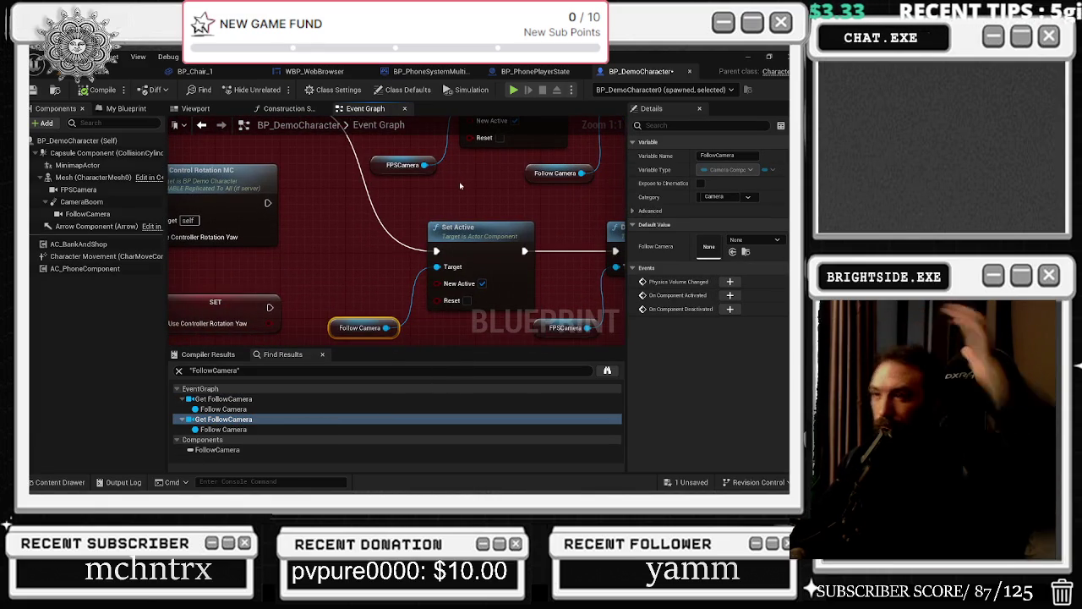
pyautogui.scroll(-2, 459, 181)
pyautogui.scroll(2, 376, 156)
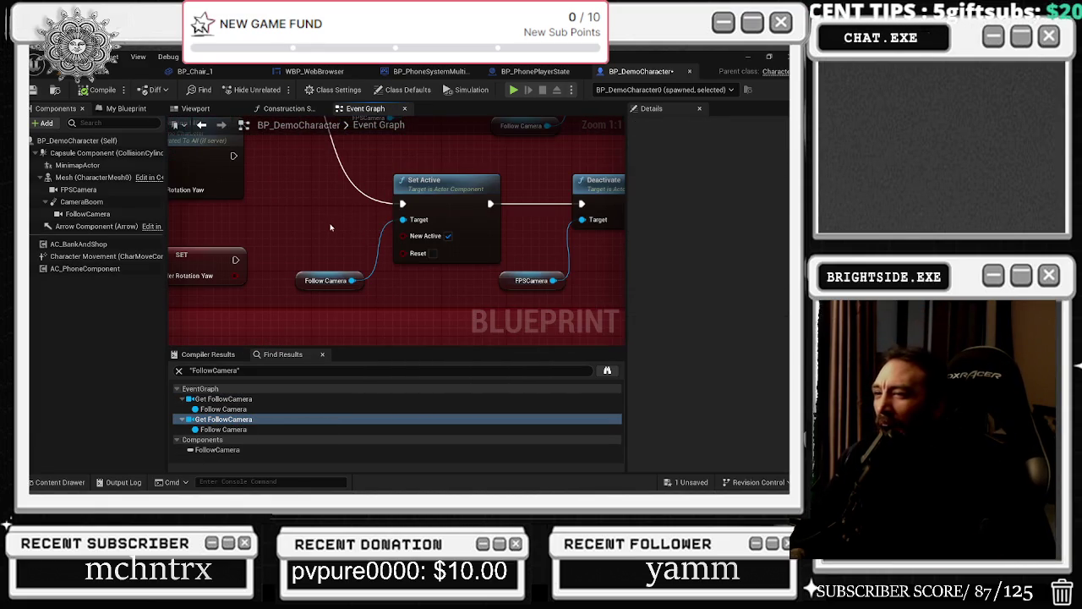
pyautogui.moveTo(364, 230); pyautogui.dragTo(378, 294)
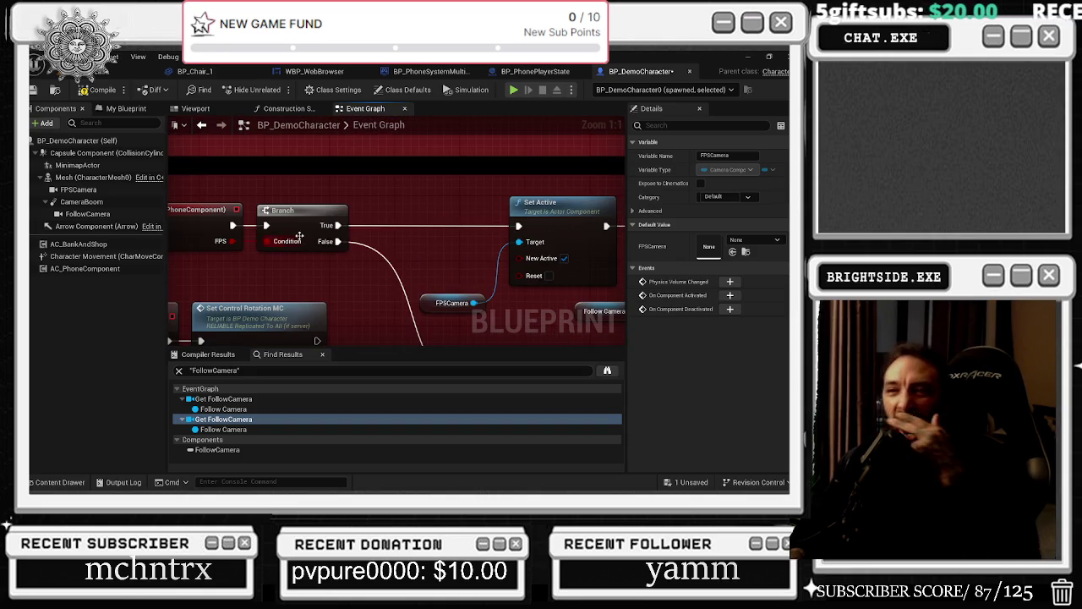
# Step: Search BP_DemoCharacter's graph for 'fps' instead of FollowCamera
pyautogui.click(378, 294)
pyautogui.click(215, 238)
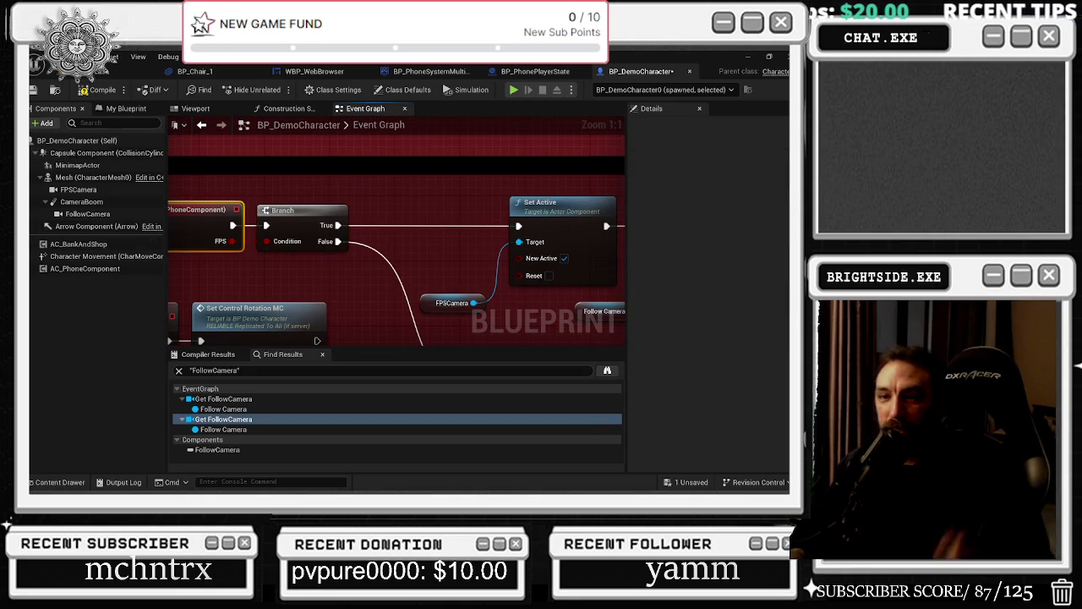
pyautogui.click(126, 108)
pyautogui.hotkey('ctrl', 'f')
pyautogui.write('fps')
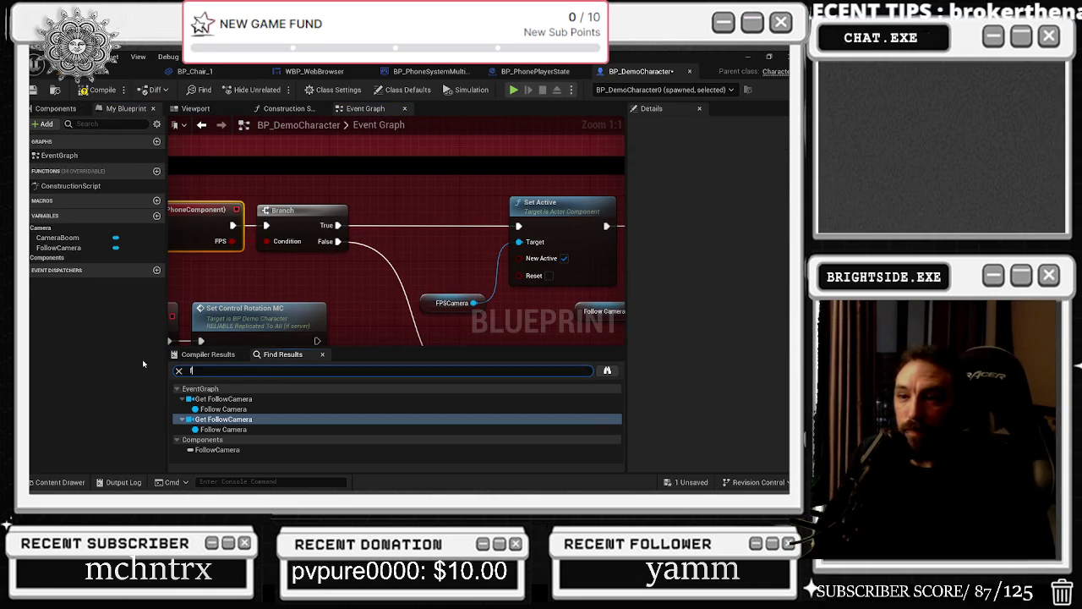
pyautogui.press('Return')
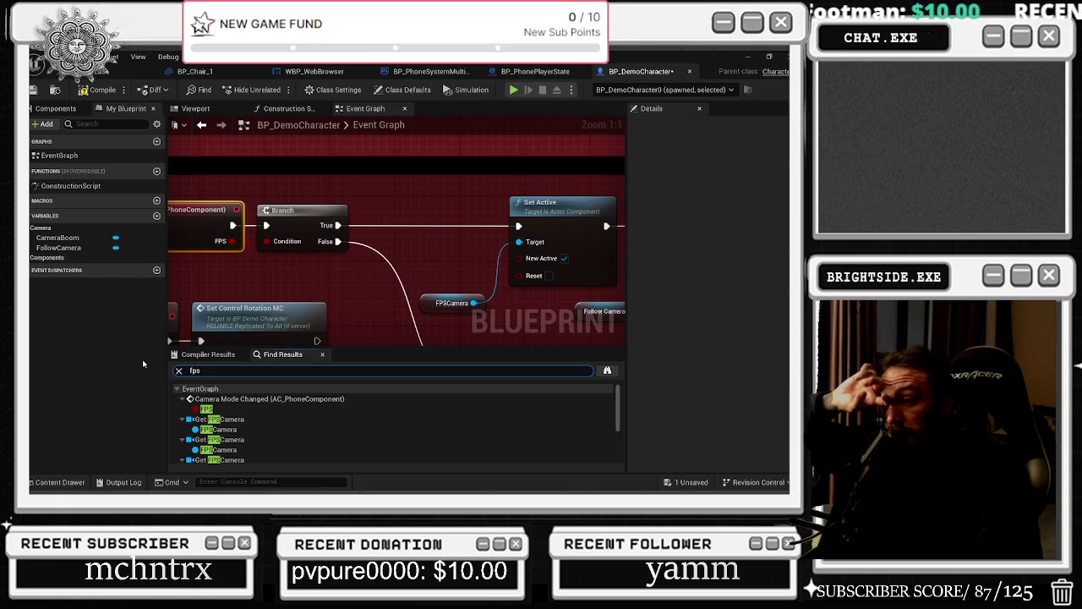
# Step: Jump to an fps match near the camera mode and FOV comments, then play L_Showcase in editor
pyautogui.scroll(-3, 290, 414)
pyautogui.click(218, 437)
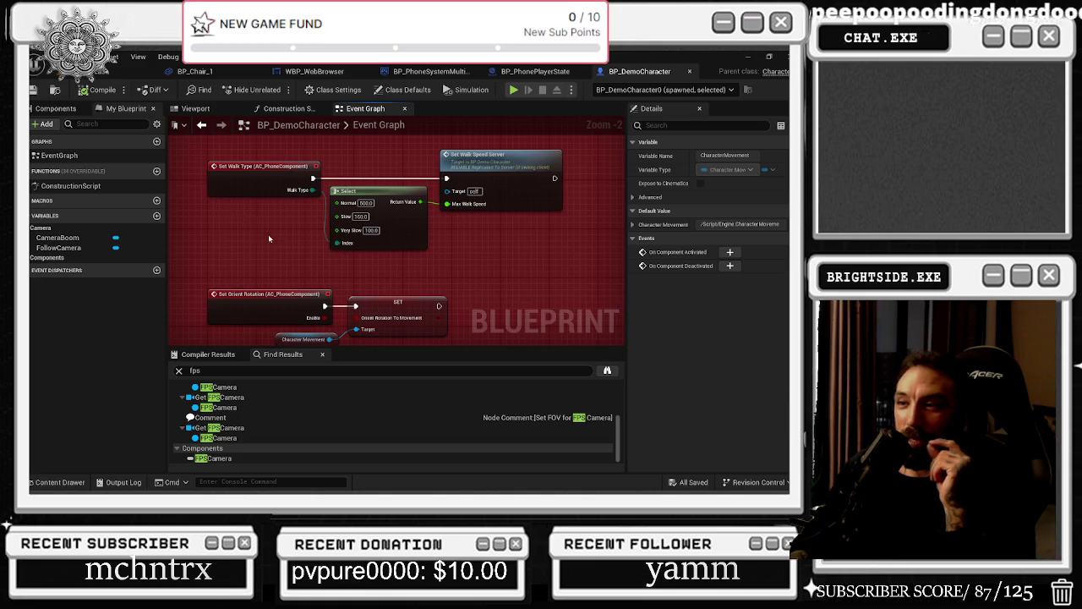
pyautogui.scroll(-3, 269, 238)
pyautogui.moveTo(466, 281)
pyautogui.mouseDown()
pyautogui.moveTo(440, 251)
pyautogui.moveTo(420, 355)
pyautogui.mouseUp()
pyautogui.scroll(-3, 239, 210)
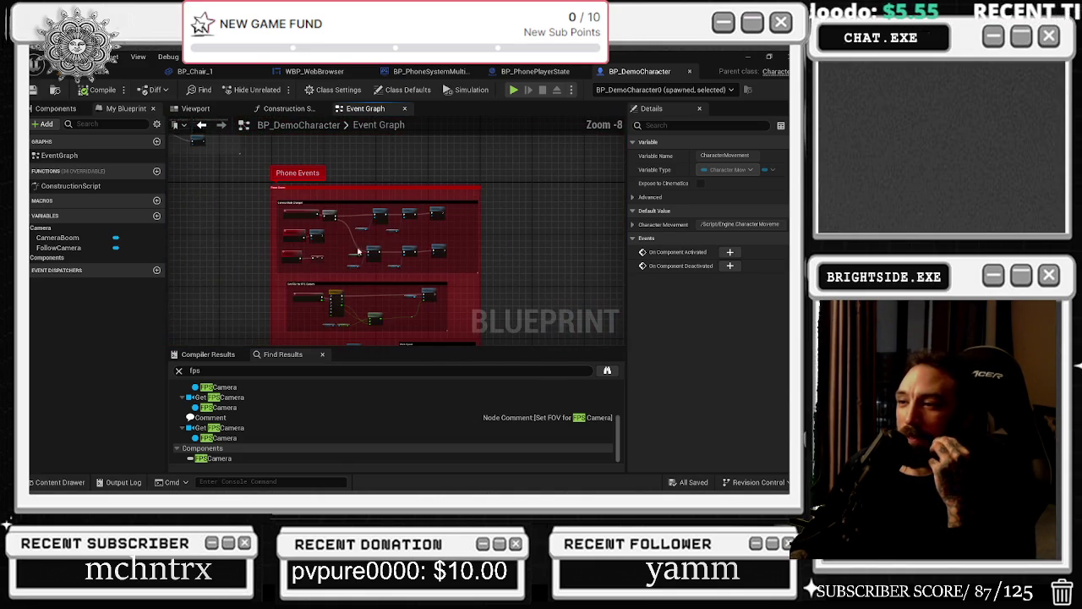
pyautogui.click(113, 73)
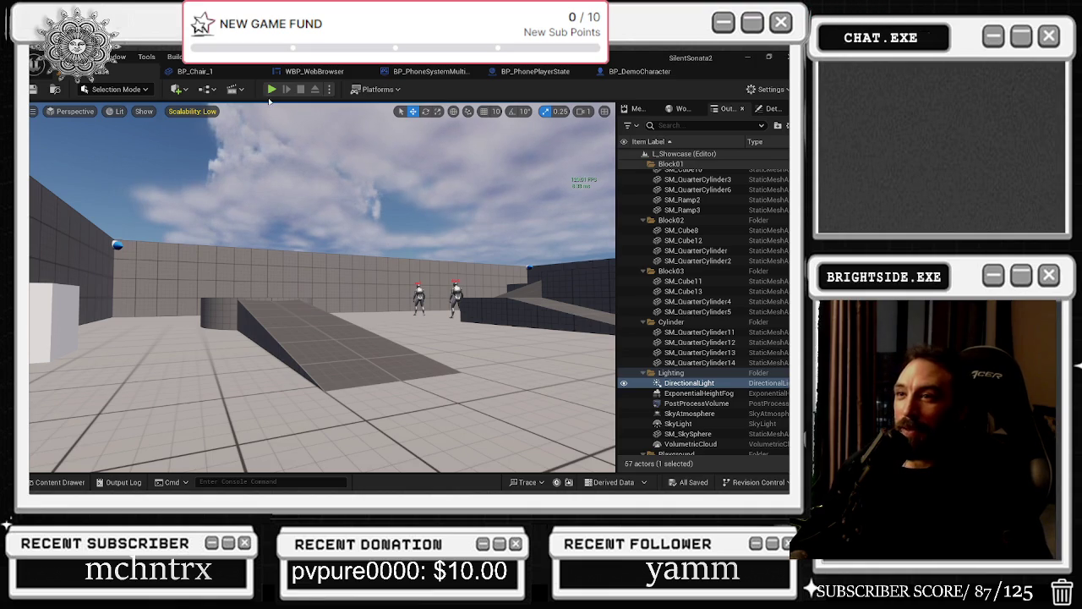
pyautogui.click(271, 88)
pyautogui.press('w')
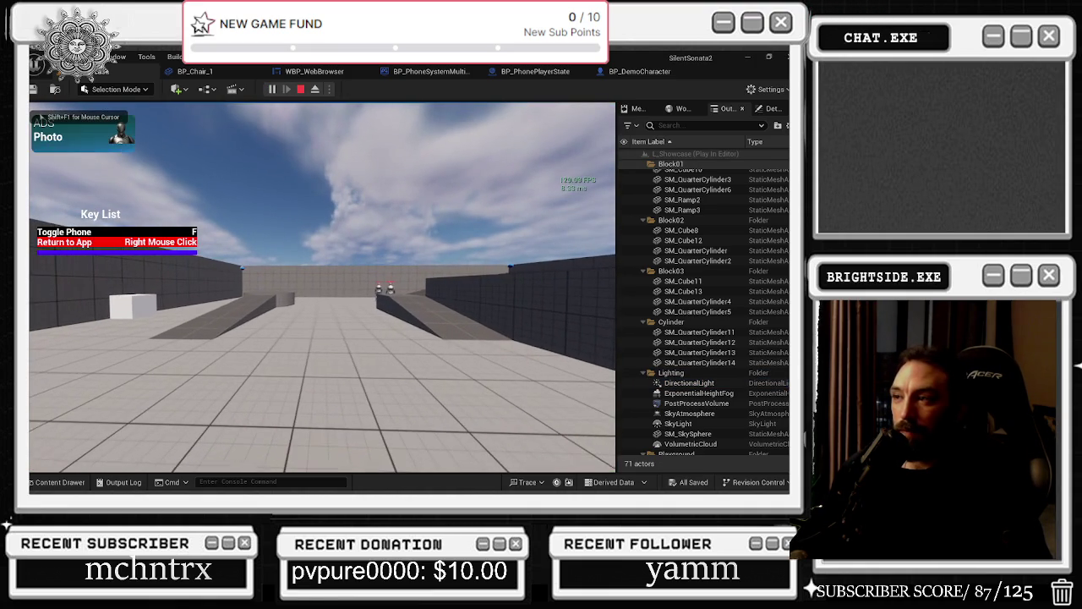
pyautogui.press('f')
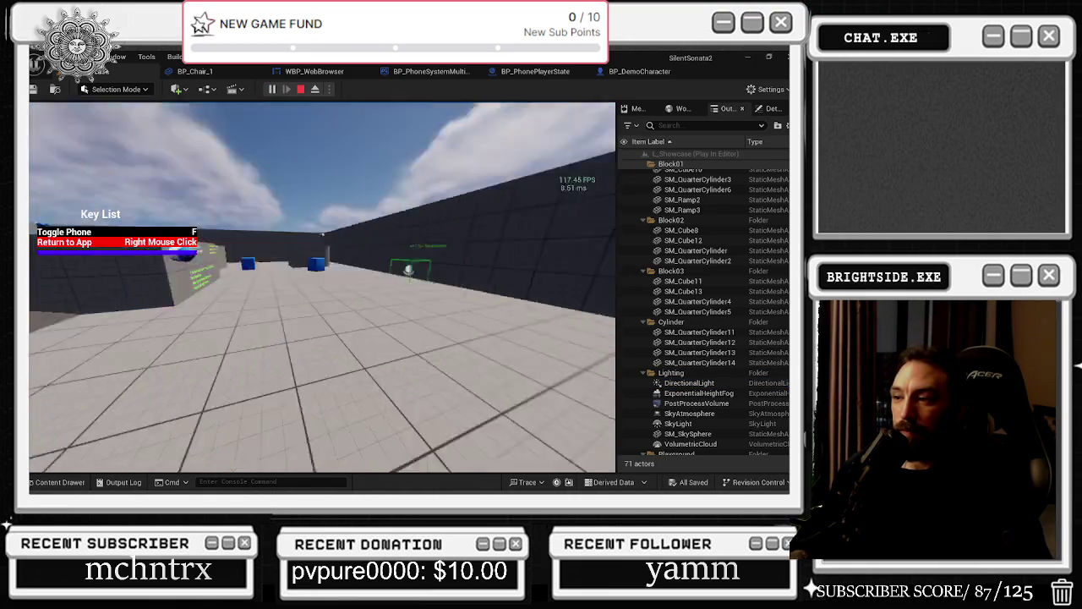
pyautogui.press('w')
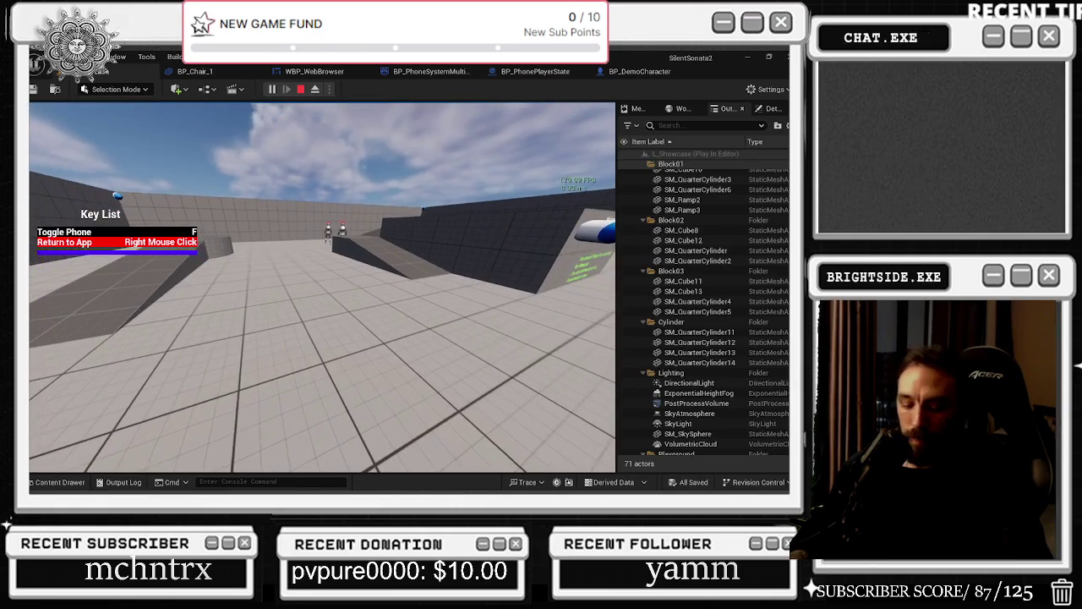
pyautogui.press('f')
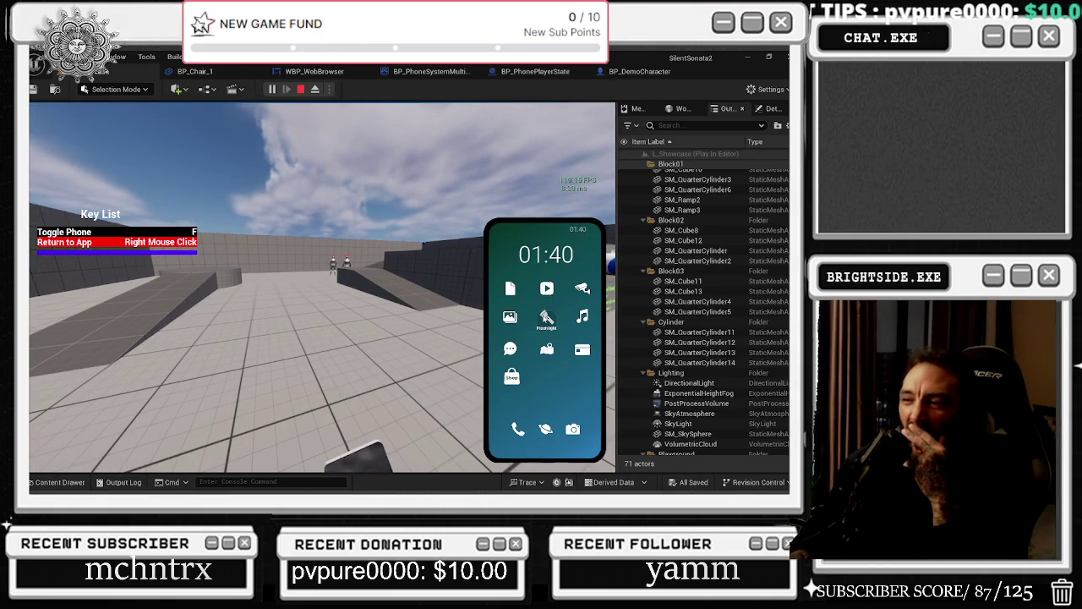
pyautogui.click(572, 429)
pyautogui.click(318, 288)
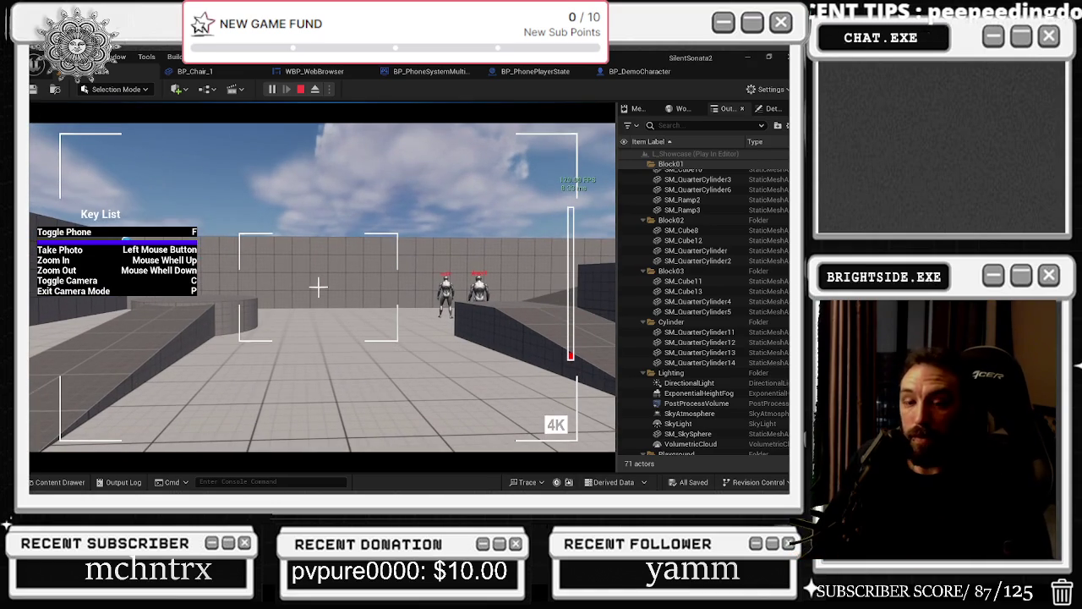
pyautogui.press('p')
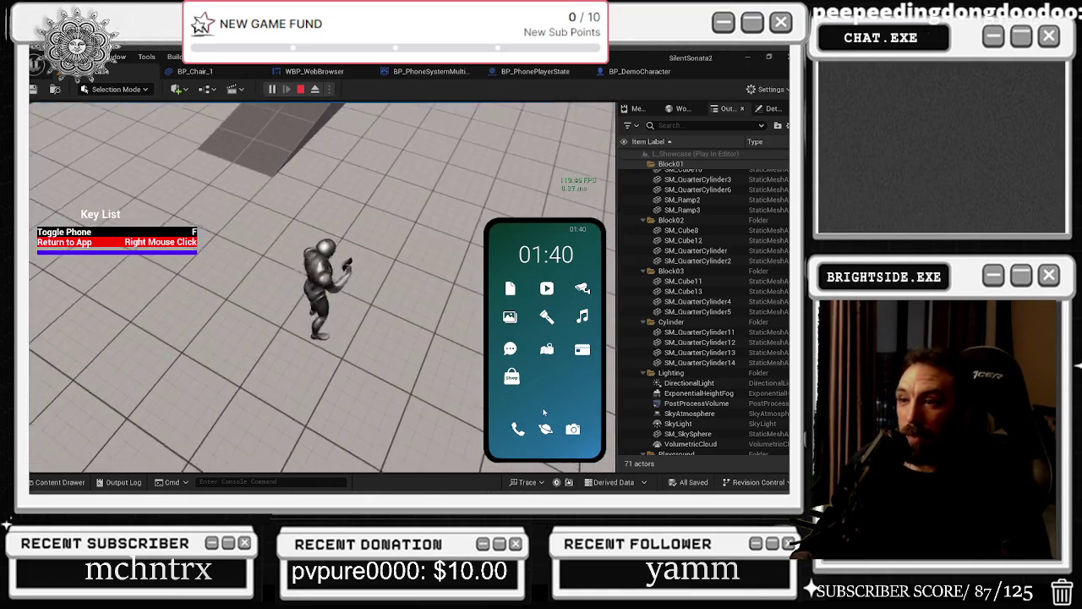
pyautogui.press('Escape')
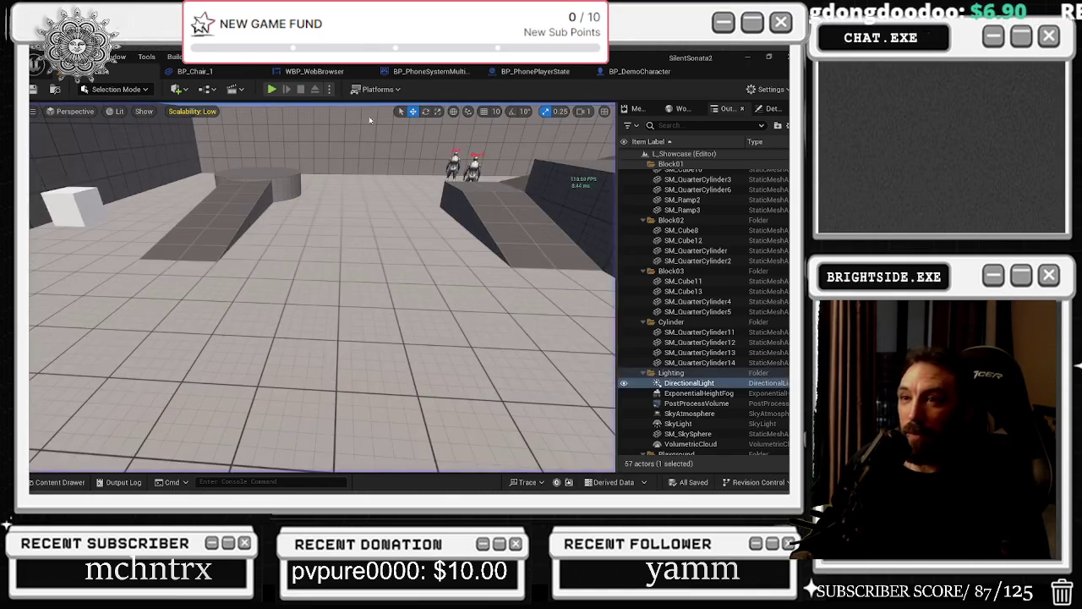
# Step: In BP_DemoCharacter, connect the FPSCamera getter to the Set Active node's Target
pyautogui.click(639, 71)
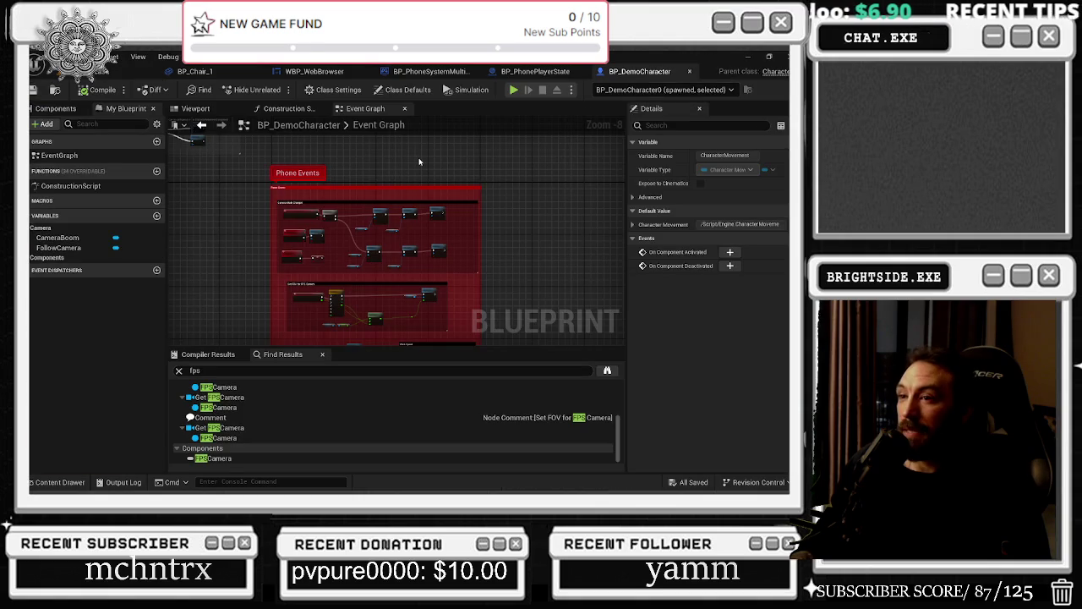
pyautogui.scroll(5, 348, 230)
pyautogui.scroll(1, 379, 250)
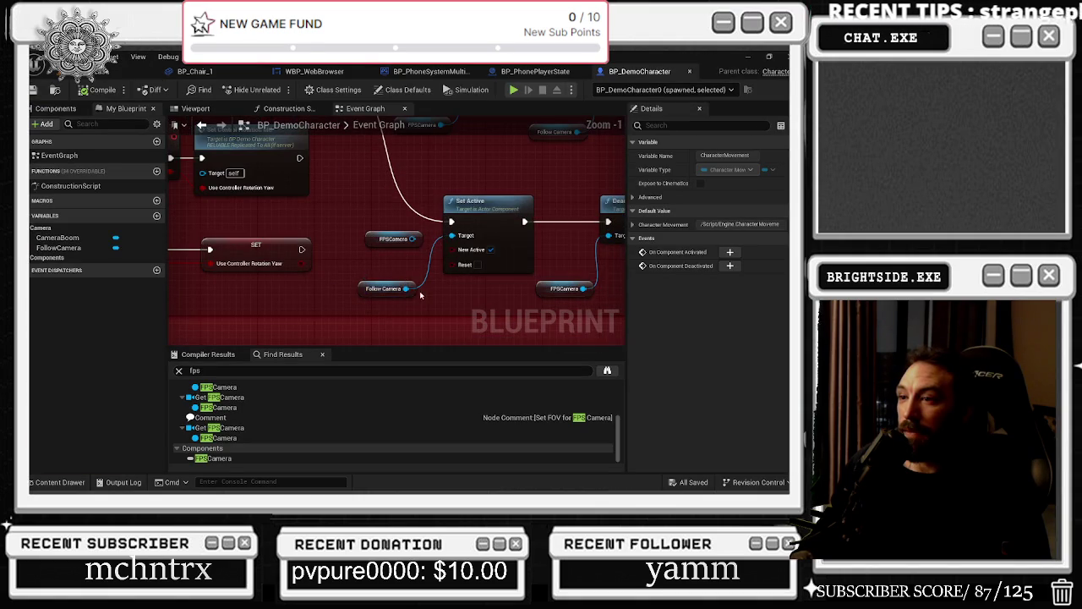
pyautogui.scroll(1, 374, 244)
pyautogui.moveTo(356, 238); pyautogui.dragTo(396, 235)
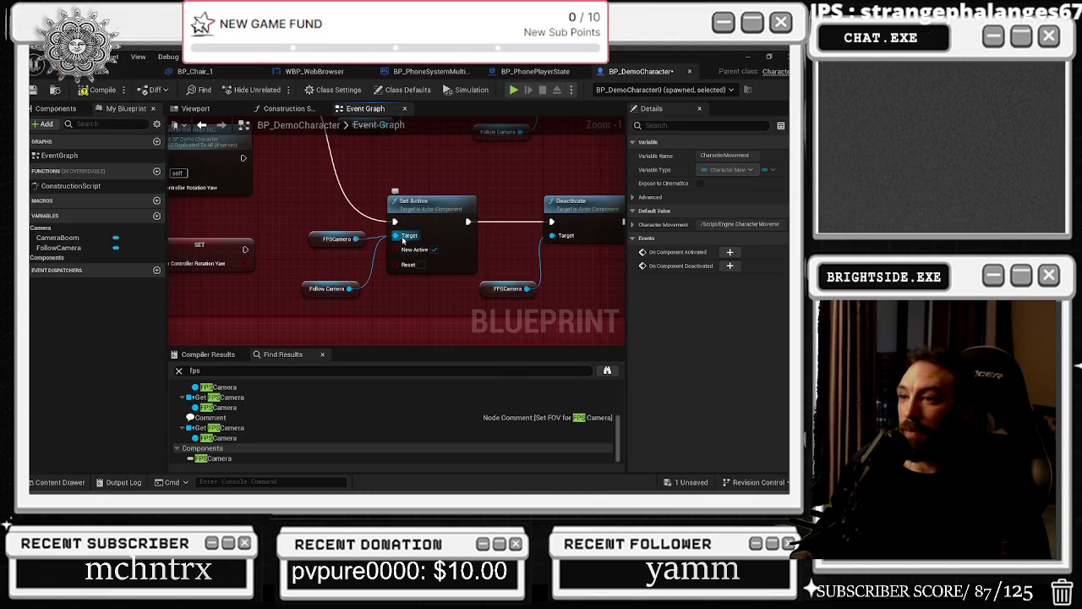
pyautogui.moveTo(529, 248); pyautogui.dragTo(486, 257)
pyautogui.moveTo(535, 293)
pyautogui.mouseDown()
pyautogui.moveTo(352, 305)
pyautogui.moveTo(341, 316)
pyautogui.moveTo(465, 312)
pyautogui.mouseUp()
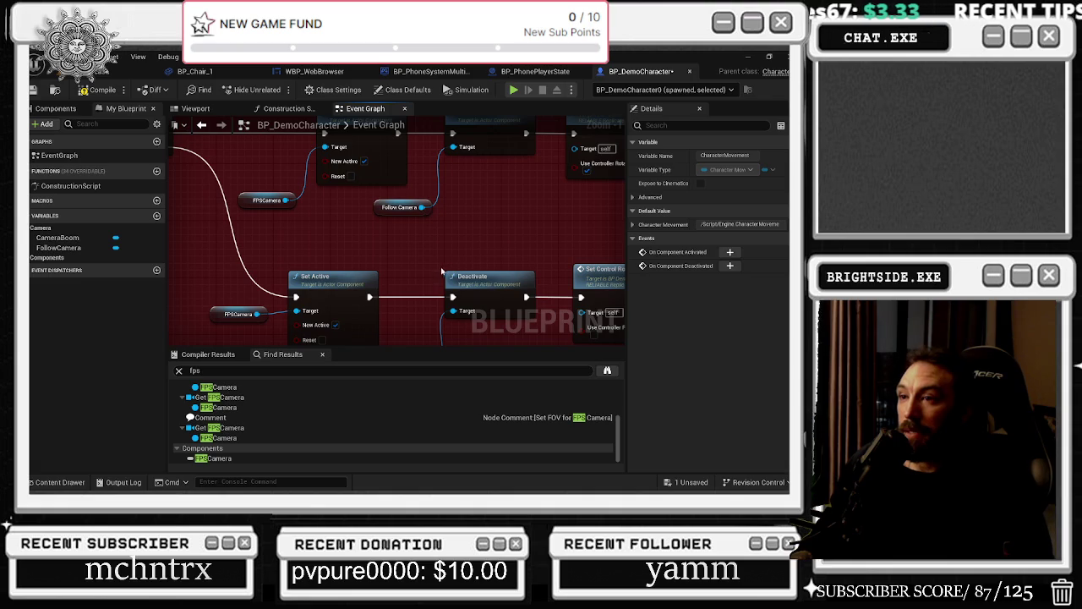
# Step: Duplicate the FPSCamera getter and move the Follow Camera getter and Deactivate node beside Set Active
pyautogui.click(246, 313)
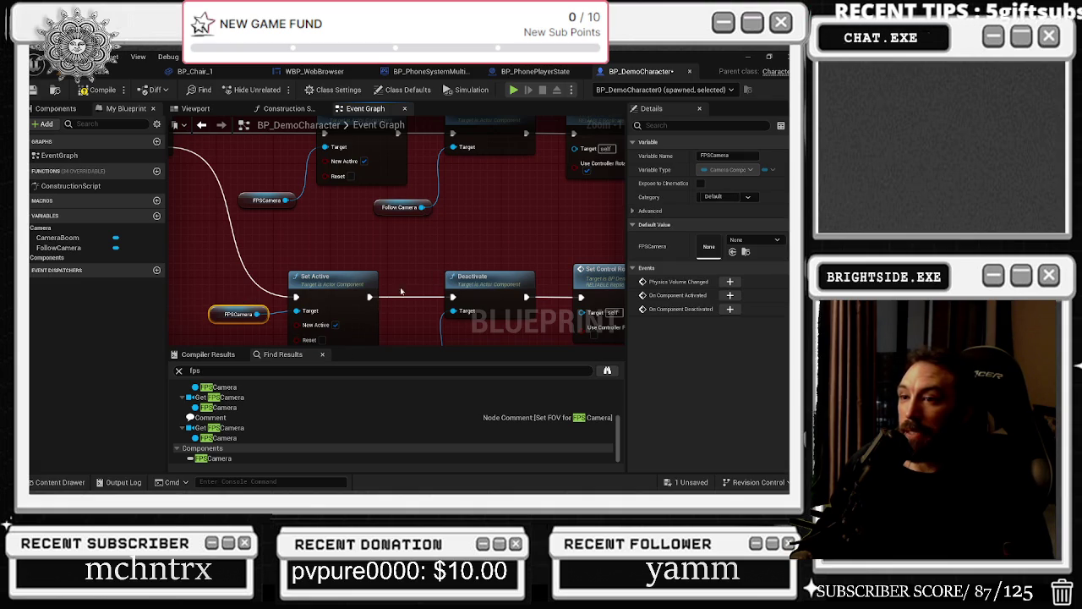
pyautogui.hotkey('ctrl', 'c')
pyautogui.hotkey('ctrl', 'v')
pyautogui.moveTo(384, 236); pyautogui.dragTo(440, 203)
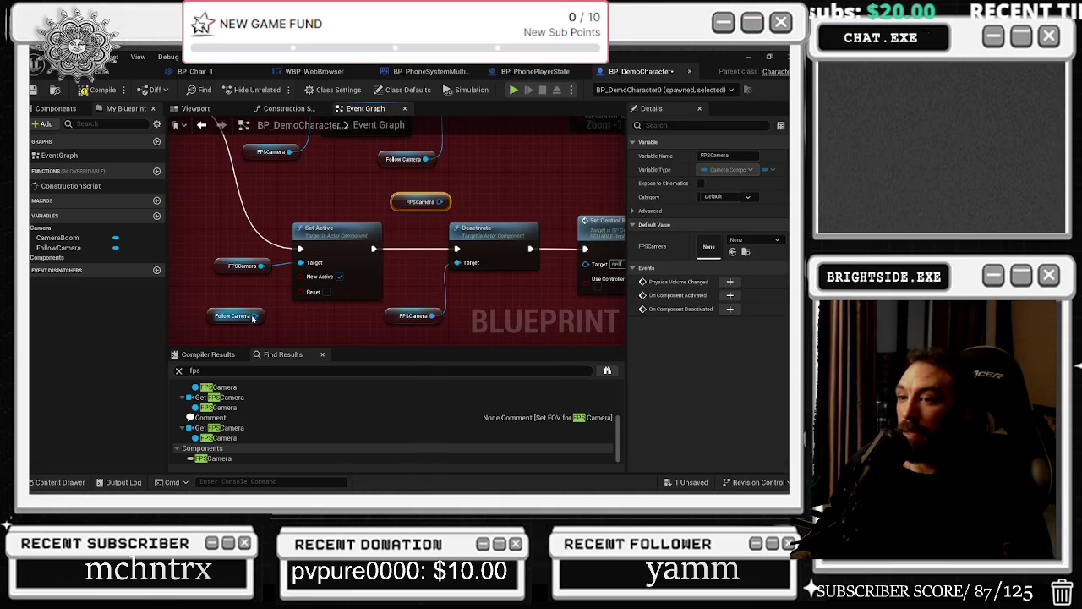
pyautogui.moveTo(252, 318)
pyautogui.mouseDown()
pyautogui.moveTo(436, 287)
pyautogui.moveTo(457, 262)
pyautogui.moveTo(423, 279)
pyautogui.moveTo(372, 337)
pyautogui.moveTo(358, 312)
pyautogui.moveTo(403, 159)
pyautogui.moveTo(434, 228)
pyautogui.mouseUp()
pyautogui.moveTo(321, 290); pyautogui.dragTo(332, 297)
pyautogui.moveTo(276, 239); pyautogui.dragTo(96, 228)
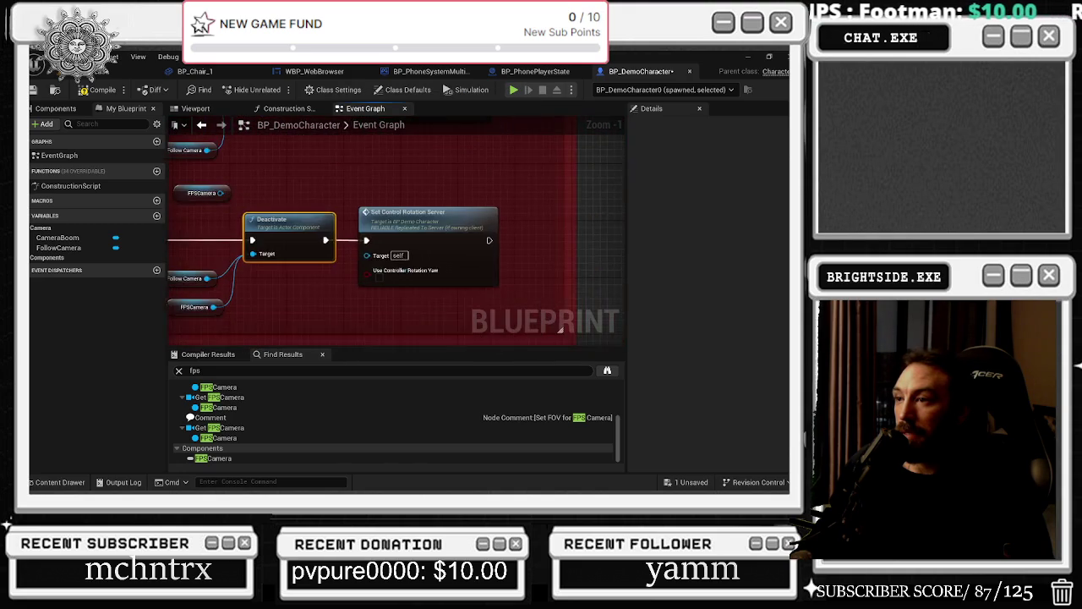
pyautogui.moveTo(358, 209)
pyautogui.mouseDown()
pyautogui.moveTo(420, 298)
pyautogui.moveTo(445, 241)
pyautogui.mouseUp()
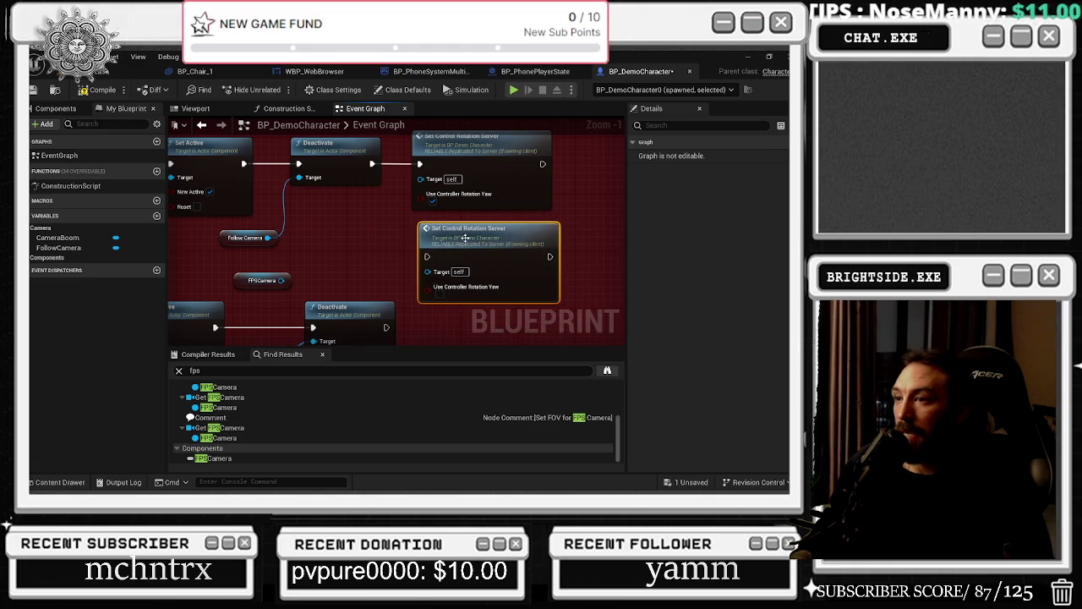
# Step: Undo a move of the lower Set Control Rotation Server node and select the Follow Camera getter
pyautogui.moveTo(425, 279); pyautogui.dragTo(425, 247)
pyautogui.hotkey('ctrl', 'z')
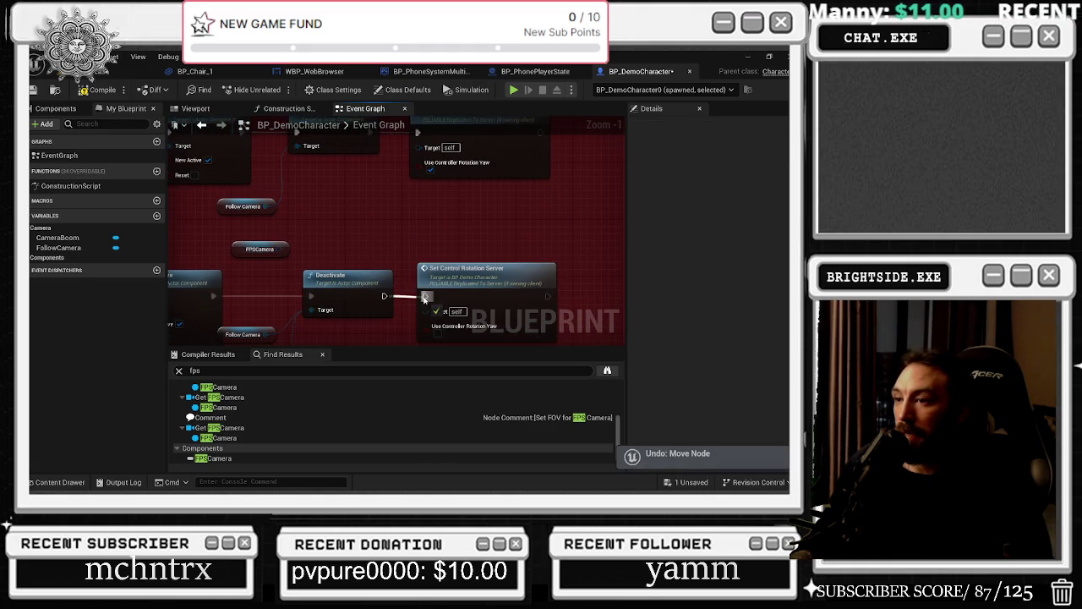
pyautogui.moveTo(373, 316); pyautogui.dragTo(438, 267)
pyautogui.moveTo(330, 306)
pyautogui.mouseDown()
pyautogui.moveTo(416, 320)
pyautogui.moveTo(461, 304)
pyautogui.moveTo(475, 313)
pyautogui.mouseUp()
pyautogui.click(411, 305)
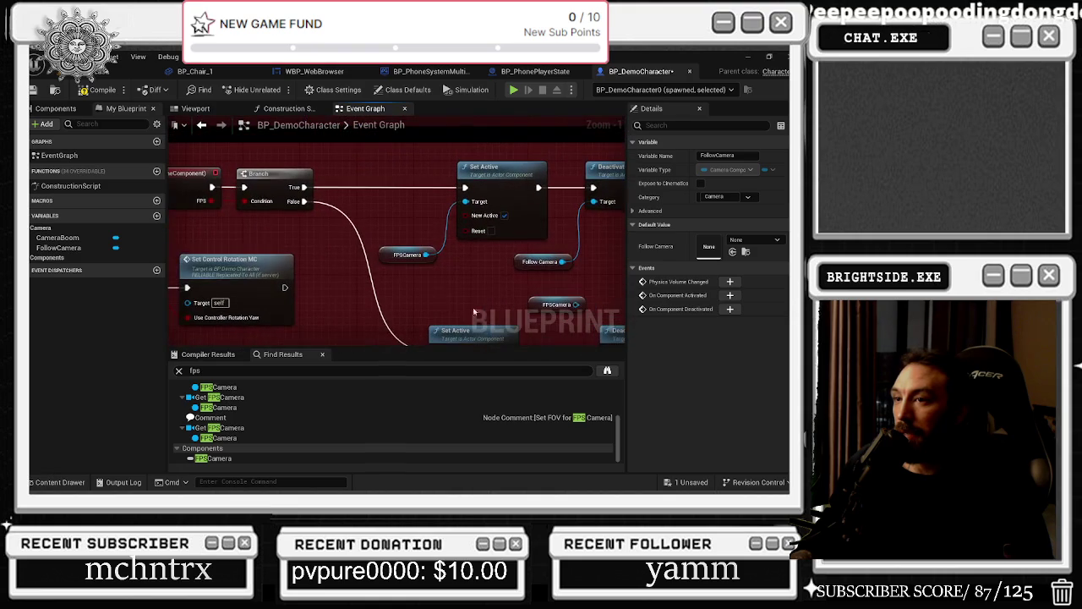
# Step: Move the Branch node down and to the right
pyautogui.moveTo(240, 181); pyautogui.dragTo(247, 181)
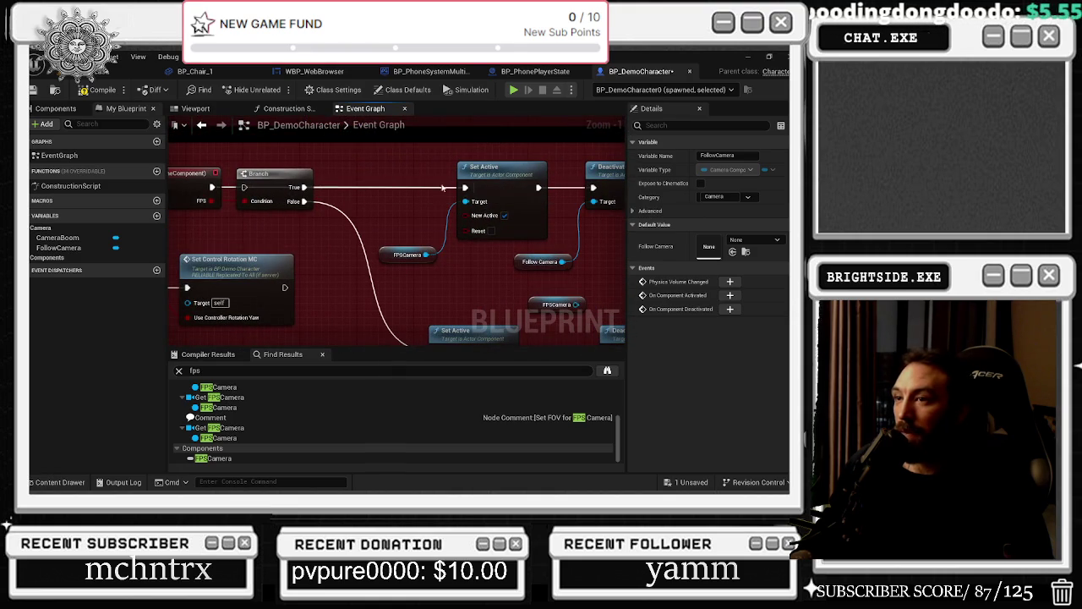
pyautogui.moveTo(312, 187); pyautogui.dragTo(405, 339)
pyautogui.moveTo(430, 294)
pyautogui.mouseDown()
pyautogui.moveTo(371, 223)
pyautogui.moveTo(317, 246)
pyautogui.mouseUp()
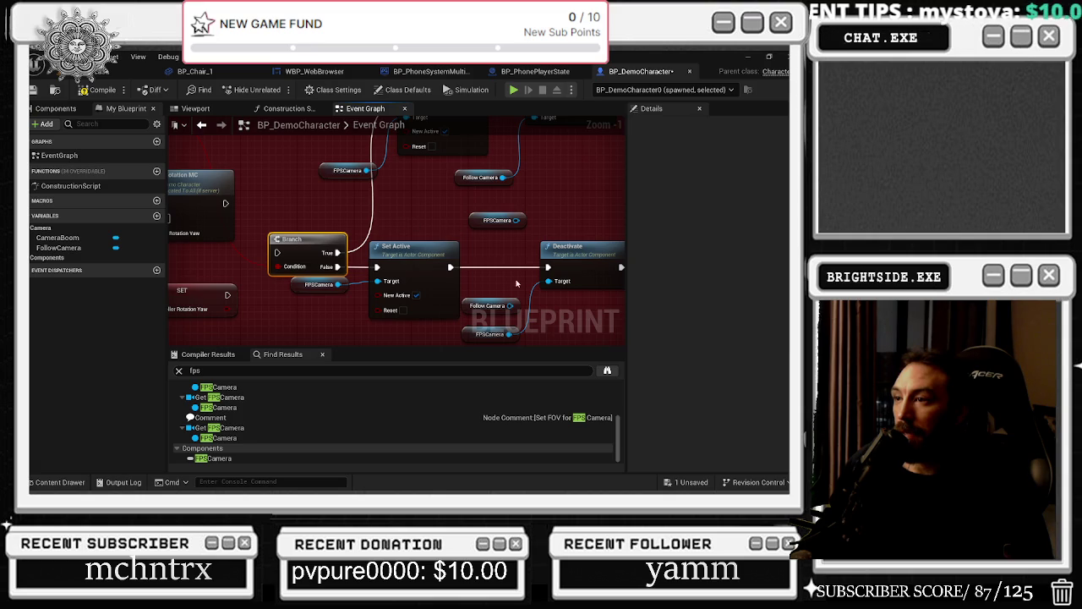
pyautogui.moveTo(517, 284); pyautogui.dragTo(509, 225)
# Step: Wire a new Follow Camera getter into the lower Set Active Target, replacing FPSCamera
pyautogui.click(478, 244)
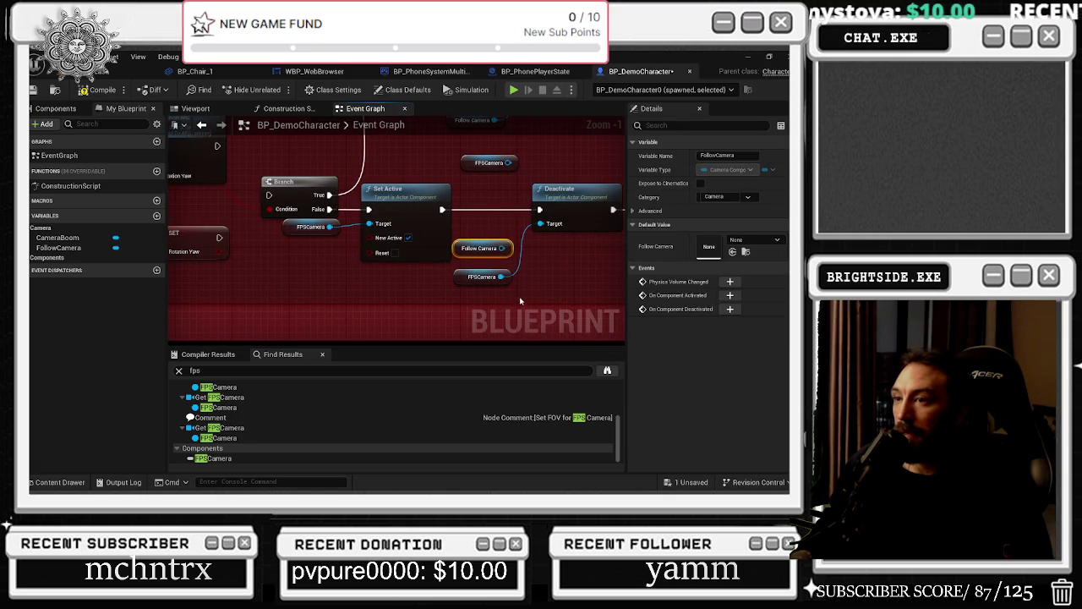
pyautogui.moveTo(58, 248)
pyautogui.mouseDown()
pyautogui.moveTo(363, 237)
pyautogui.moveTo(334, 258)
pyautogui.mouseUp()
pyautogui.click(381, 243)
pyautogui.click(345, 256)
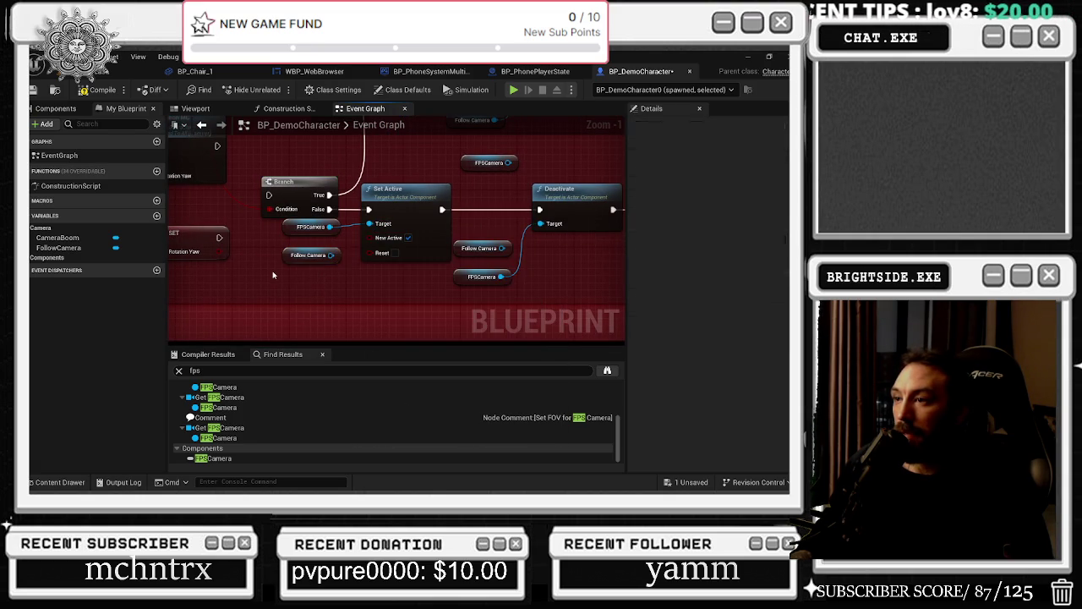
pyautogui.moveTo(331, 254); pyautogui.dragTo(370, 224)
pyautogui.moveTo(330, 255); pyautogui.dragTo(369, 223)
# Step: Save BP_DemoCharacter and go back to the L_Showcase level editor
pyautogui.moveTo(567, 272)
pyautogui.mouseDown()
pyautogui.moveTo(440, 318)
pyautogui.moveTo(527, 348)
pyautogui.mouseUp()
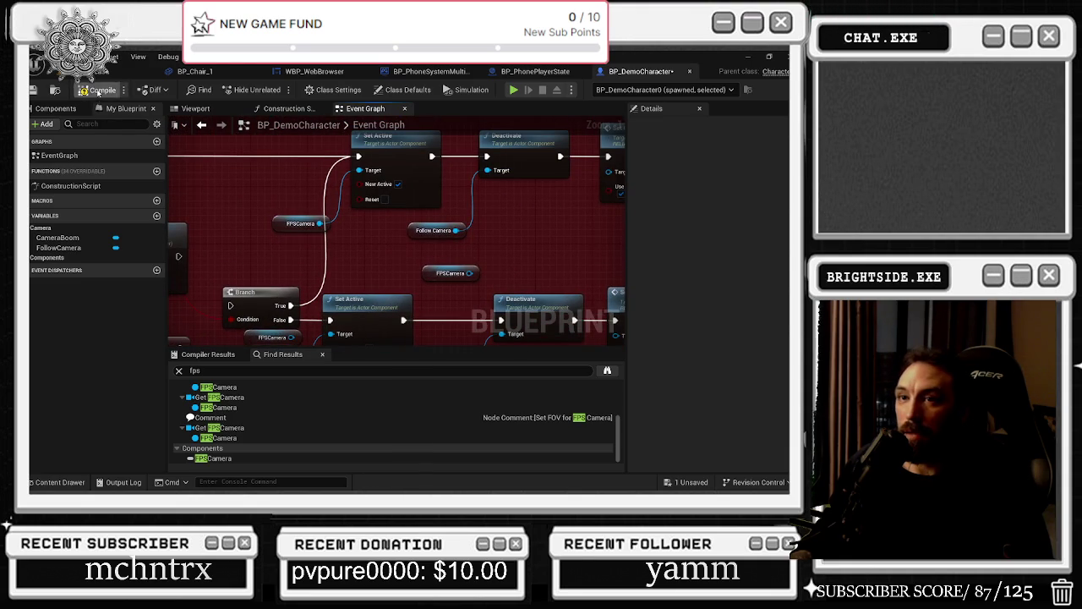
pyautogui.moveTo(601, 162); pyautogui.dragTo(508, 196)
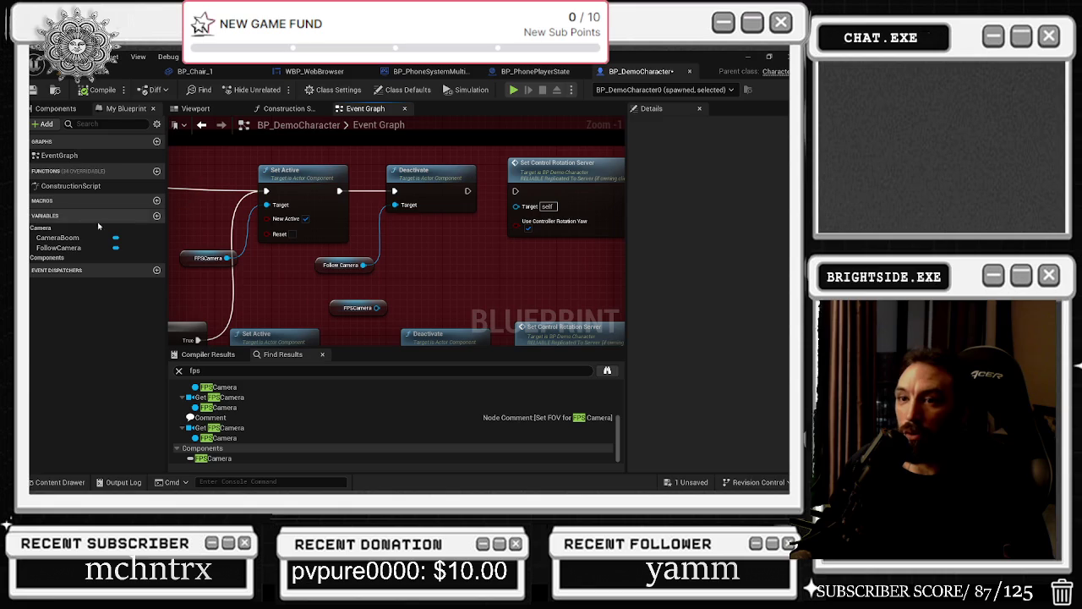
pyautogui.click(34, 89)
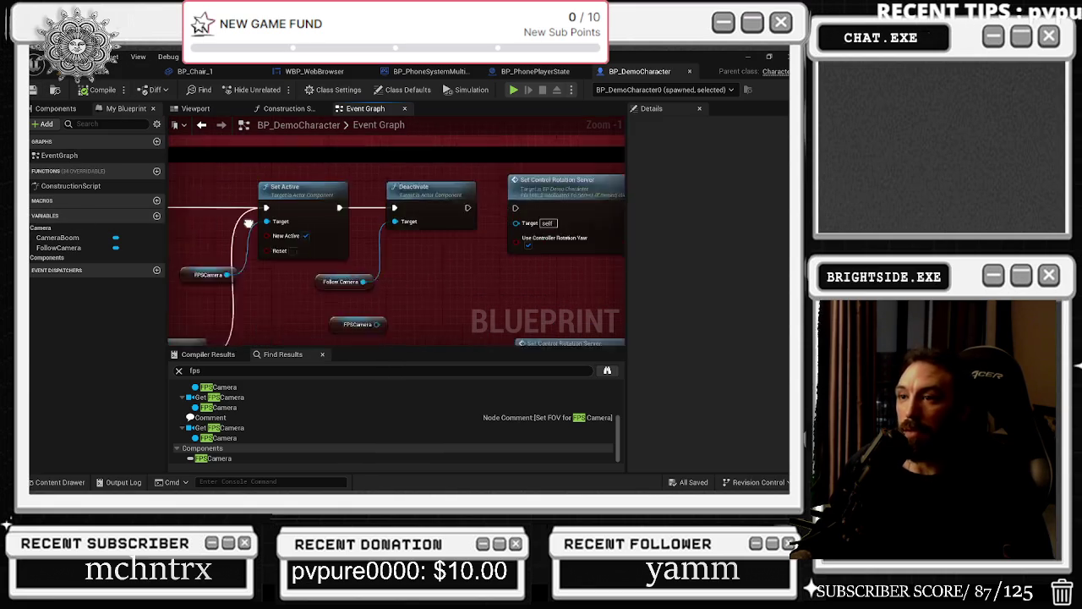
pyautogui.moveTo(248, 224); pyautogui.dragTo(171, 217)
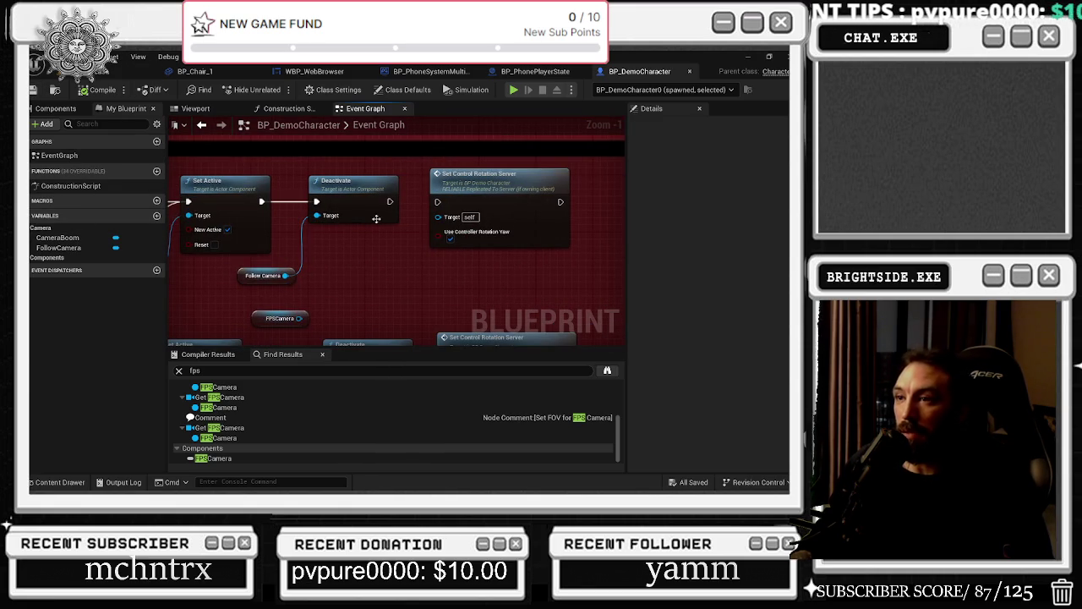
pyautogui.click(131, 71)
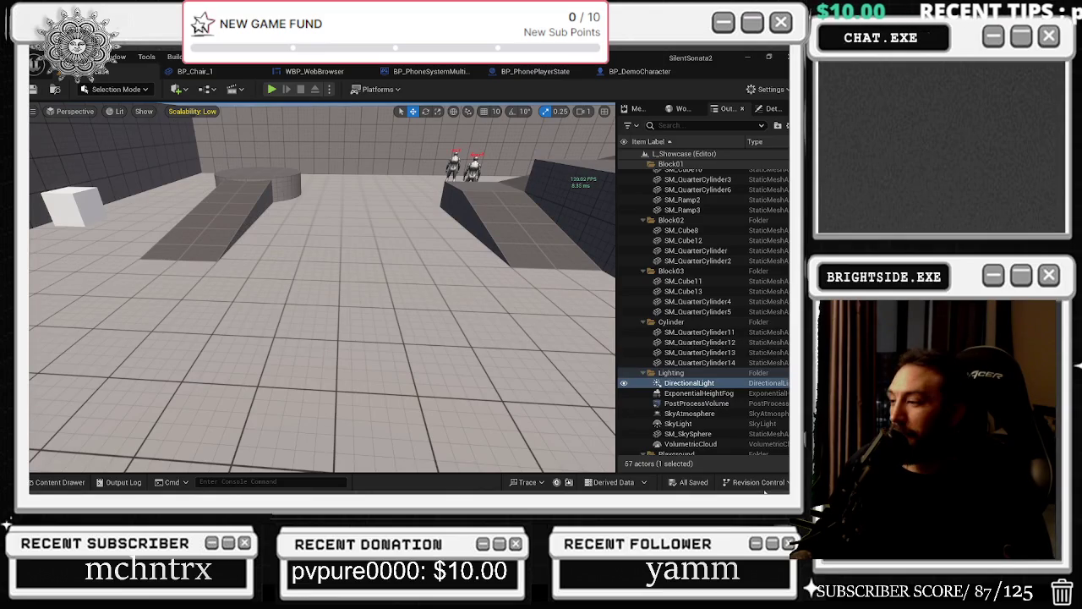
# Step: Play the level, open the phone's Camera app, walk toward the tiled wall, then stop
pyautogui.hotkey('alt', 'p')
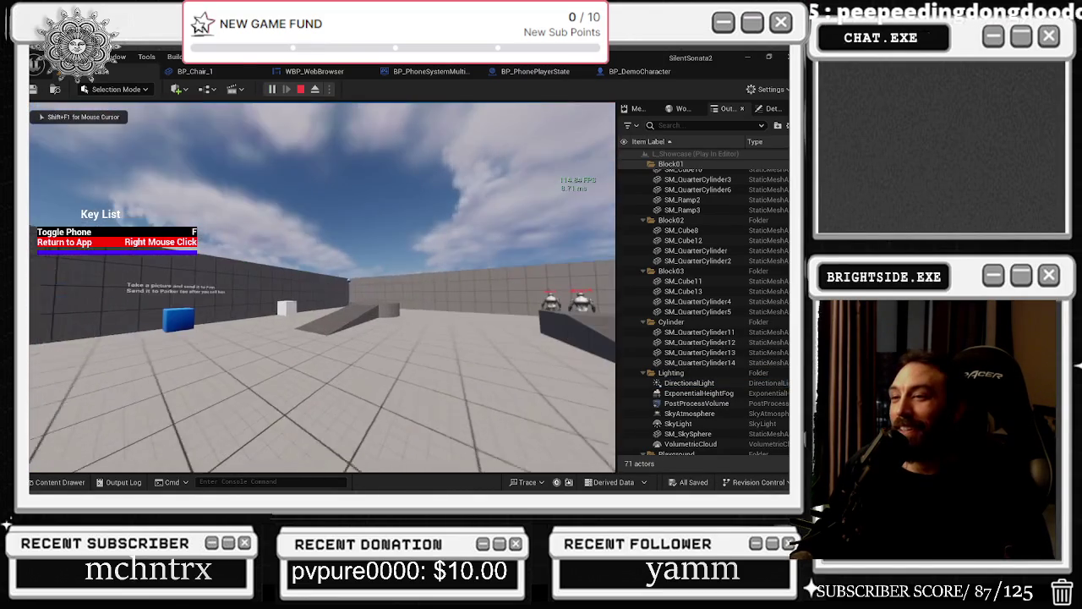
pyautogui.press('f')
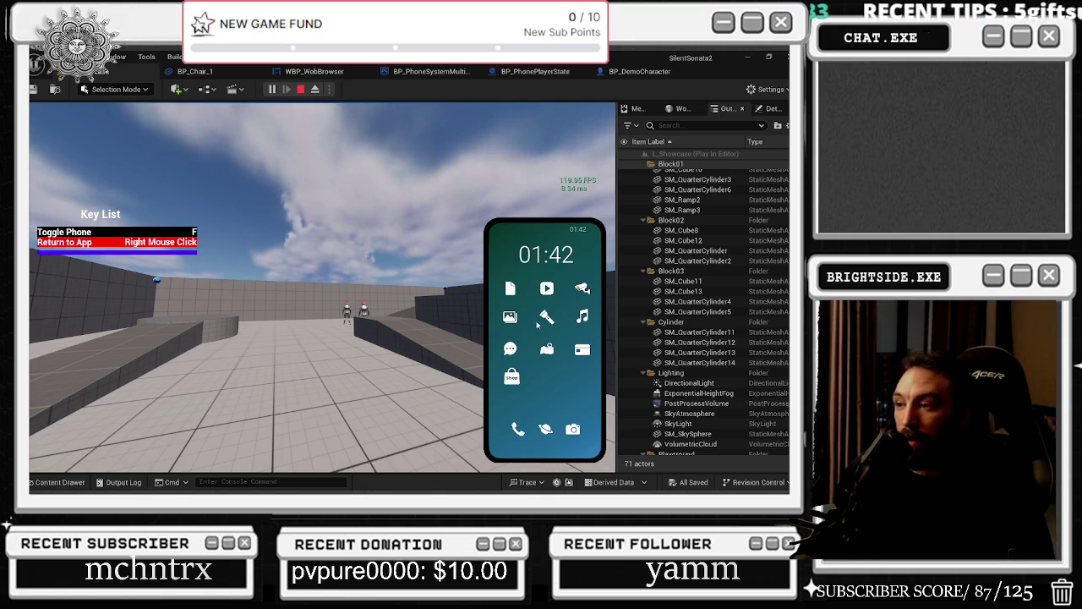
pyautogui.click(573, 429)
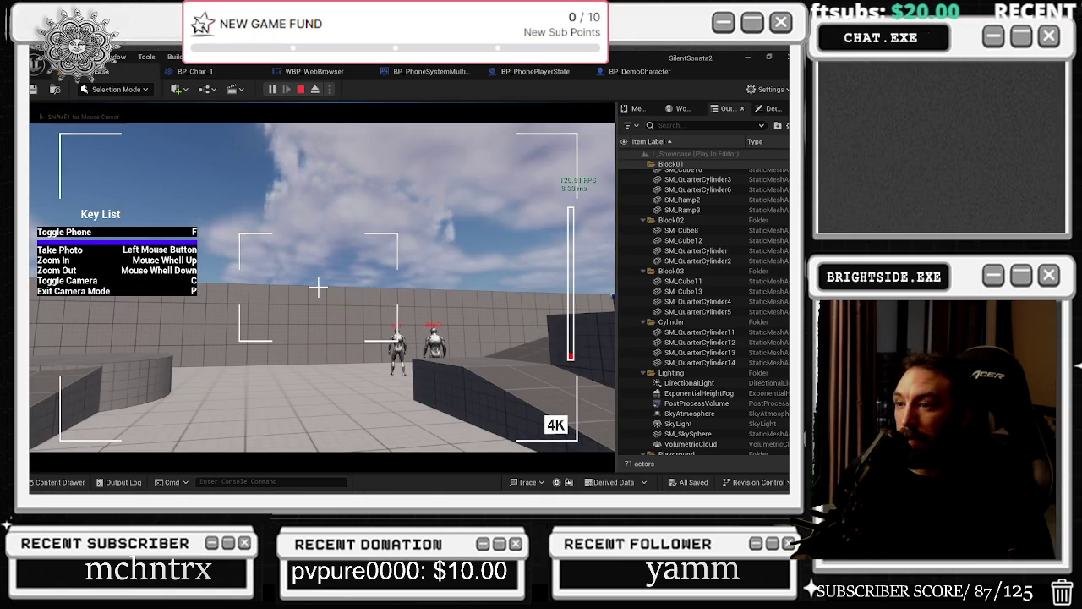
pyautogui.press('p')
pyautogui.press('w')
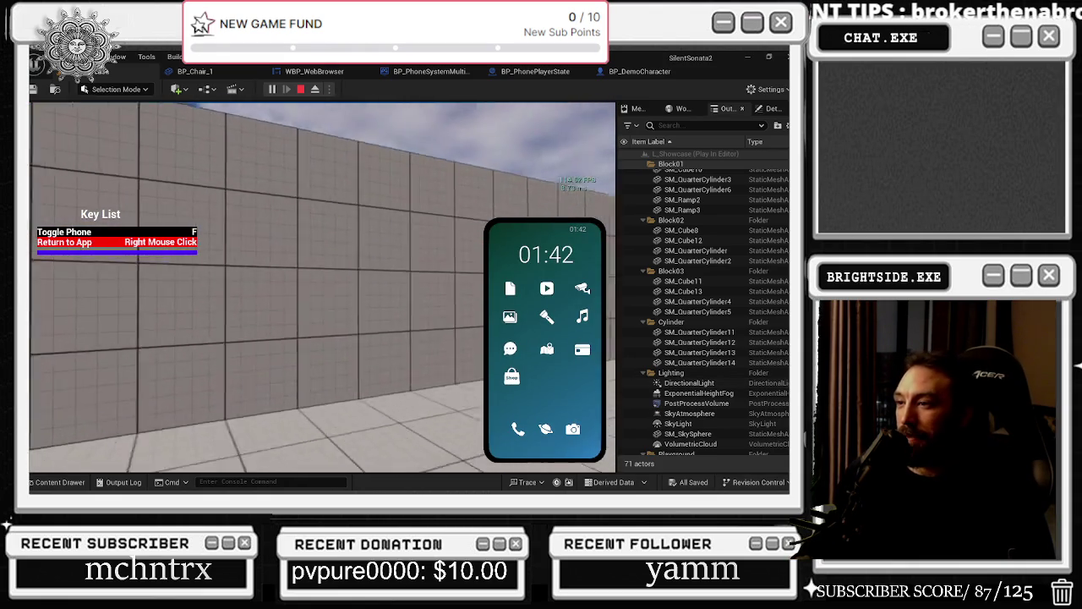
pyautogui.press('w')
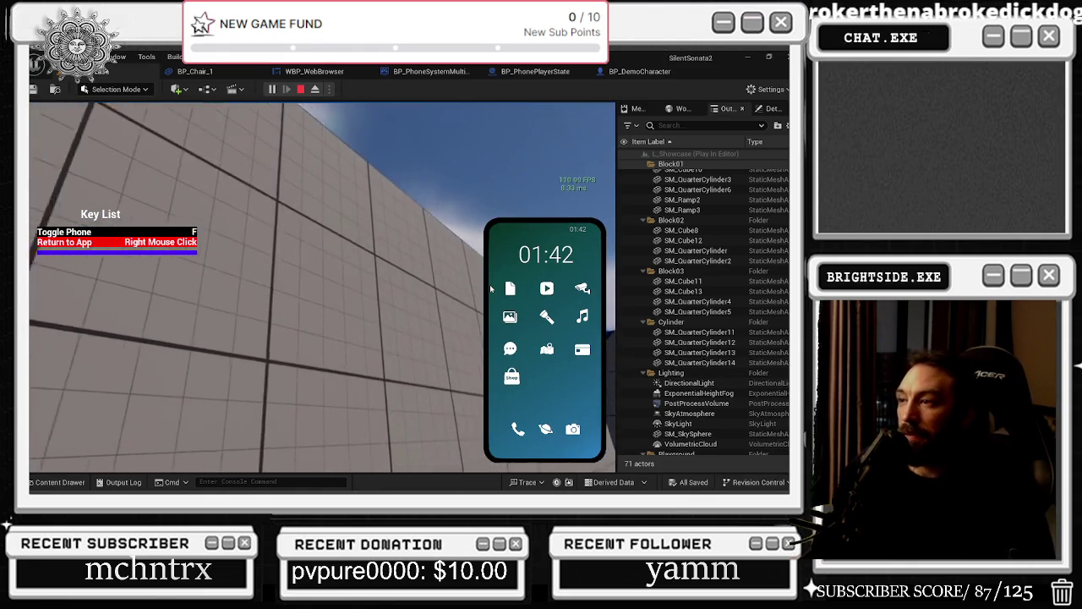
pyautogui.press('Escape')
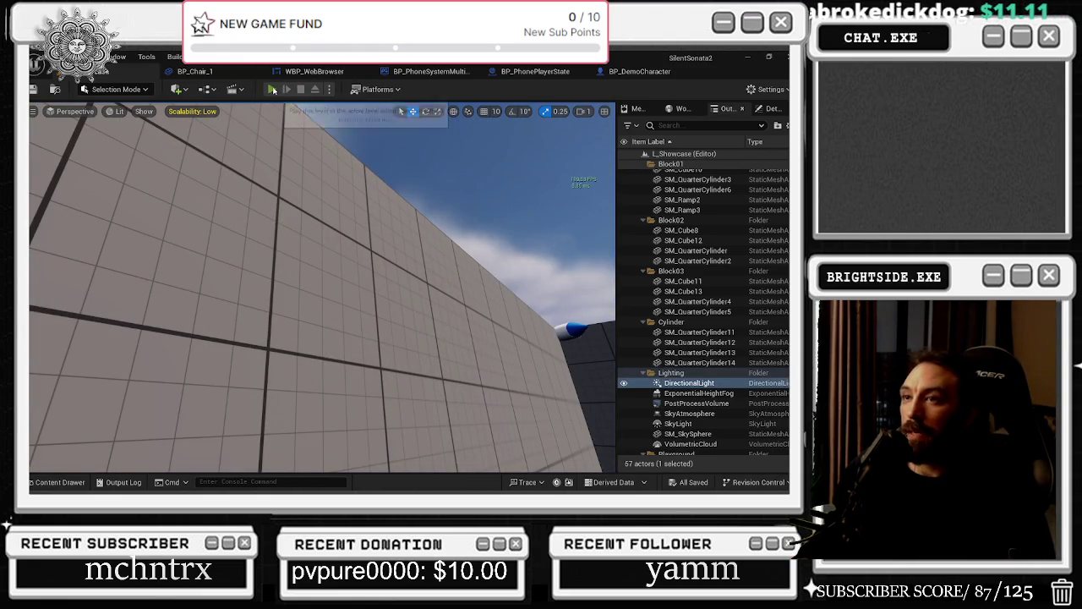
# Step: Play again, open and exit the phone's Camera app twice, testing the zoom
pyautogui.click(272, 89)
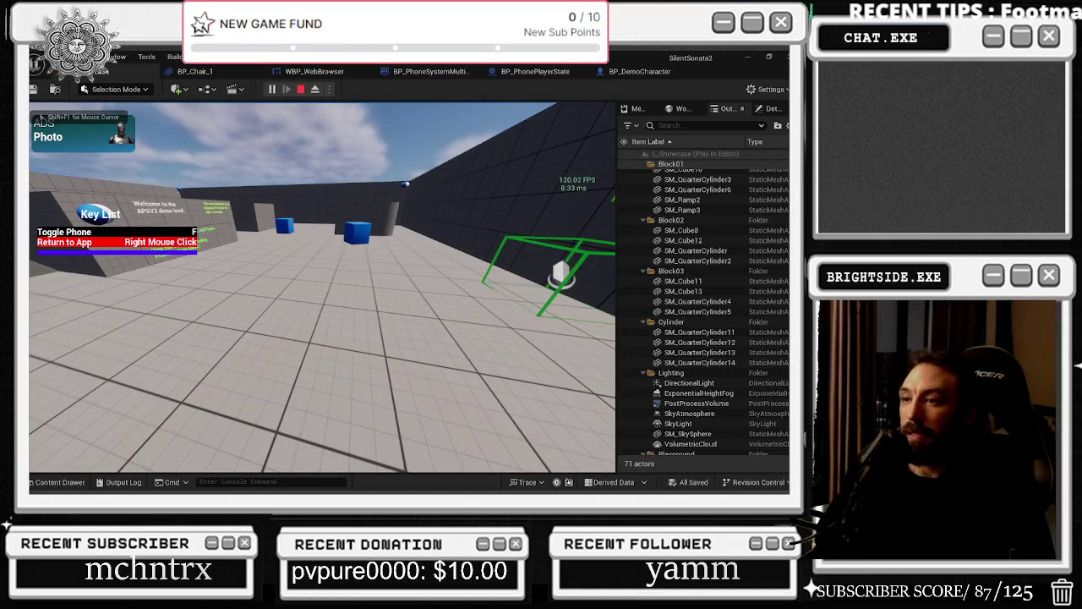
pyautogui.press('f')
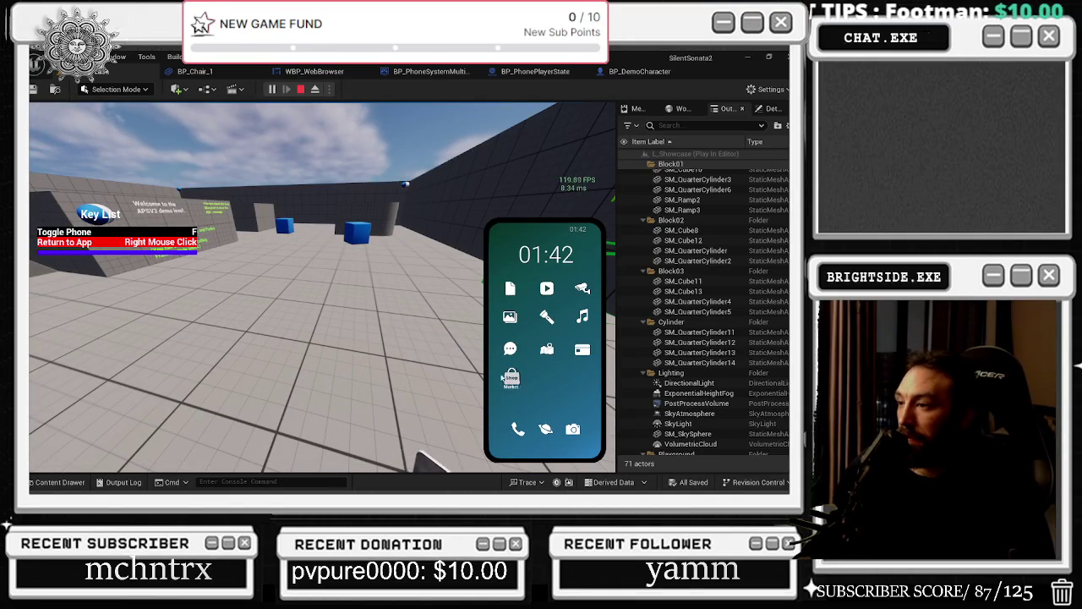
pyautogui.click(573, 428)
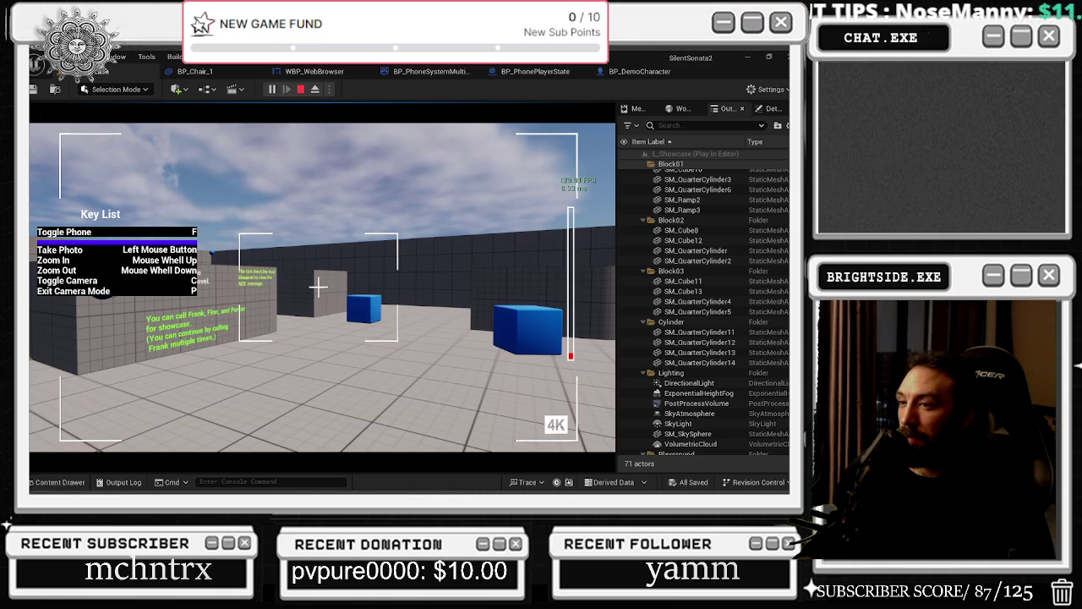
pyautogui.press('p')
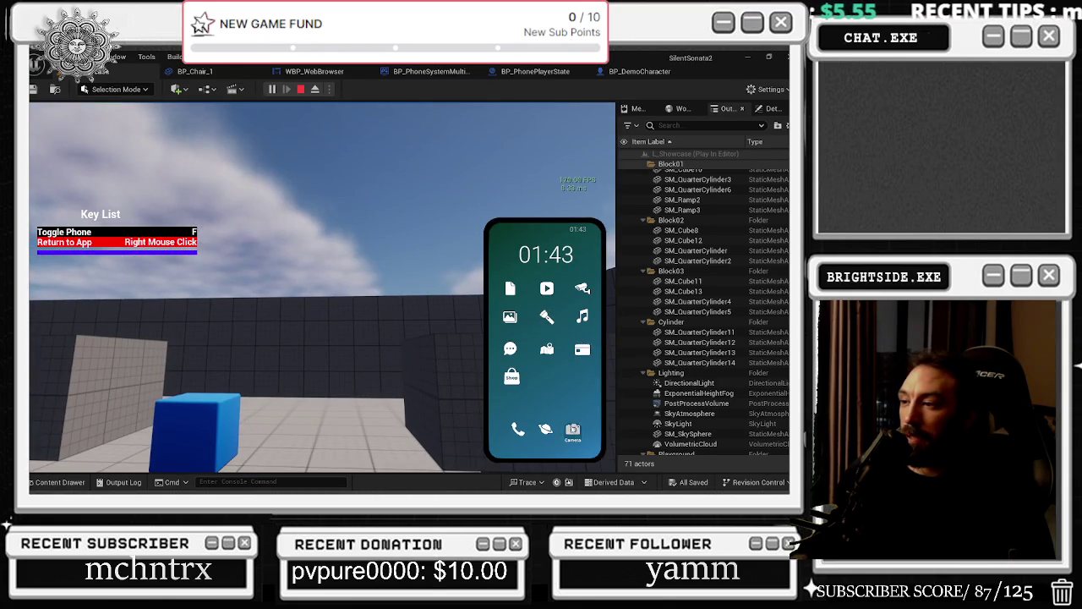
pyautogui.click(572, 430)
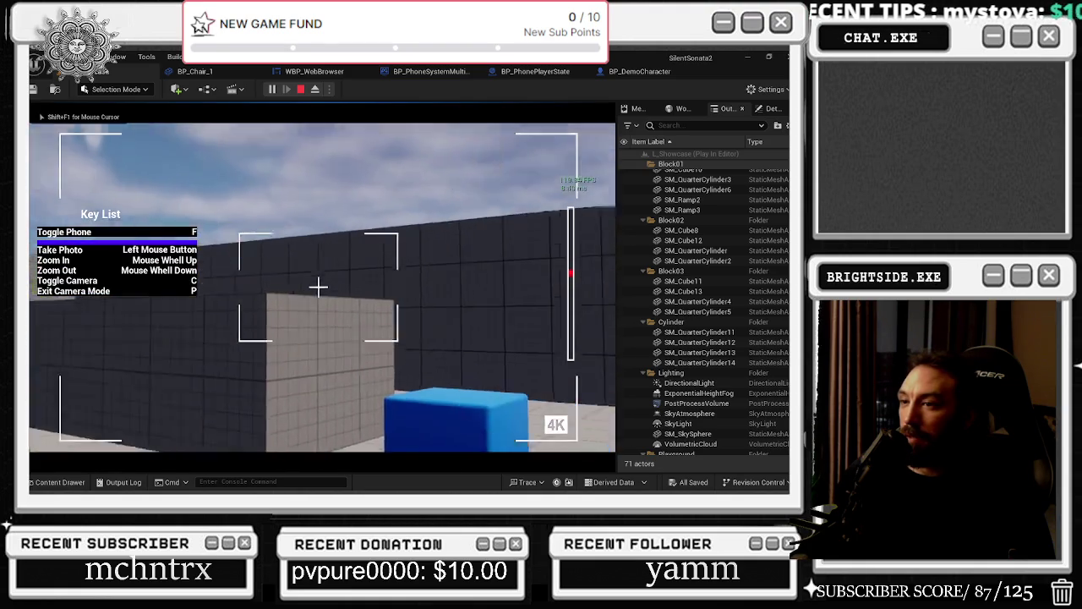
pyautogui.scroll(5, 318, 288)
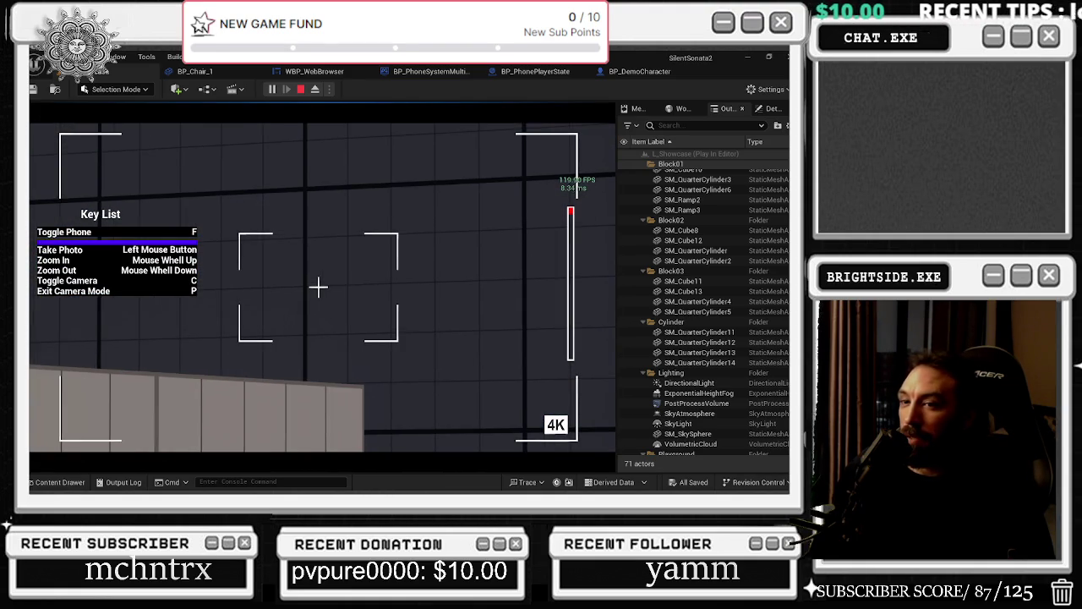
pyautogui.press('p')
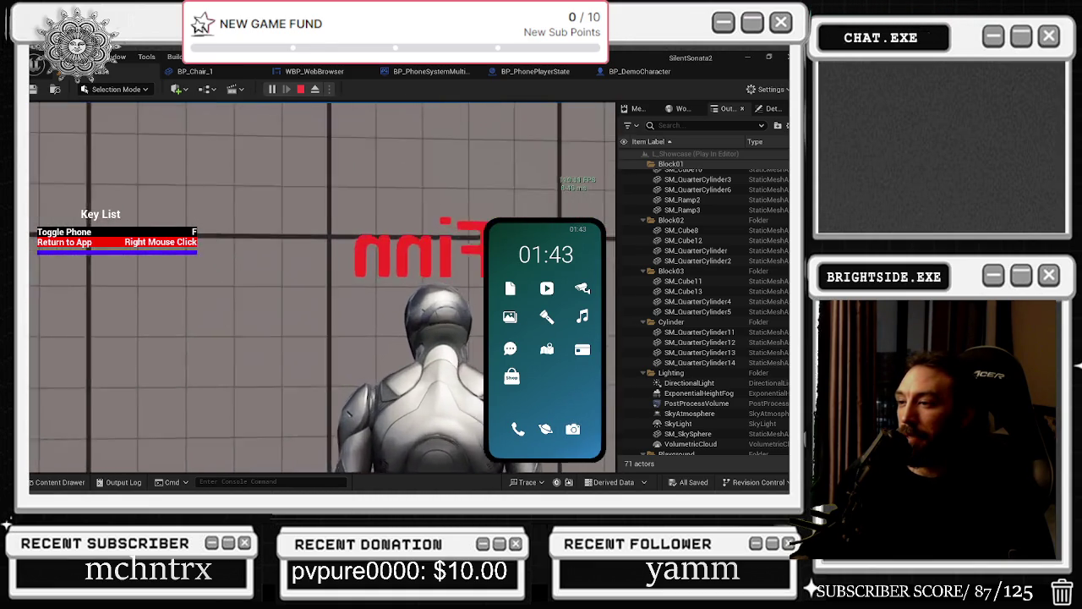
# Step: Open the Camera app once more behind the characters, then stop the play session
pyautogui.click(574, 431)
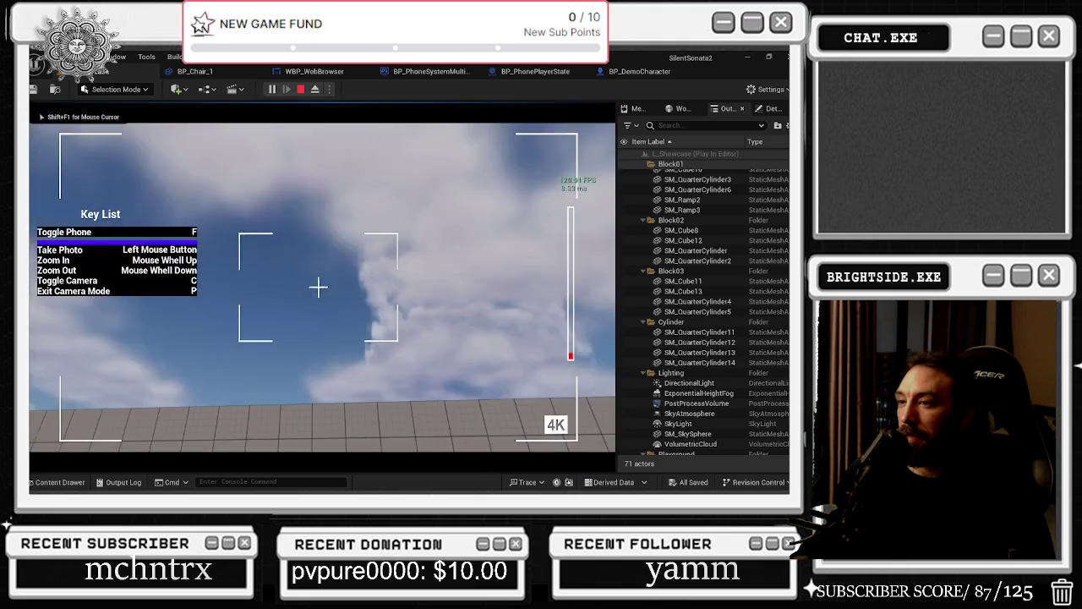
pyautogui.press('w')
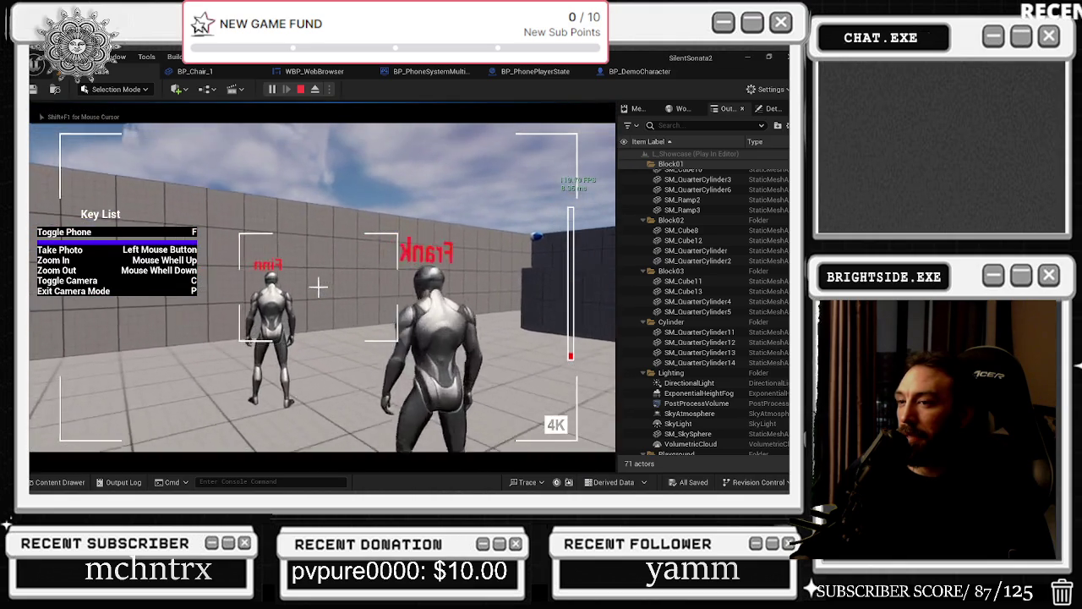
pyautogui.press('Escape')
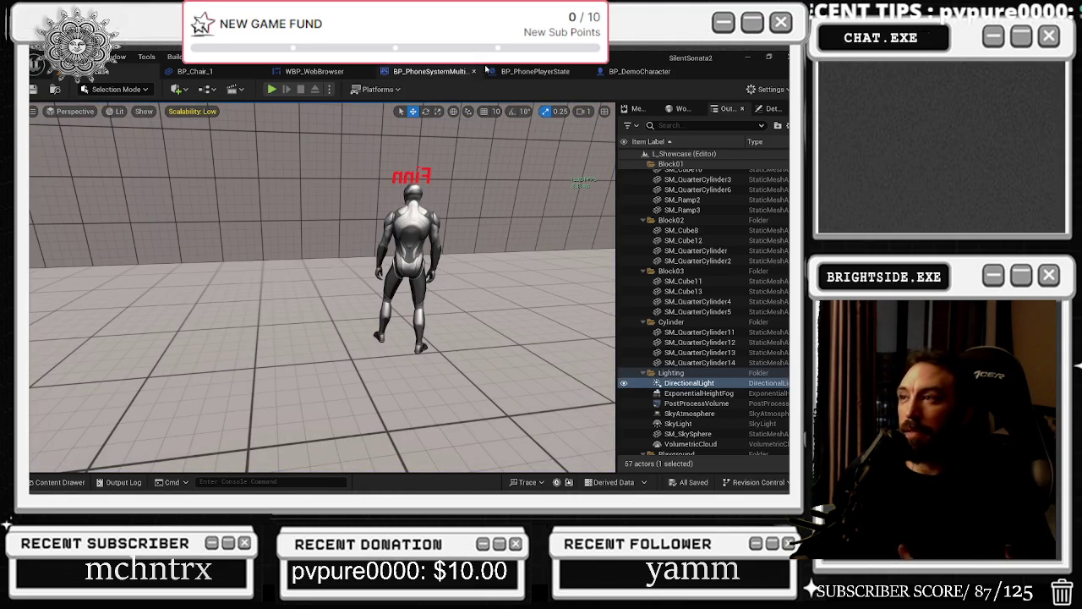
pyautogui.click(640, 71)
# Step: Move the four SetControlRotation nodes left and down in the Event Graph
pyautogui.scroll(-3, 425, 281)
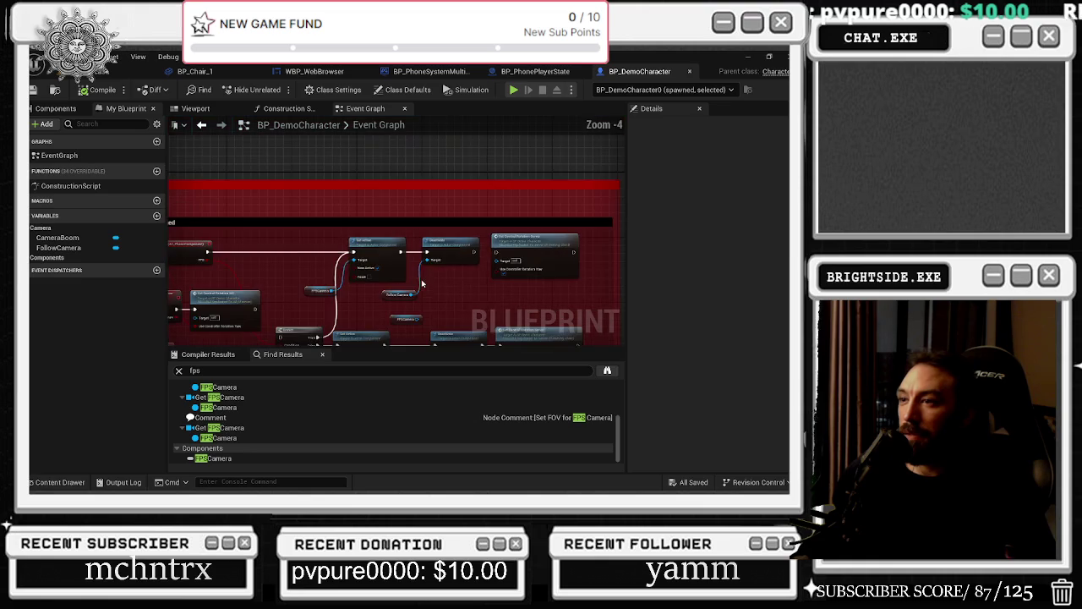
pyautogui.scroll(1, 487, 290)
pyautogui.moveTo(355, 247); pyautogui.dragTo(456, 218)
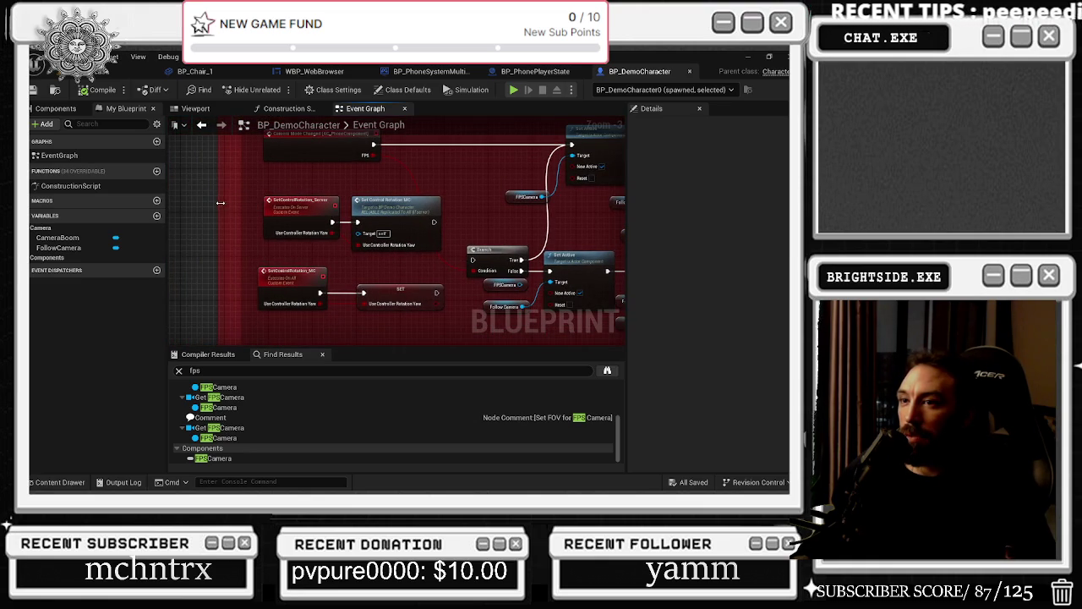
pyautogui.moveTo(241, 212); pyautogui.dragTo(444, 314)
pyautogui.moveTo(439, 293)
pyautogui.mouseDown()
pyautogui.moveTo(406, 312)
pyautogui.moveTo(440, 220)
pyautogui.moveTo(488, 206)
pyautogui.moveTo(456, 201)
pyautogui.moveTo(253, 255)
pyautogui.mouseUp()
# Step: Rearrange the Camera Mode Changed nodes, moving the Set Control Rotation Server node down
pyautogui.moveTo(288, 221)
pyautogui.mouseDown()
pyautogui.moveTo(339, 185)
pyautogui.moveTo(425, 217)
pyautogui.mouseUp()
pyautogui.click(284, 235)
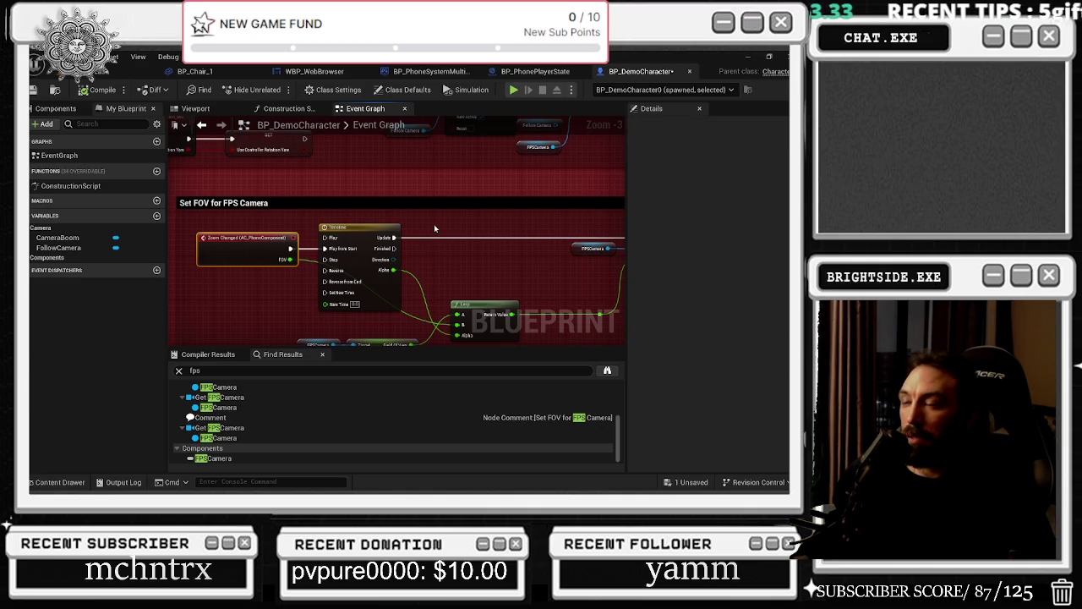
pyautogui.moveTo(433, 224); pyautogui.dragTo(459, 368)
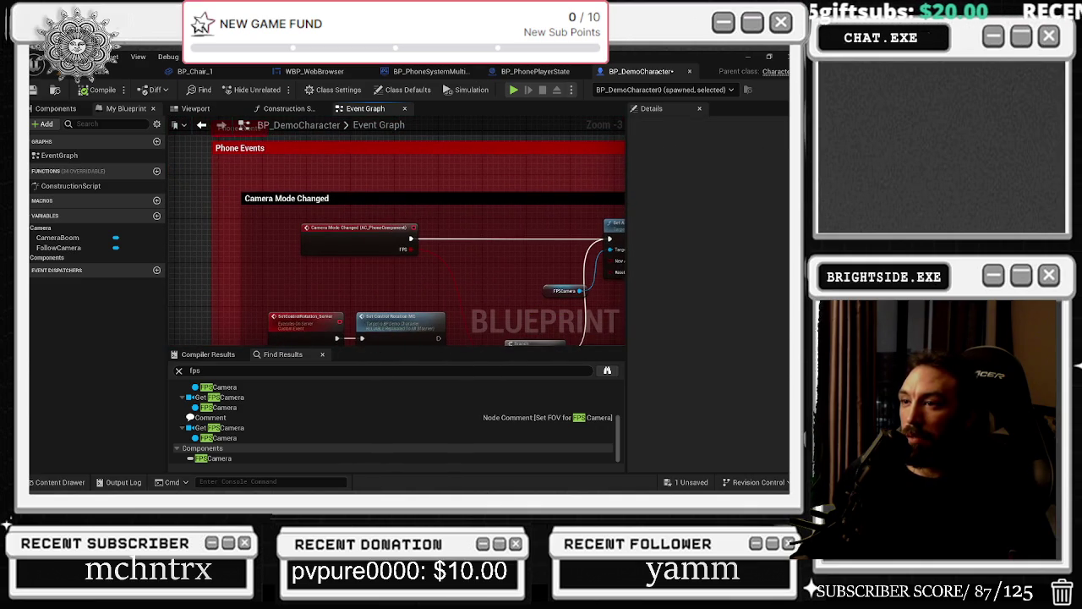
pyautogui.moveTo(558, 234)
pyautogui.mouseDown()
pyautogui.moveTo(271, 220)
pyautogui.moveTo(453, 285)
pyautogui.moveTo(383, 274)
pyautogui.mouseUp()
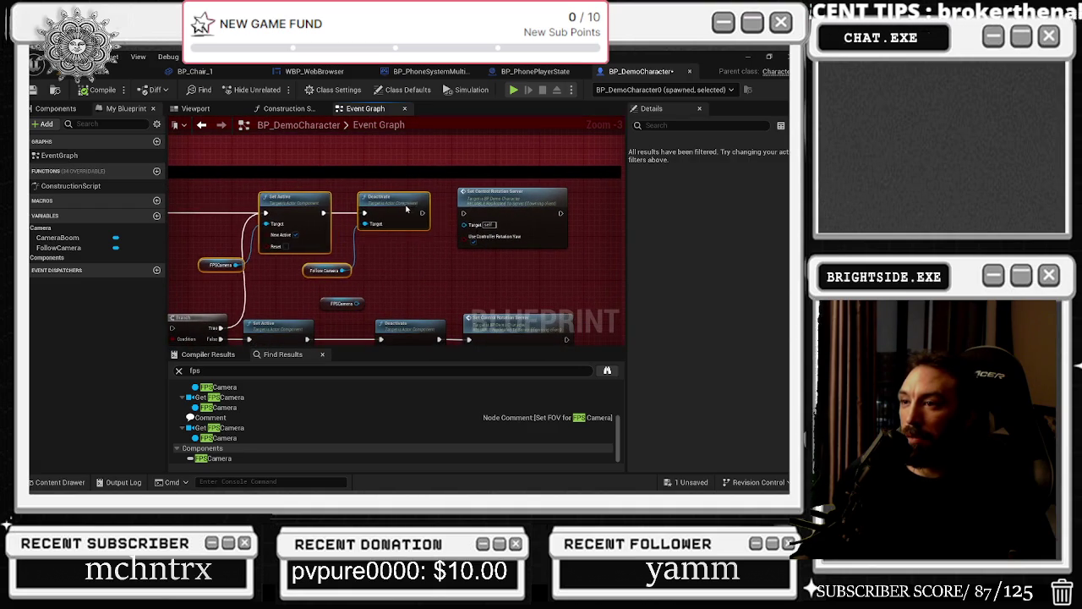
pyautogui.moveTo(398, 209); pyautogui.dragTo(353, 219)
pyautogui.moveTo(453, 205)
pyautogui.mouseDown()
pyautogui.moveTo(463, 252)
pyautogui.moveTo(543, 211)
pyautogui.mouseUp()
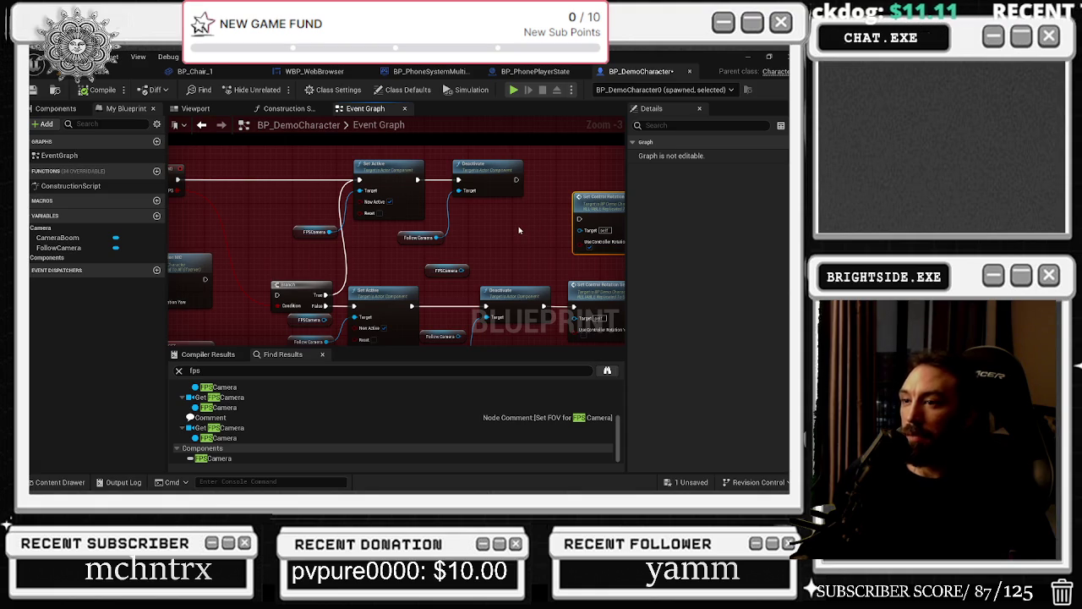
pyautogui.moveTo(398, 237)
pyautogui.mouseDown()
pyautogui.moveTo(507, 271)
pyautogui.moveTo(554, 303)
pyautogui.moveTo(493, 234)
pyautogui.mouseUp()
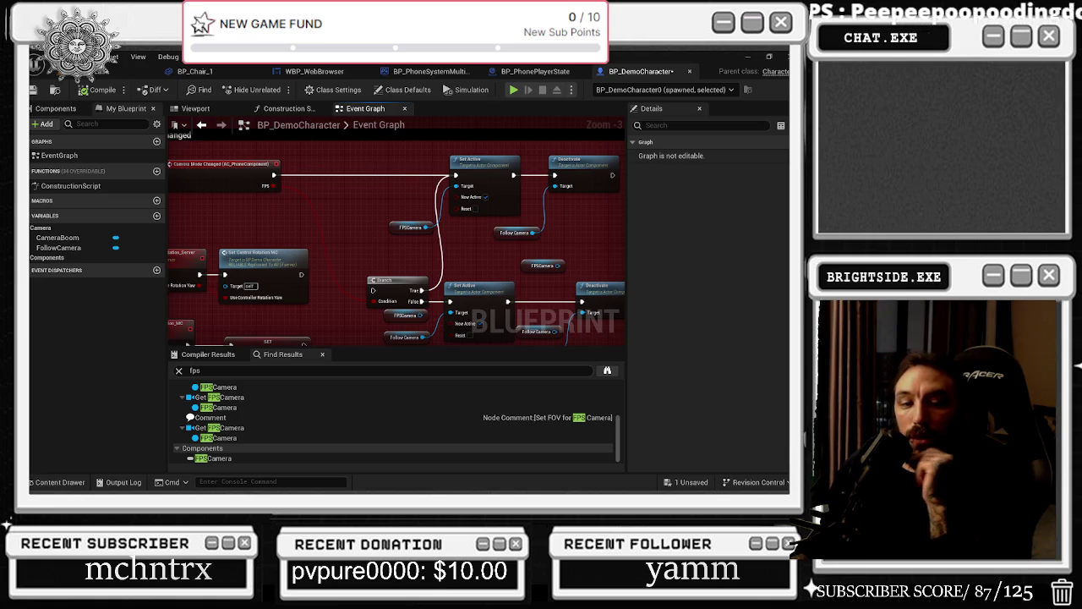
pyautogui.hotkey('alt', 'Tab')
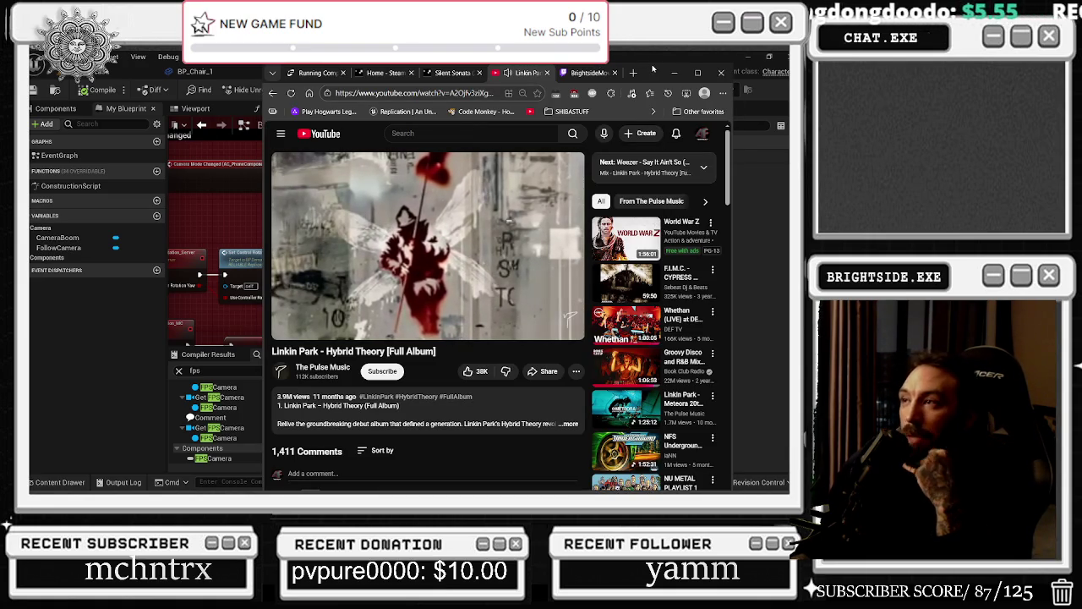
# Step: Minimize the YouTube window playing the Linkin Park album to get back to Unreal
pyautogui.click(673, 73)
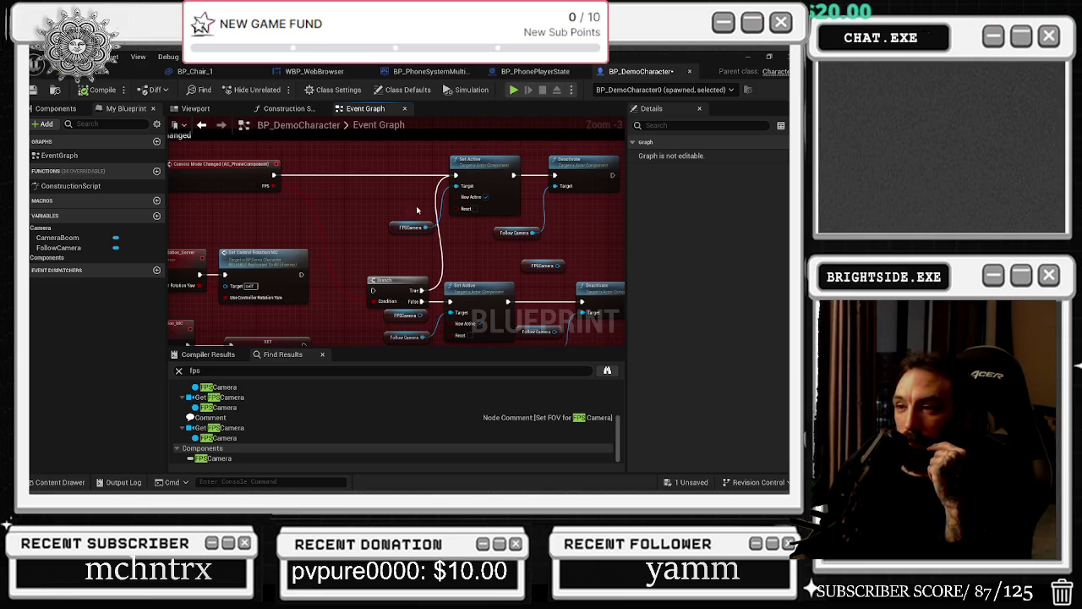
# Step: Move the FPSCamera getter down beside the Follow Camera getter and nudge both together
pyautogui.moveTo(471, 245); pyautogui.dragTo(347, 224)
pyautogui.click(360, 266)
pyautogui.moveTo(359, 267)
pyautogui.mouseDown()
pyautogui.moveTo(371, 261)
pyautogui.moveTo(372, 296)
pyautogui.moveTo(361, 169)
pyautogui.moveTo(364, 233)
pyautogui.moveTo(299, 260)
pyautogui.mouseUp()
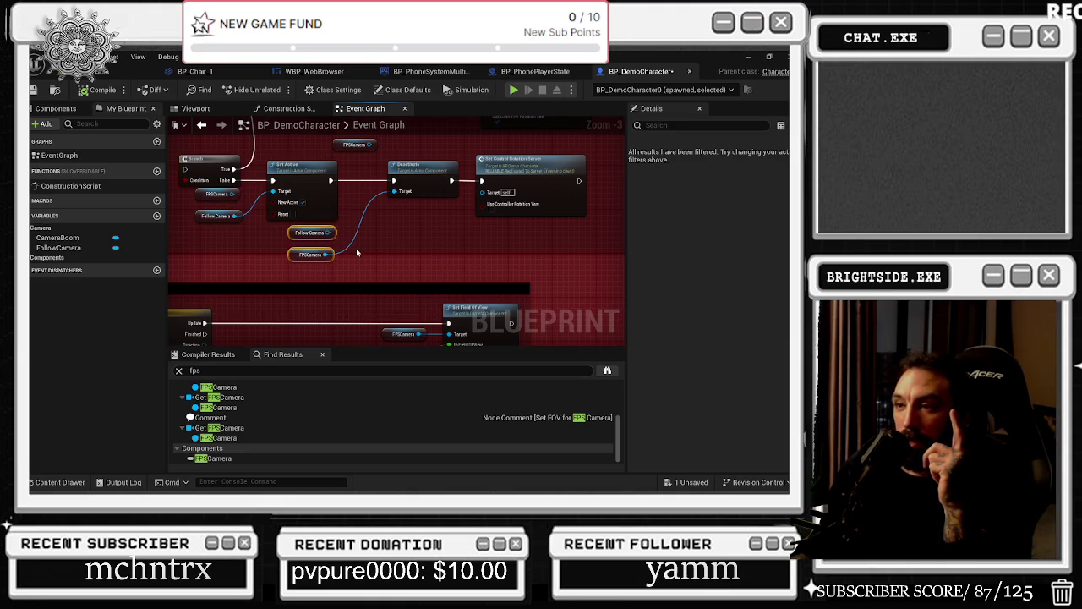
pyautogui.click(302, 256)
pyautogui.scroll(3, 304, 270)
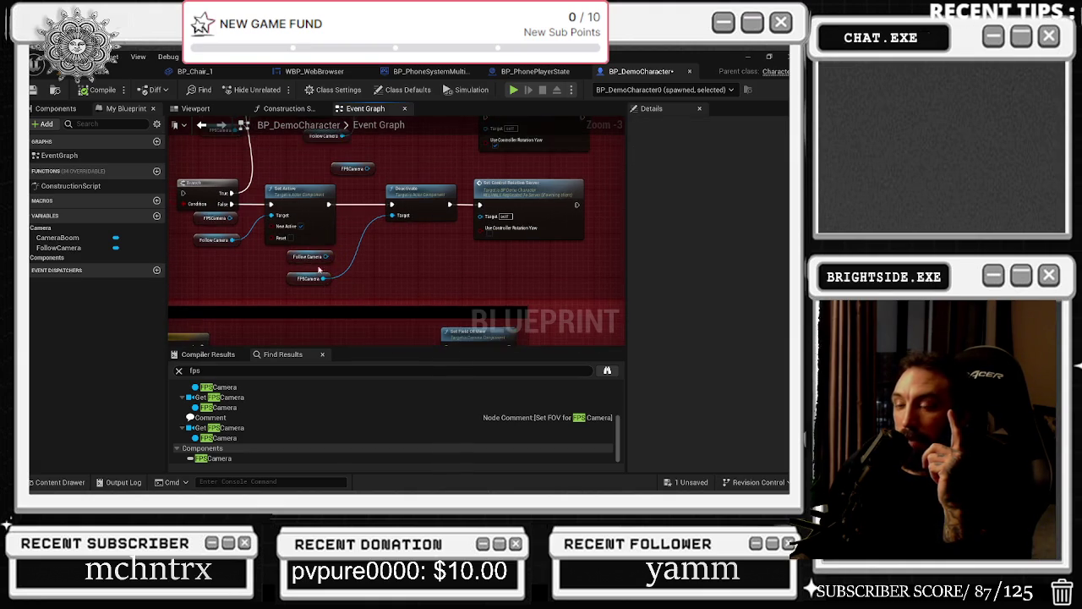
pyautogui.moveTo(304, 290); pyautogui.dragTo(313, 299)
pyautogui.moveTo(280, 253)
pyautogui.mouseDown()
pyautogui.moveTo(306, 278)
pyautogui.moveTo(298, 270)
pyautogui.mouseUp()
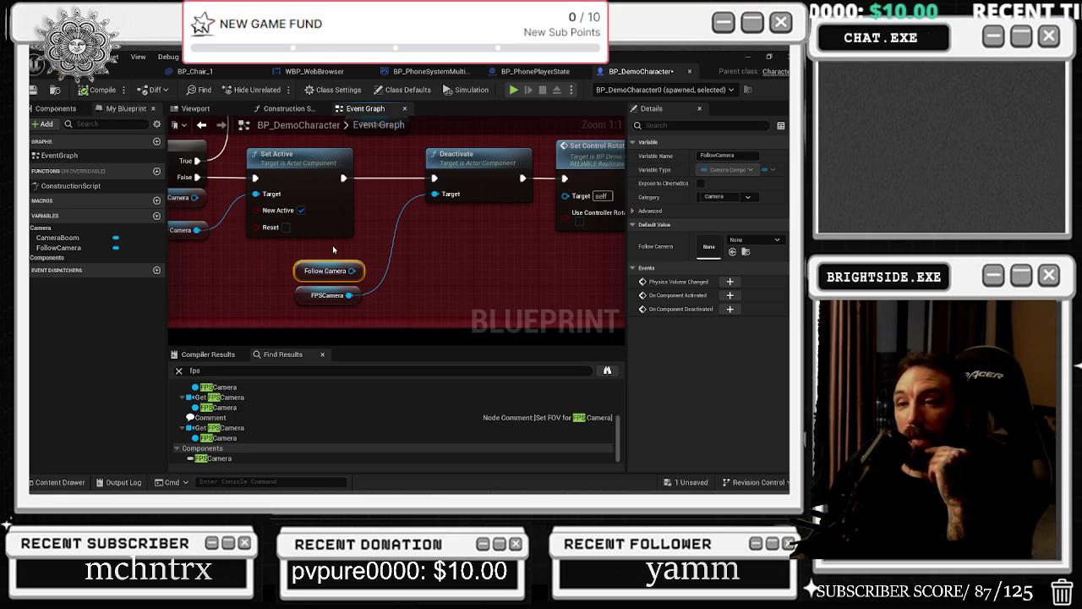
pyautogui.keyDown('ctrl'); pyautogui.click(326, 295); pyautogui.keyUp('ctrl')
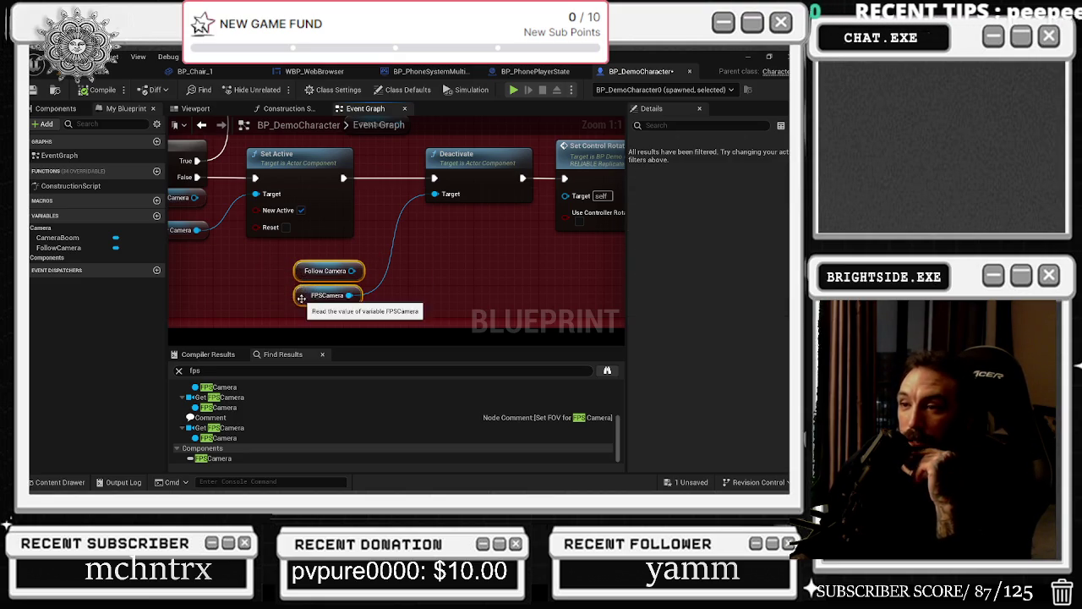
pyautogui.moveTo(325, 295); pyautogui.dragTo(343, 285)
# Step: Move Set Control Rotation Server up-left and place the FPSCamera getter lower in the graph
pyautogui.moveTo(372, 244)
pyautogui.mouseDown()
pyautogui.moveTo(290, 263)
pyautogui.moveTo(390, 273)
pyautogui.mouseUp()
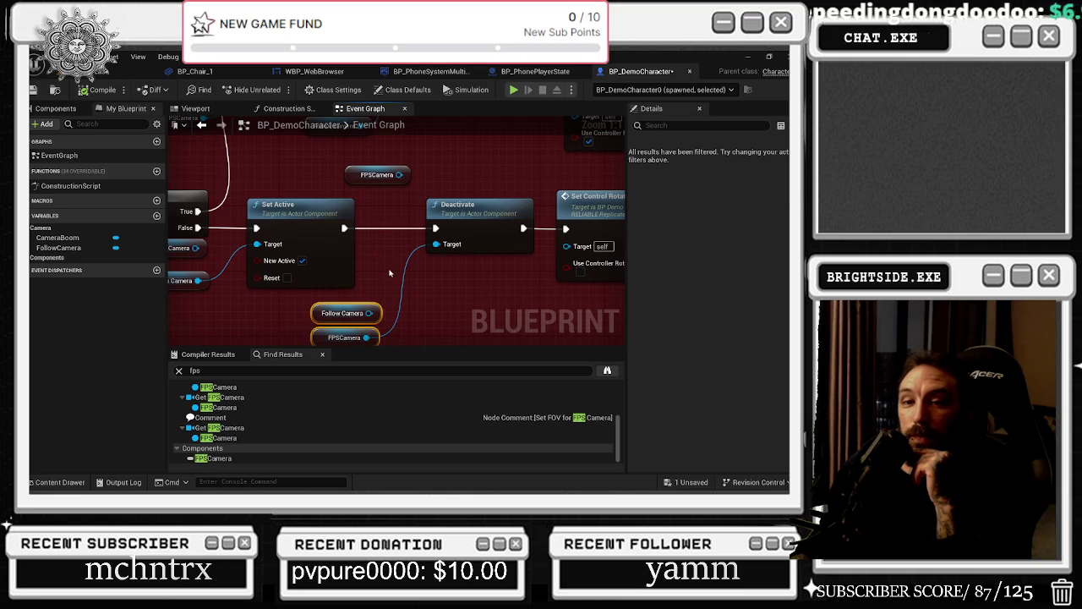
pyautogui.moveTo(537, 211)
pyautogui.mouseDown()
pyautogui.moveTo(329, 245)
pyautogui.moveTo(406, 296)
pyautogui.moveTo(461, 275)
pyautogui.mouseUp()
pyautogui.click(301, 252)
pyautogui.scroll(-2, 406, 296)
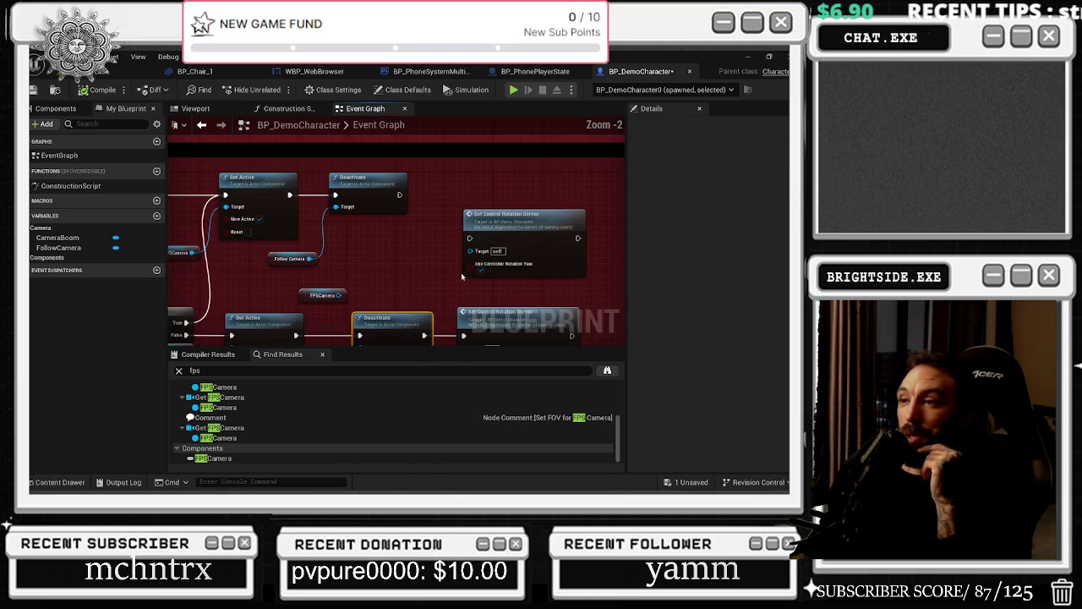
pyautogui.moveTo(513, 221); pyautogui.dragTo(493, 185)
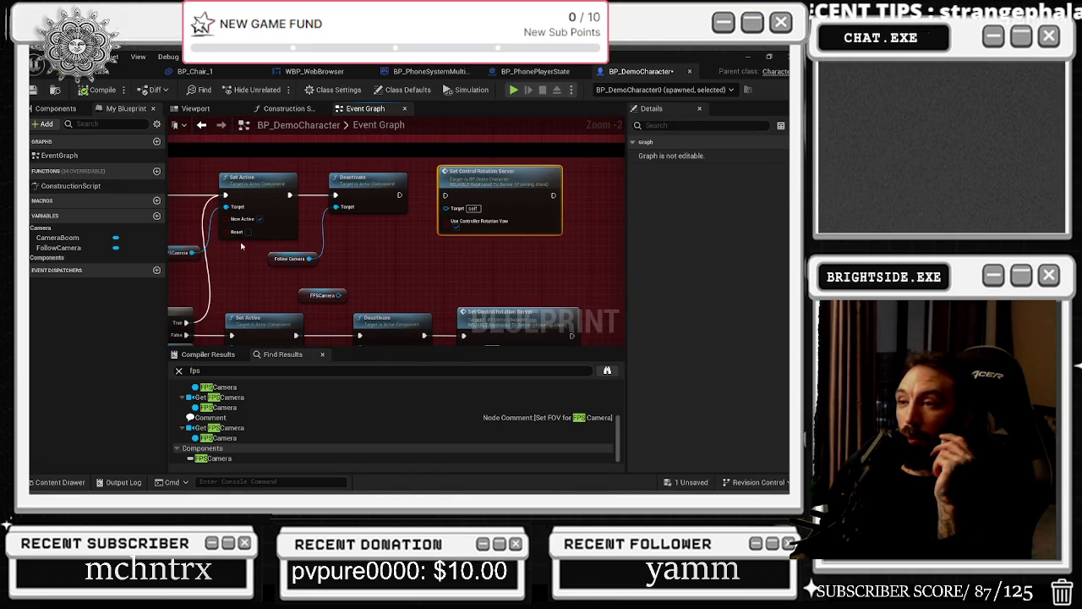
pyautogui.moveTo(305, 294); pyautogui.dragTo(280, 282)
pyautogui.moveTo(170, 260)
pyautogui.mouseDown()
pyautogui.moveTo(274, 243)
pyautogui.moveTo(263, 239)
pyautogui.mouseUp()
pyautogui.click(274, 243)
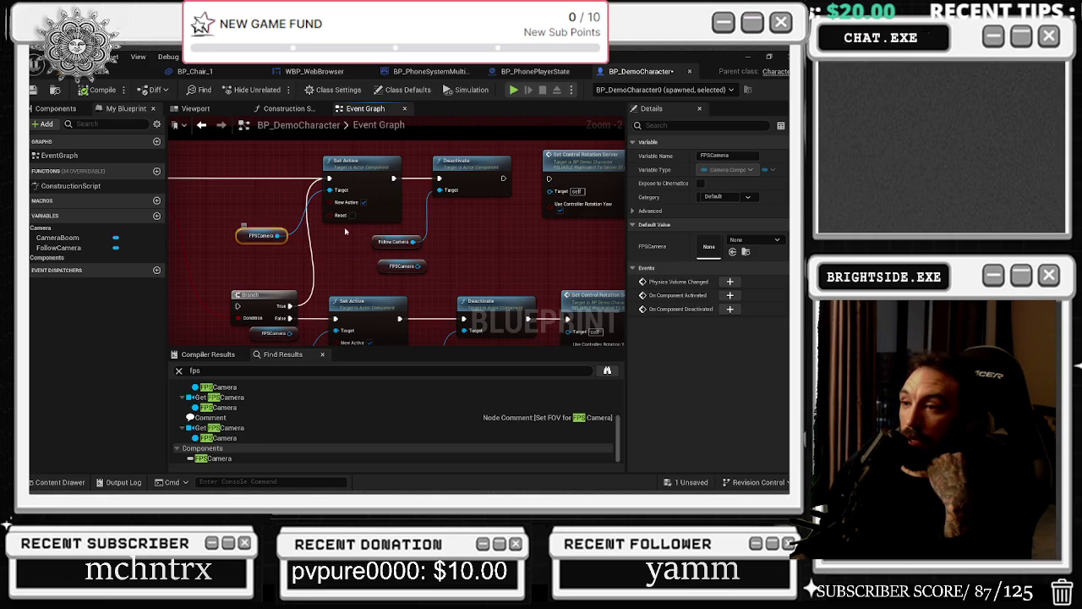
pyautogui.moveTo(244, 237); pyautogui.dragTo(249, 268)
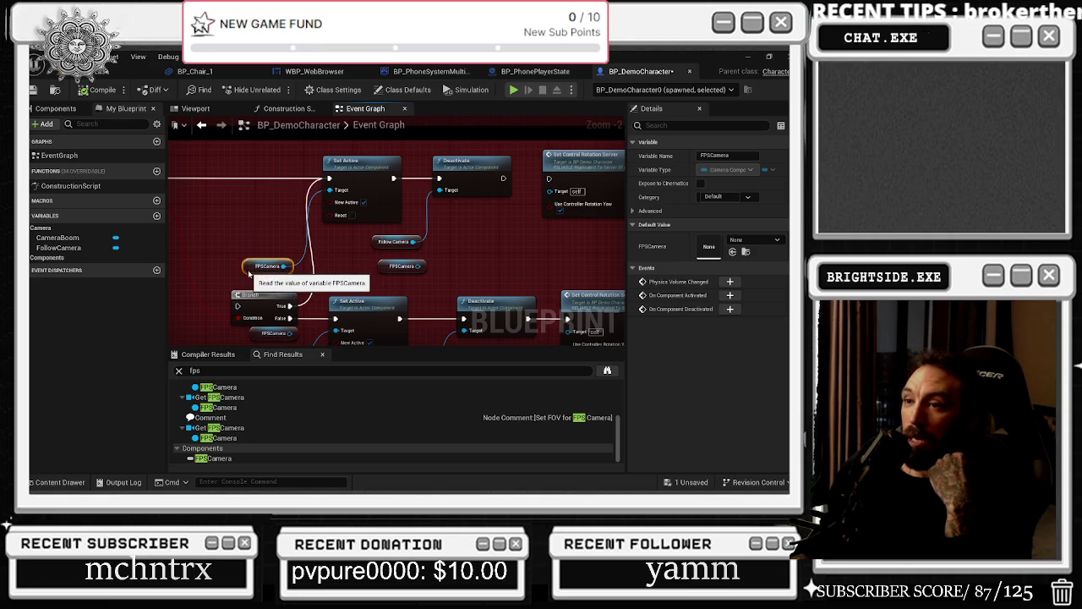
# Step: Select both camera getters, save BP_DemoCharacter, and nudge the getters up slightly
pyautogui.moveTo(353, 238)
pyautogui.mouseDown()
pyautogui.moveTo(393, 266)
pyautogui.moveTo(366, 284)
pyautogui.mouseUp()
pyautogui.moveTo(446, 268); pyautogui.dragTo(307, 306)
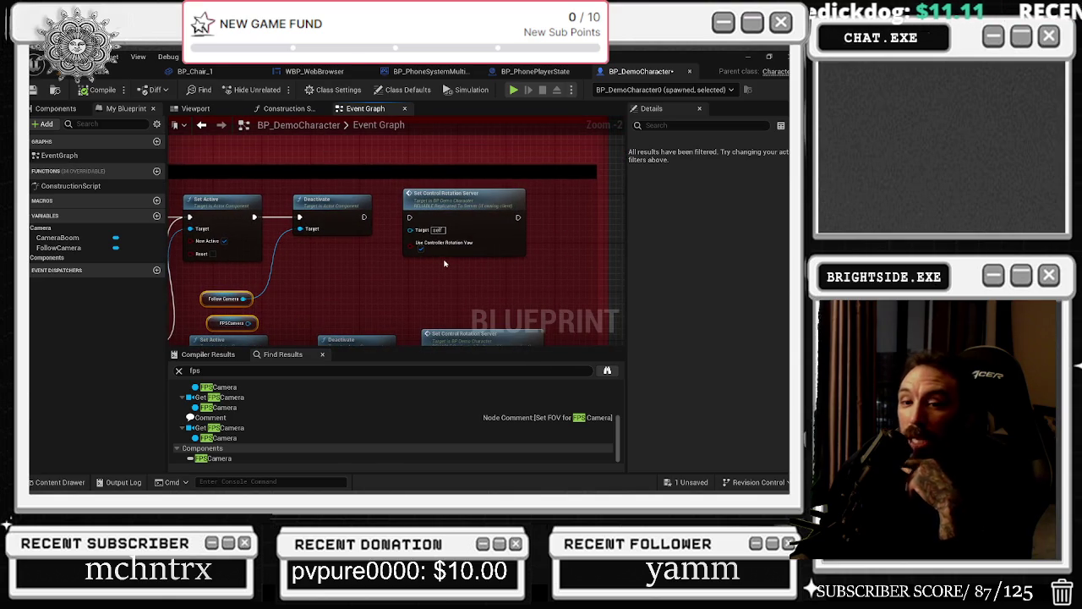
pyautogui.hotkey('ctrl', 's')
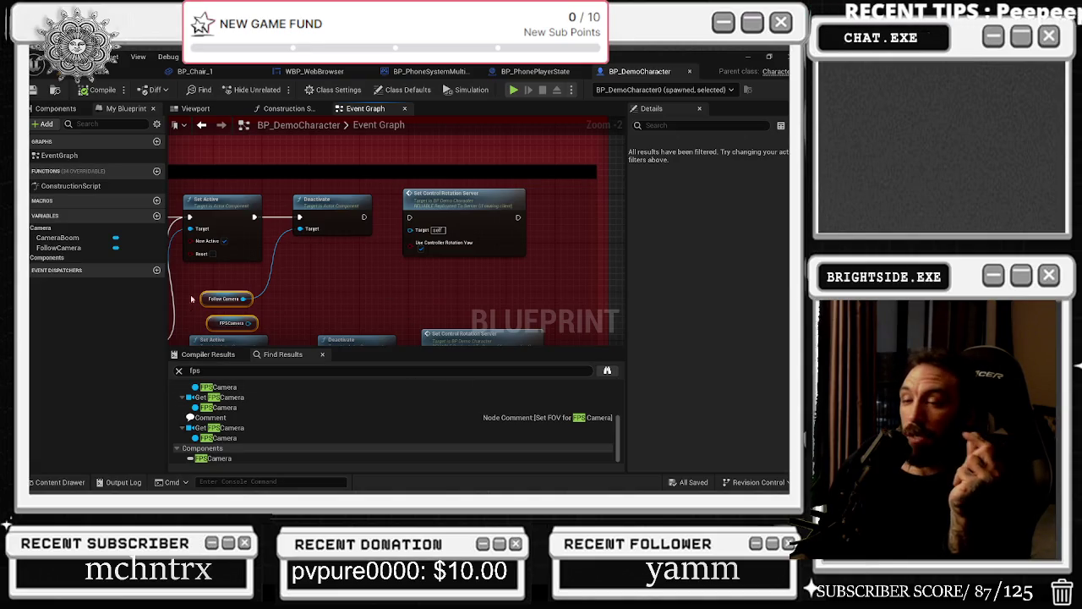
pyautogui.moveTo(210, 319); pyautogui.dragTo(214, 305)
# Step: Select just the FPSCamera getter, then pan and zoom out over the nearby nodes
pyautogui.click(218, 310)
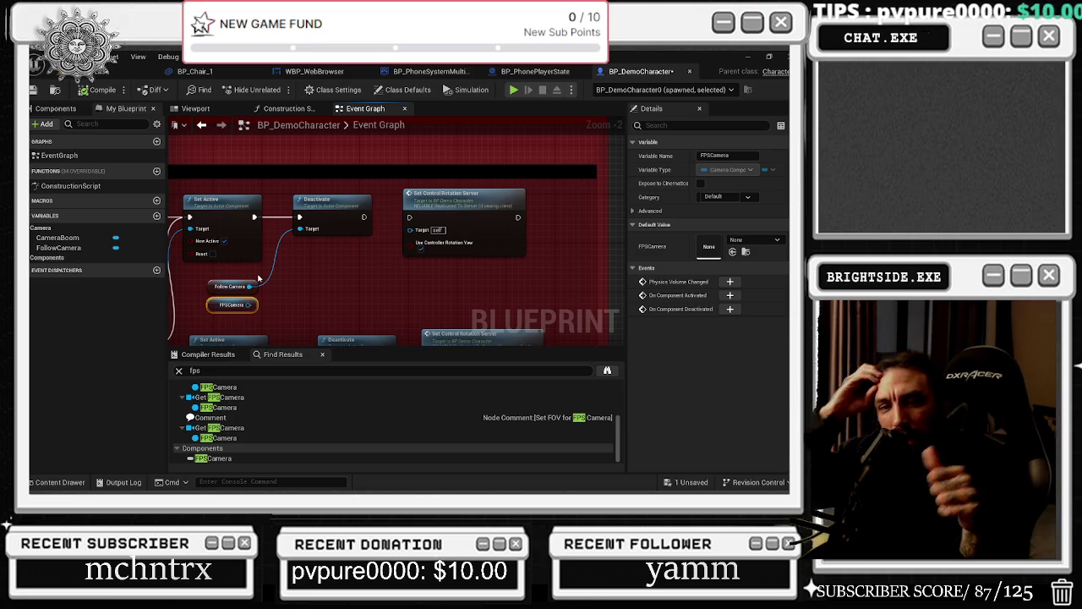
pyautogui.moveTo(338, 262)
pyautogui.mouseDown()
pyautogui.moveTo(406, 270)
pyautogui.moveTo(432, 258)
pyautogui.mouseUp()
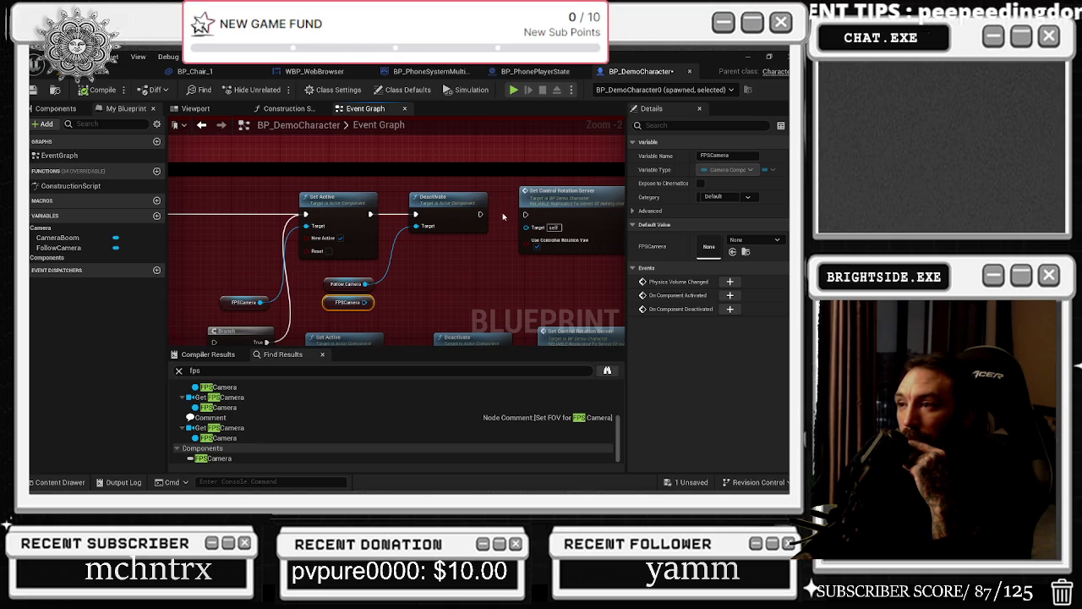
pyautogui.scroll(-2, 363, 237)
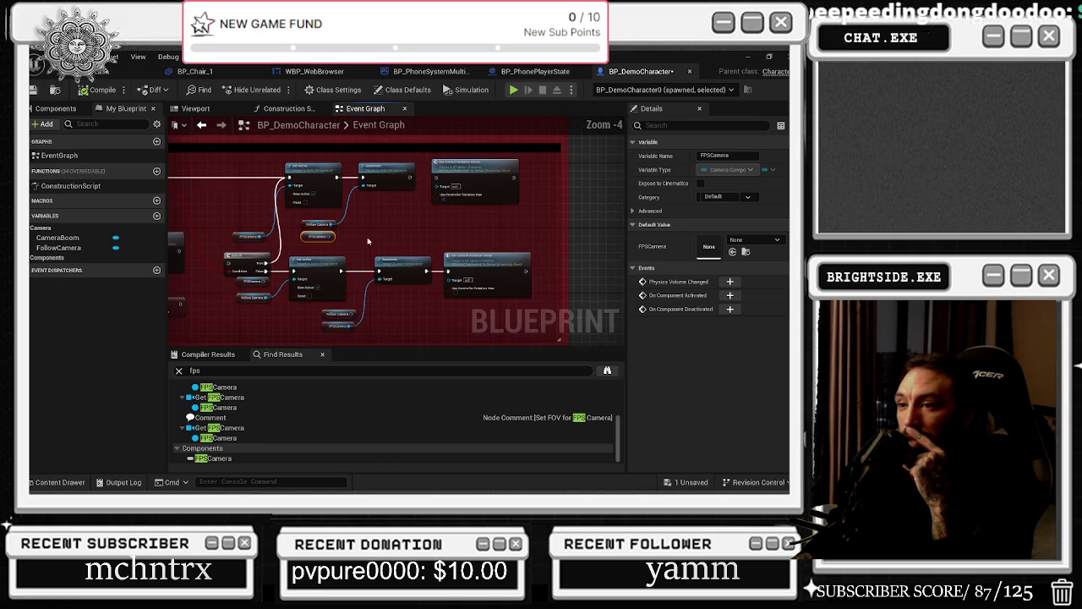
# Step: Open the Set FOV for FPS Camera timeline's Alpha curve, which runs 0 to 1 over 0.80 s
pyautogui.moveTo(345, 340)
pyautogui.mouseDown()
pyautogui.moveTo(371, 334)
pyautogui.moveTo(391, 185)
pyautogui.mouseUp()
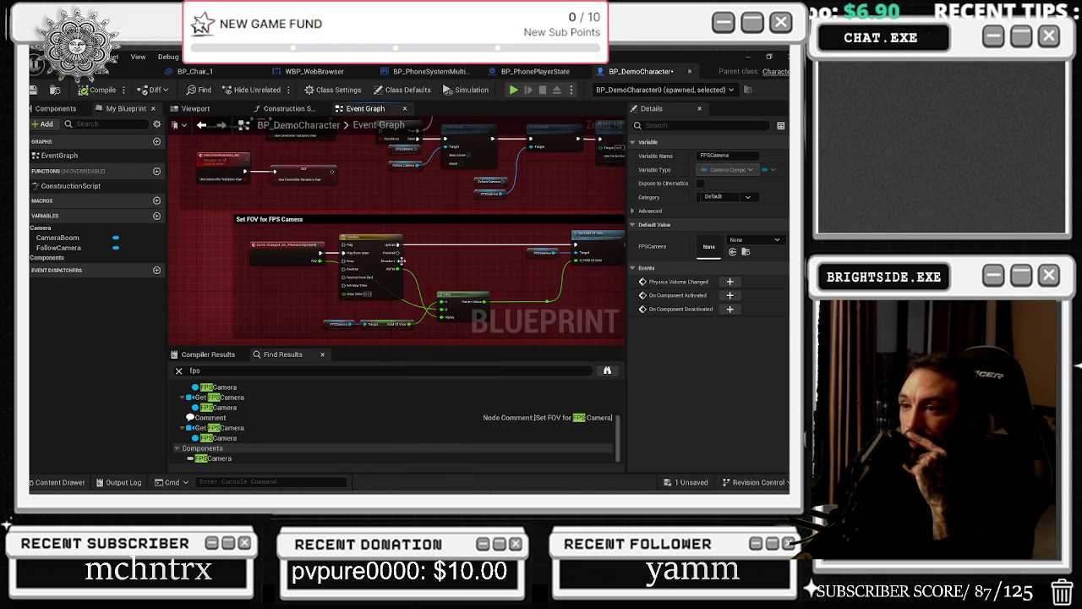
pyautogui.moveTo(461, 280); pyautogui.dragTo(425, 284)
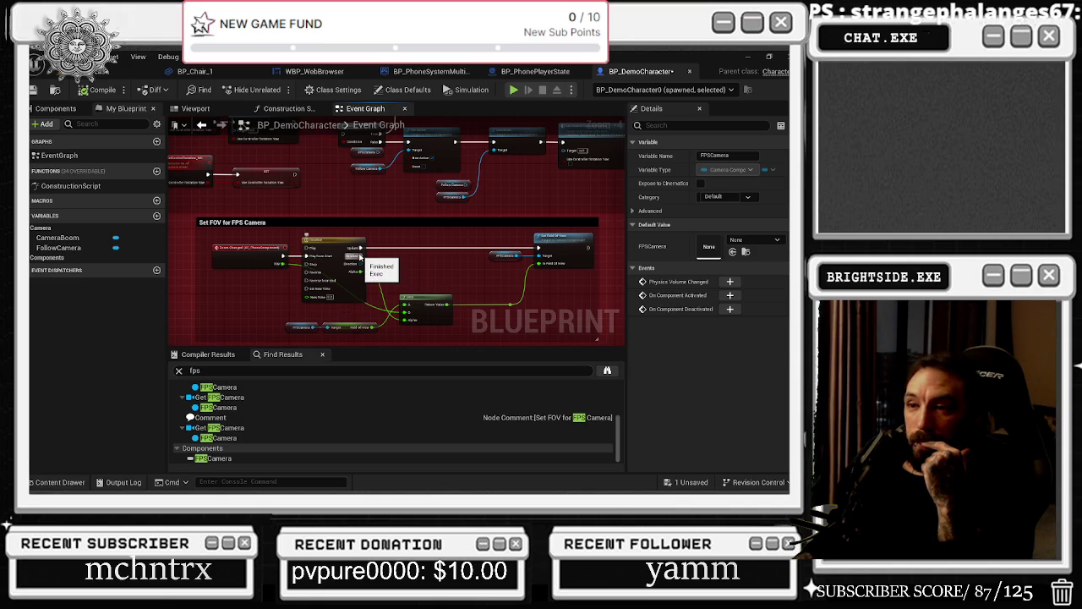
pyautogui.moveTo(386, 220); pyautogui.dragTo(462, 126)
pyautogui.moveTo(449, 200)
pyautogui.mouseDown()
pyautogui.moveTo(342, 309)
pyautogui.moveTo(343, 255)
pyautogui.moveTo(311, 215)
pyautogui.moveTo(273, 221)
pyautogui.moveTo(286, 199)
pyautogui.mouseUp()
pyautogui.scroll(-1, 460, 246)
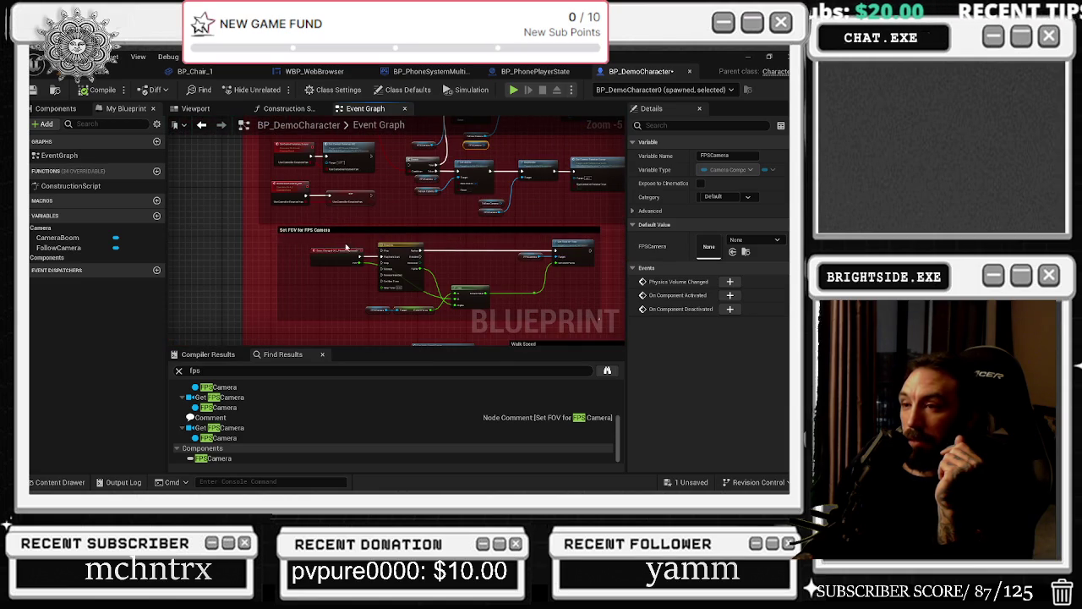
pyautogui.scroll(3, 348, 245)
pyautogui.moveTo(364, 268)
pyautogui.mouseDown()
pyautogui.moveTo(321, 229)
pyautogui.moveTo(212, 212)
pyautogui.mouseUp()
pyautogui.scroll(-1, 212, 211)
pyautogui.scroll(-1, 366, 225)
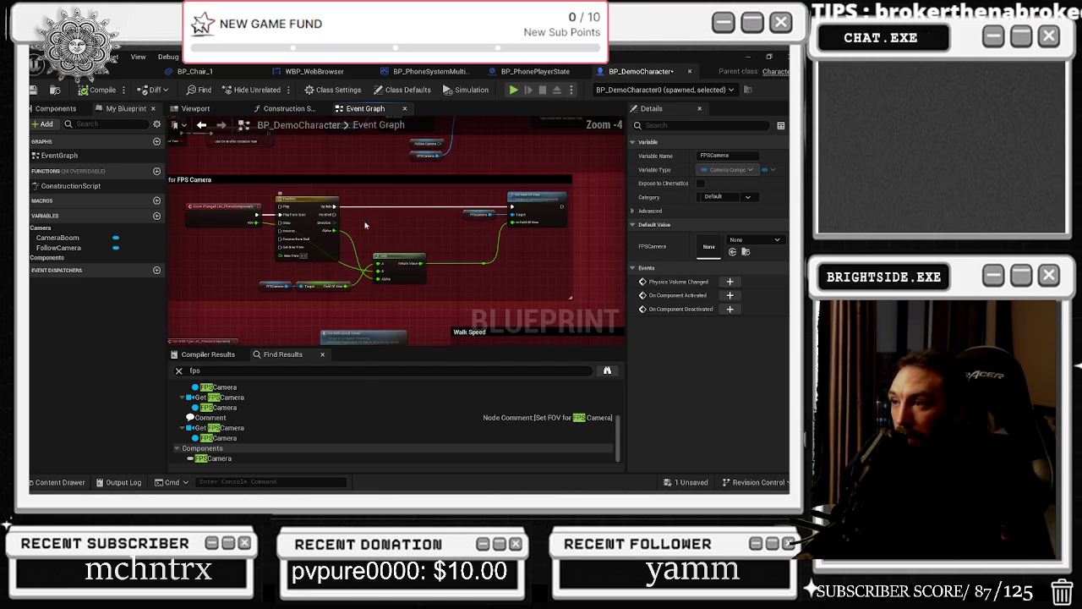
pyautogui.doubleClick(338, 214)
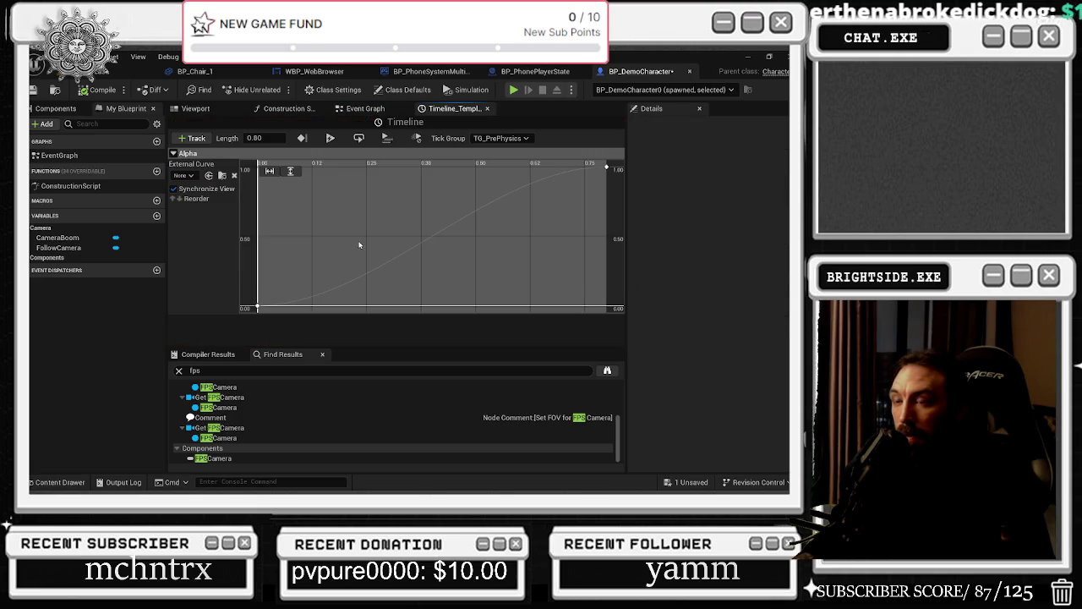
# Step: Select the curve's key at time 0, then inspect Get and Set Field Of View in the Event Graph
pyautogui.click(258, 307)
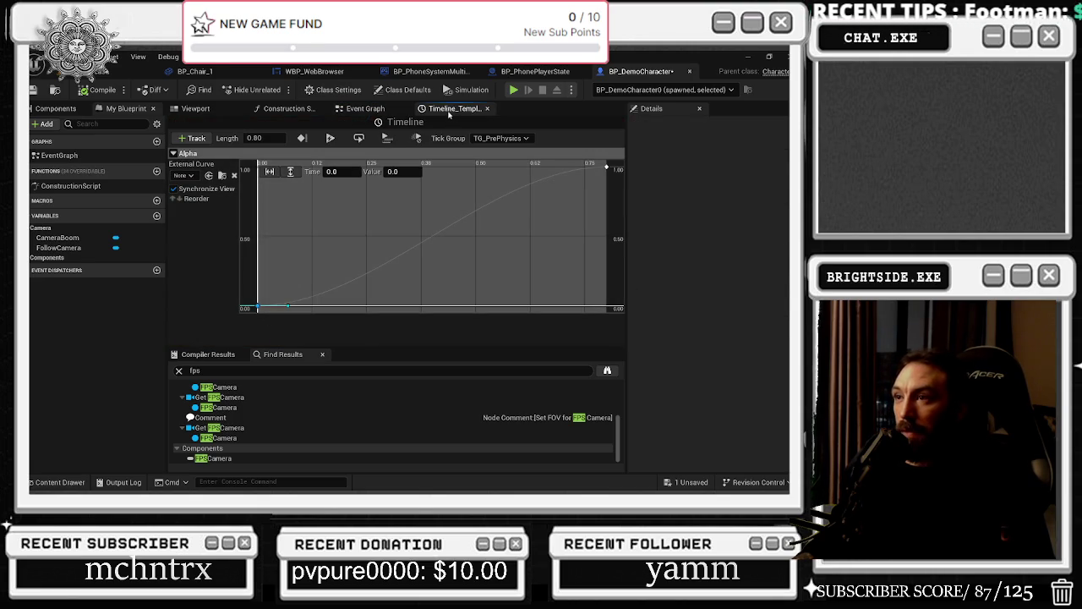
pyautogui.click(367, 111)
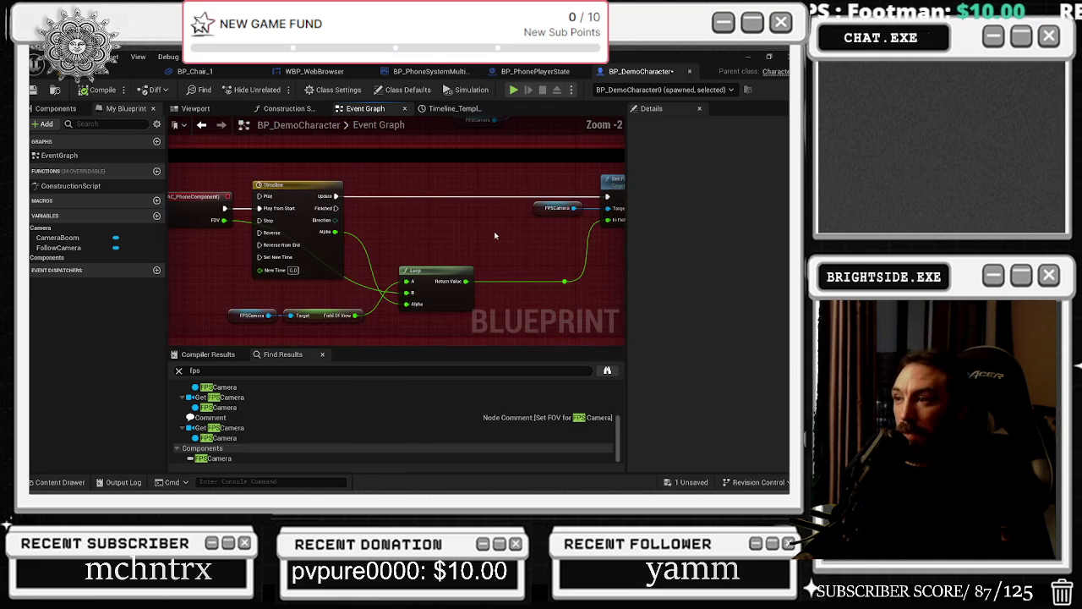
pyautogui.click(315, 314)
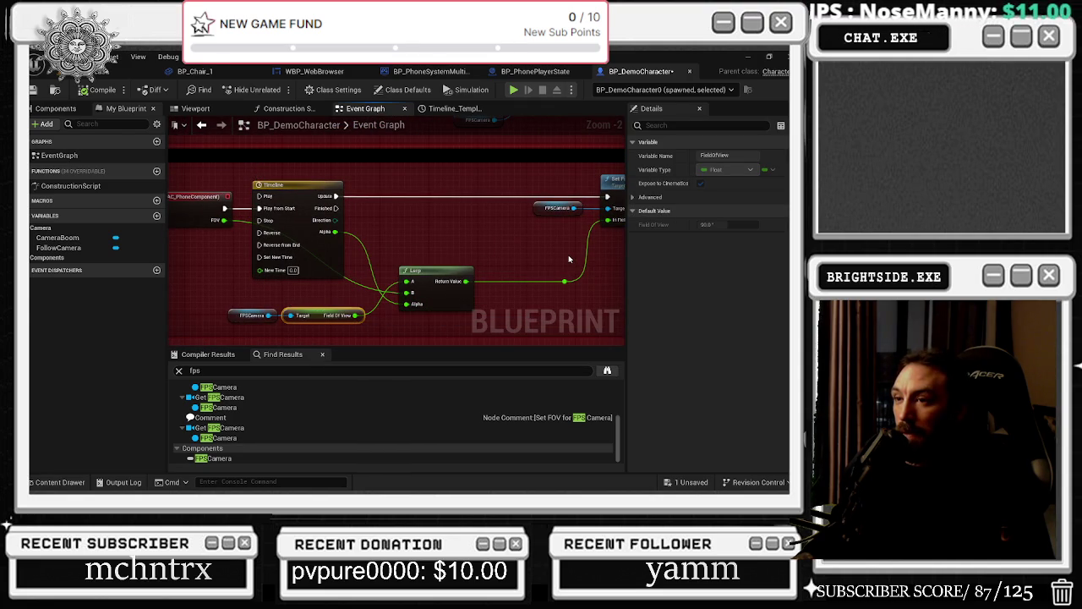
pyautogui.moveTo(568, 259)
pyautogui.mouseDown()
pyautogui.moveTo(443, 259)
pyautogui.moveTo(431, 212)
pyautogui.mouseUp()
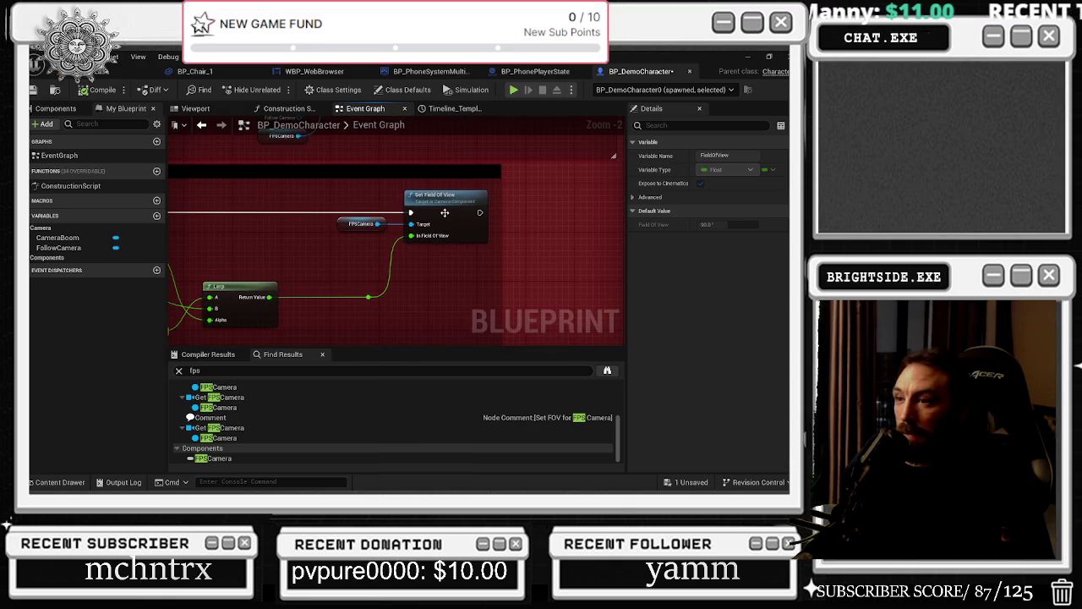
pyautogui.click(441, 208)
pyautogui.scroll(-2, 441, 208)
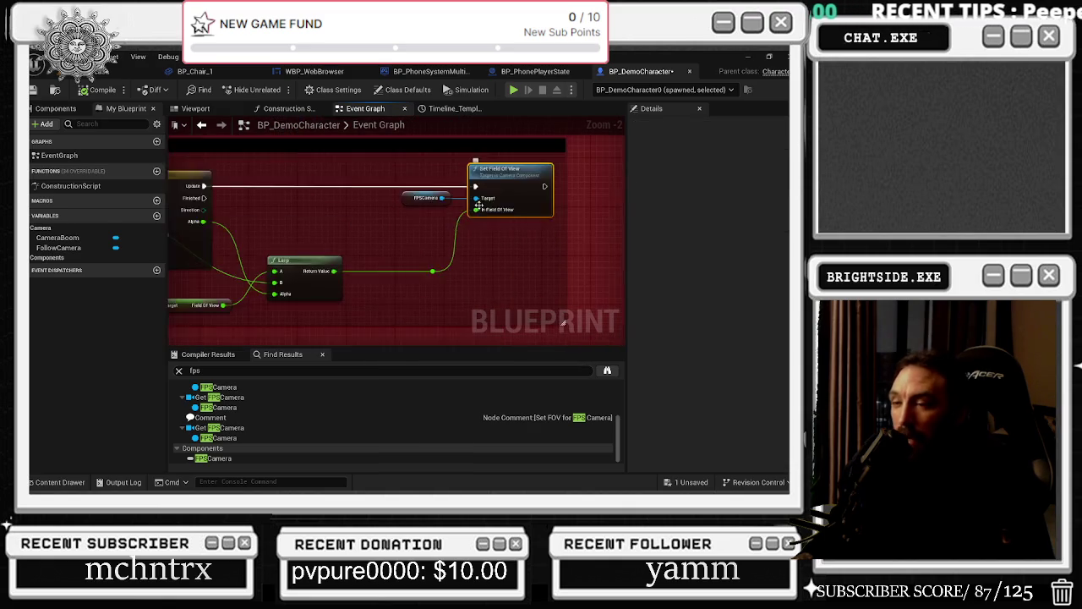
pyautogui.scroll(3, 316, 288)
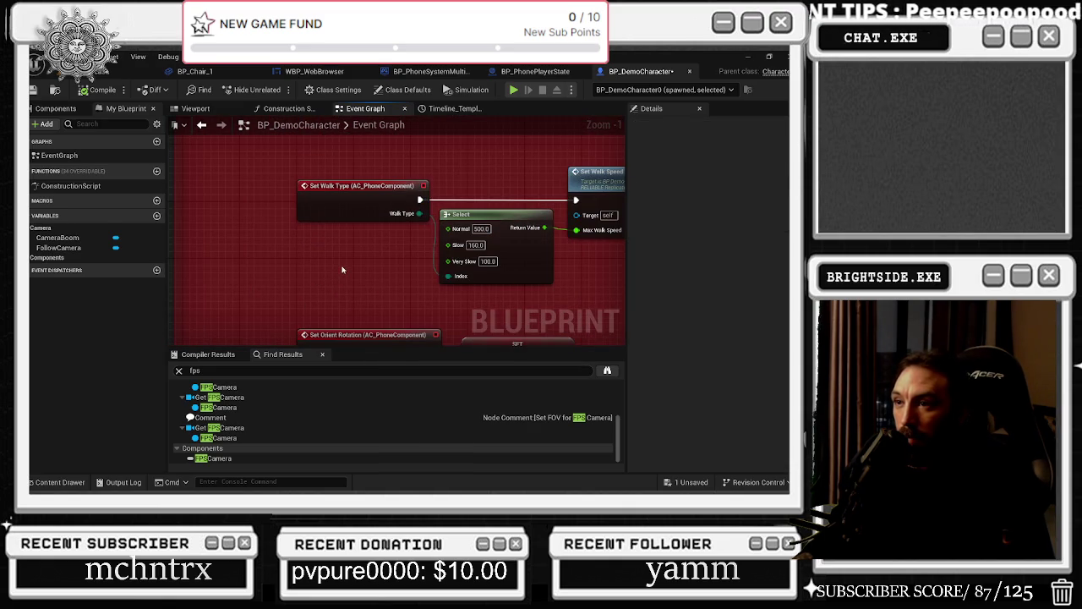
# Step: Close the Timeline_Template curve editor and Construction Script tabs
pyautogui.scroll(-9, 343, 270)
pyautogui.scroll(5, 427, 339)
pyautogui.scroll(4, 304, 292)
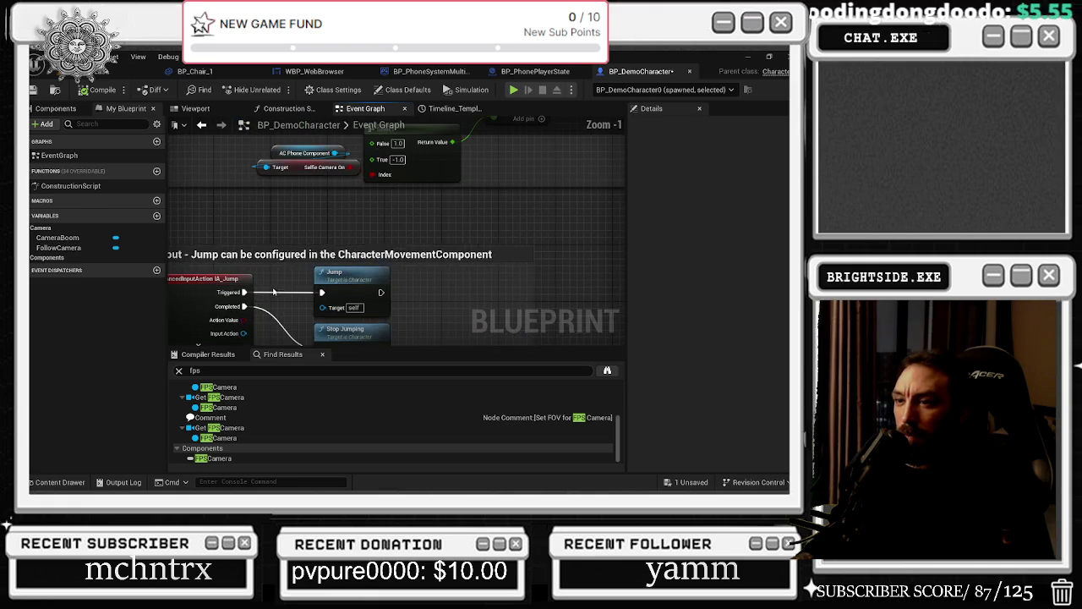
pyautogui.scroll(-5, 318, 289)
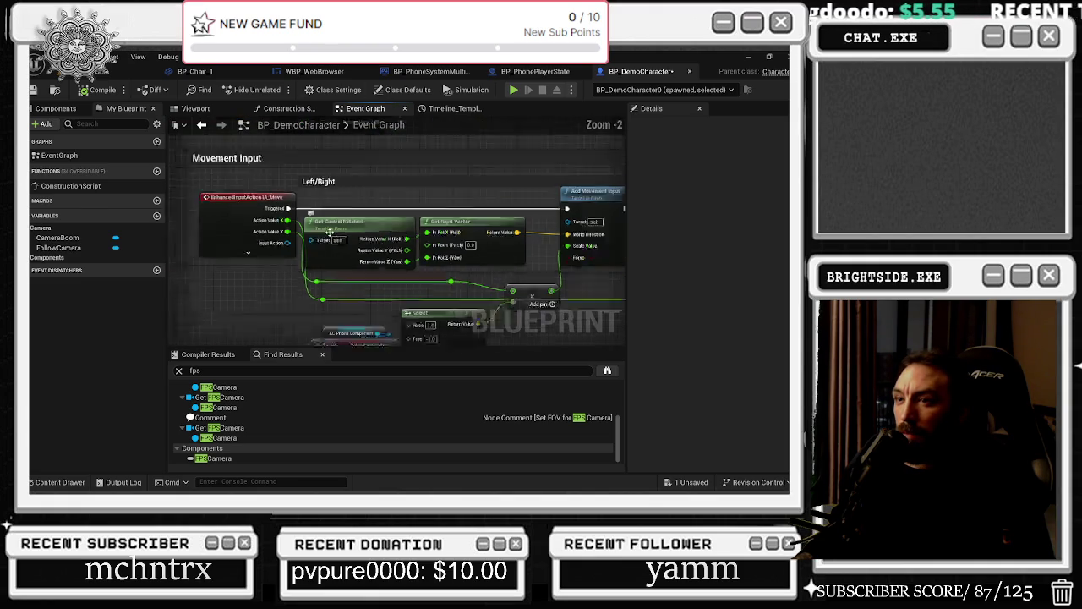
pyautogui.scroll(4, 308, 279)
pyautogui.scroll(1, 313, 249)
pyautogui.scroll(-5, 291, 254)
pyautogui.scroll(2, 276, 253)
pyautogui.scroll(1, 276, 252)
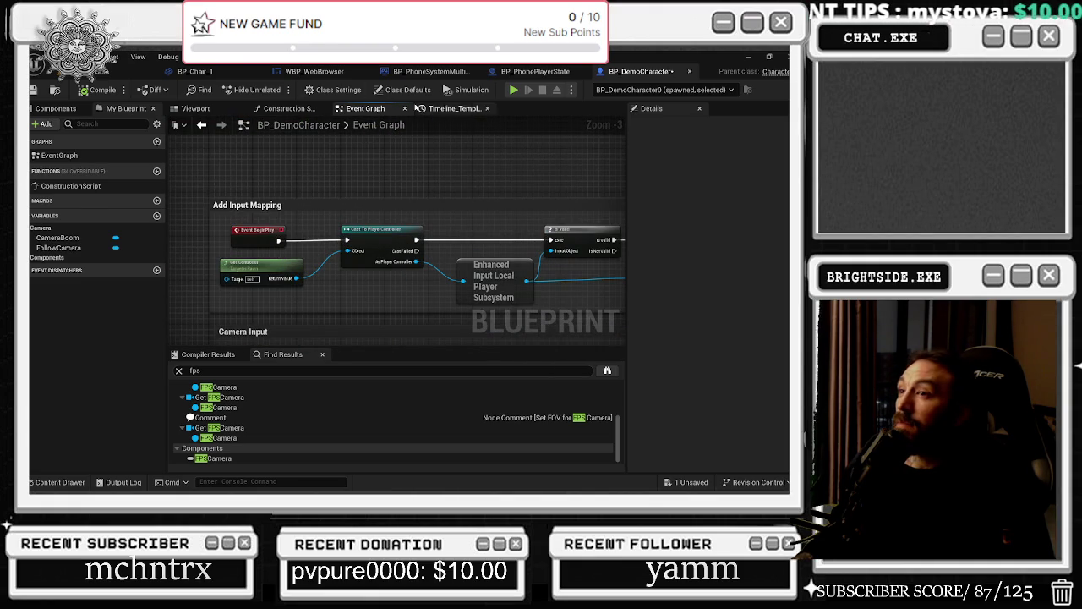
pyautogui.click(473, 109)
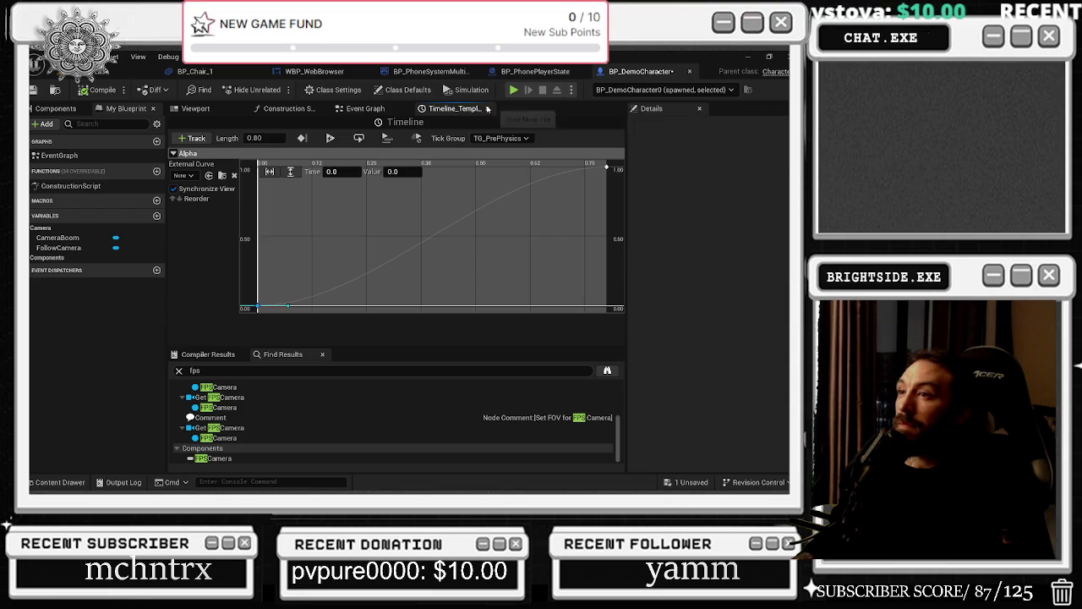
pyautogui.click(487, 108)
pyautogui.click(288, 109)
pyautogui.scroll(-7, 339, 148)
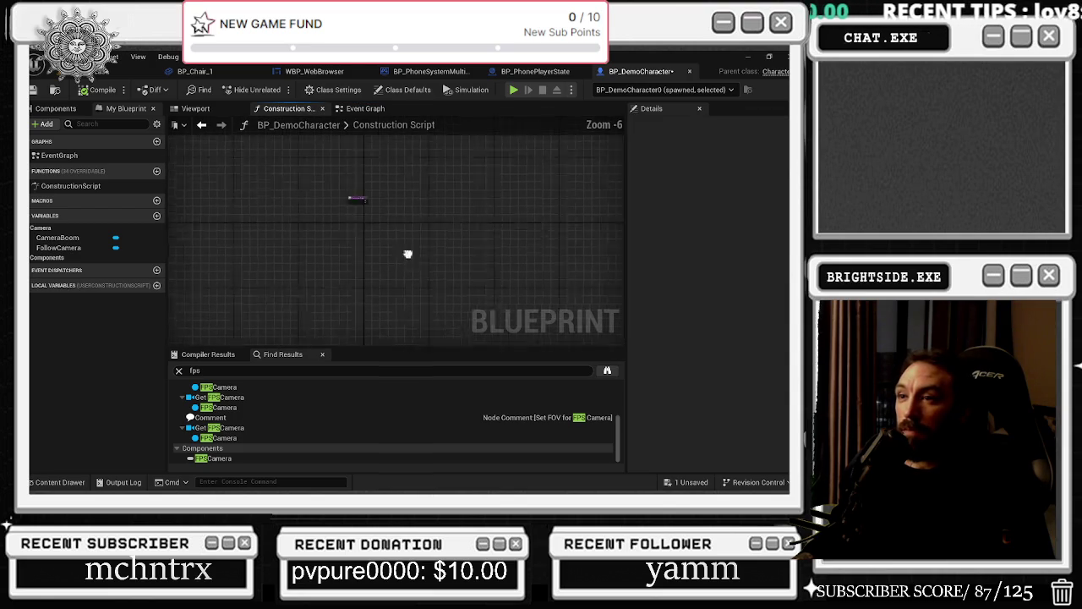
pyautogui.click(325, 108)
# Step: Show the character's component list and flip between the Viewport and the Event Graph
pyautogui.moveTo(366, 241); pyautogui.dragTo(396, 246)
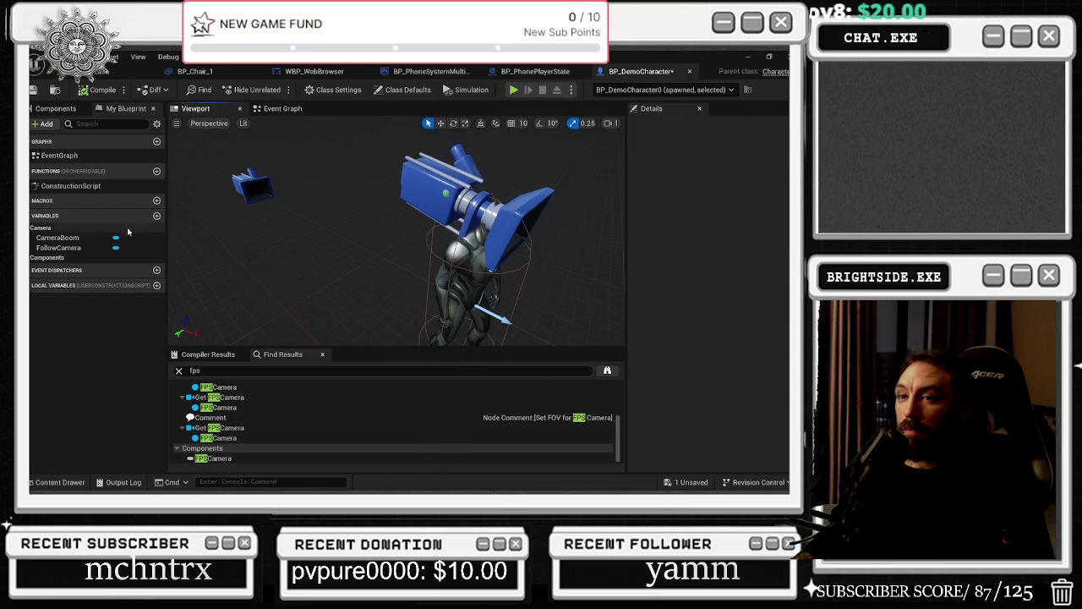
pyautogui.click(56, 108)
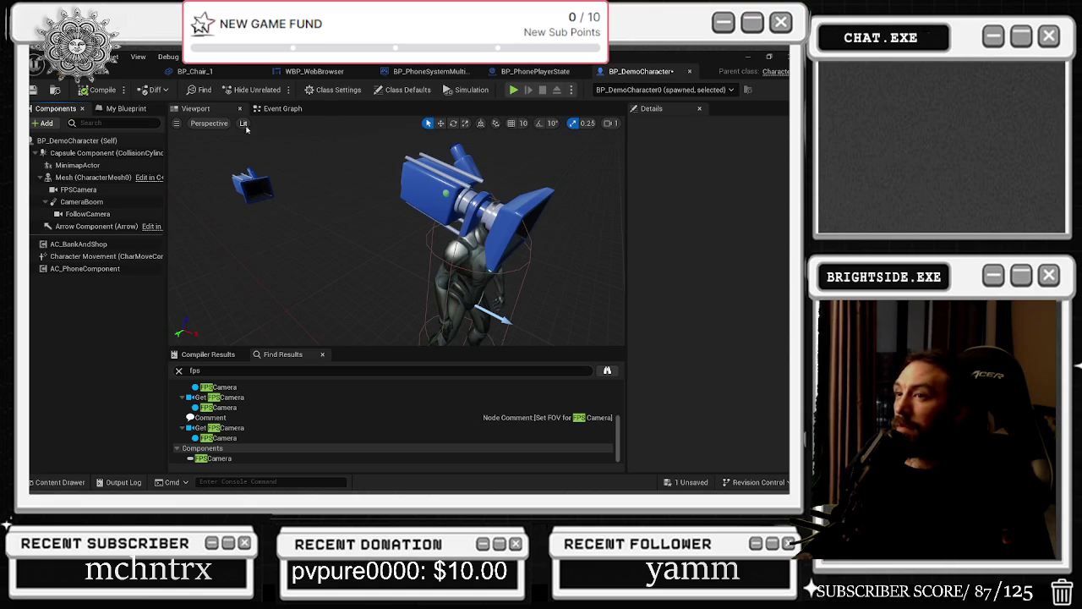
pyautogui.click(282, 108)
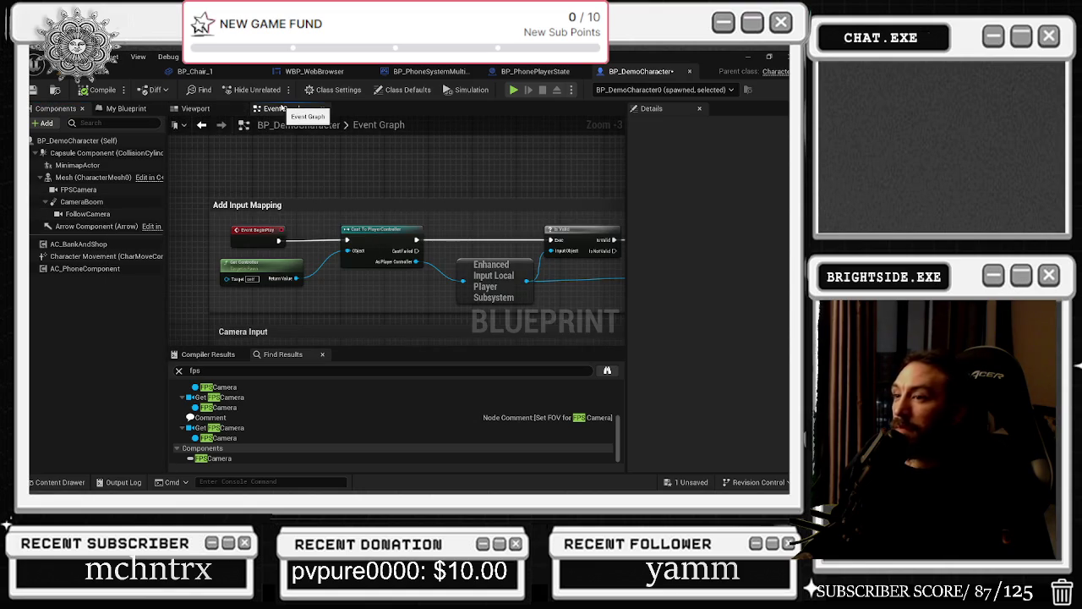
pyautogui.click(196, 109)
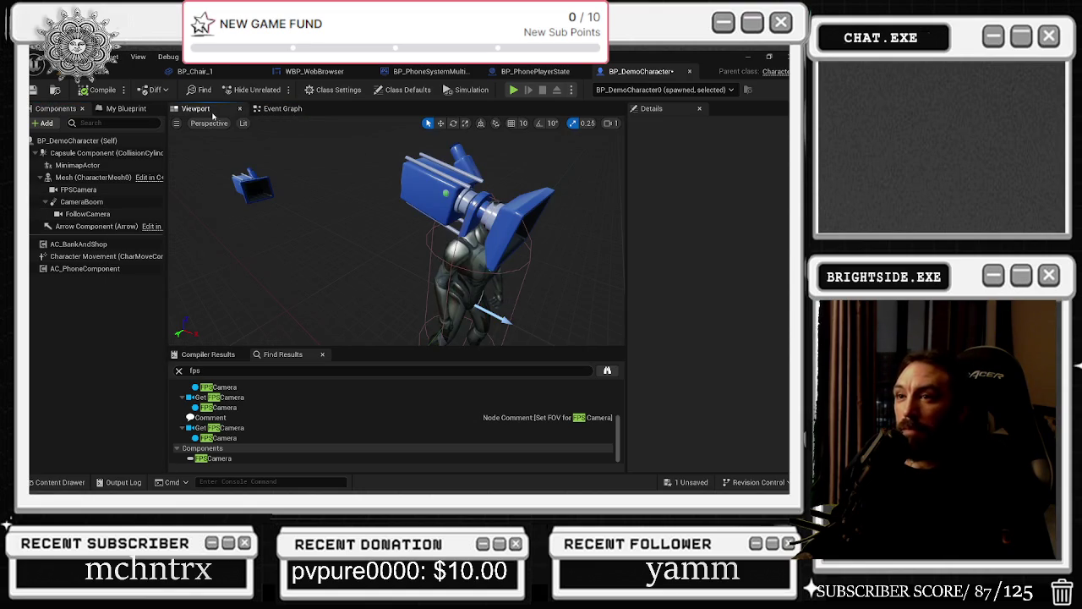
pyautogui.click(282, 108)
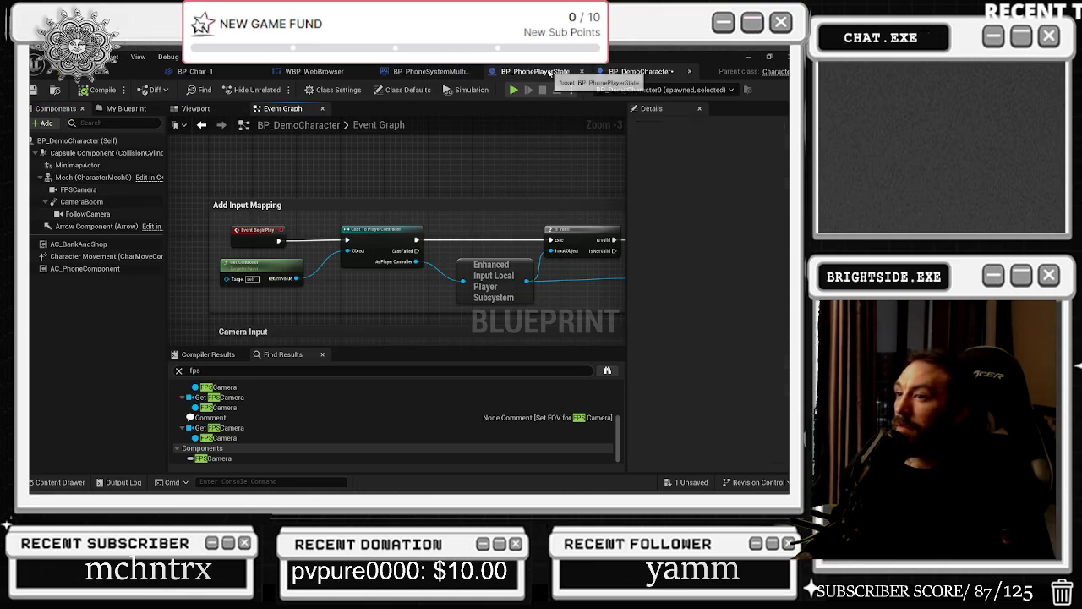
# Step: Glance at BP_PhonePlayerState, then return to BP_DemoCharacter's Camera and Movement Input sections
pyautogui.click(534, 71)
pyautogui.click(615, 74)
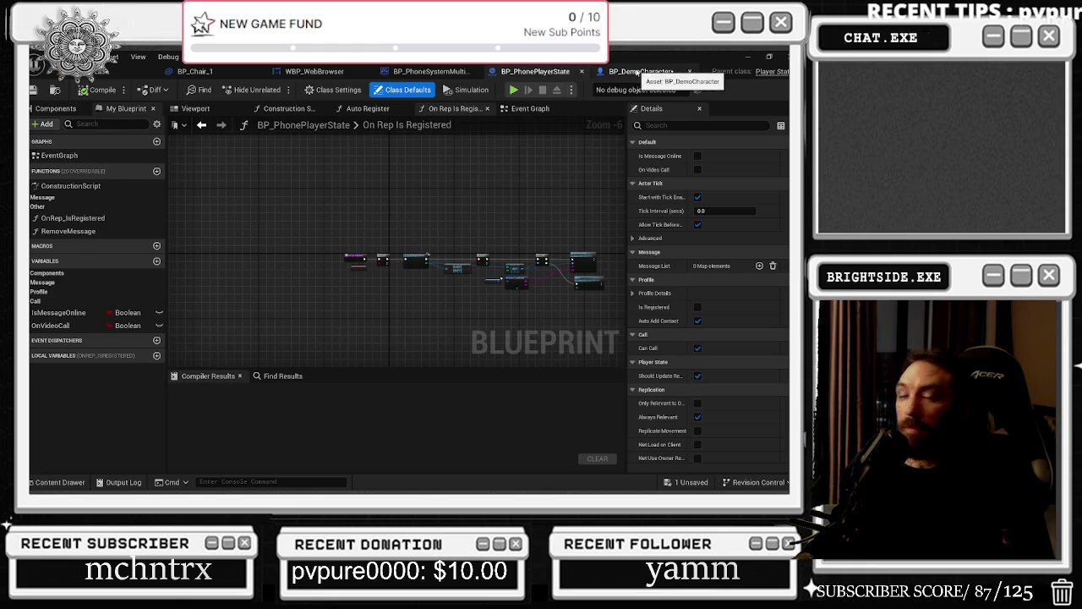
pyautogui.scroll(2, 368, 248)
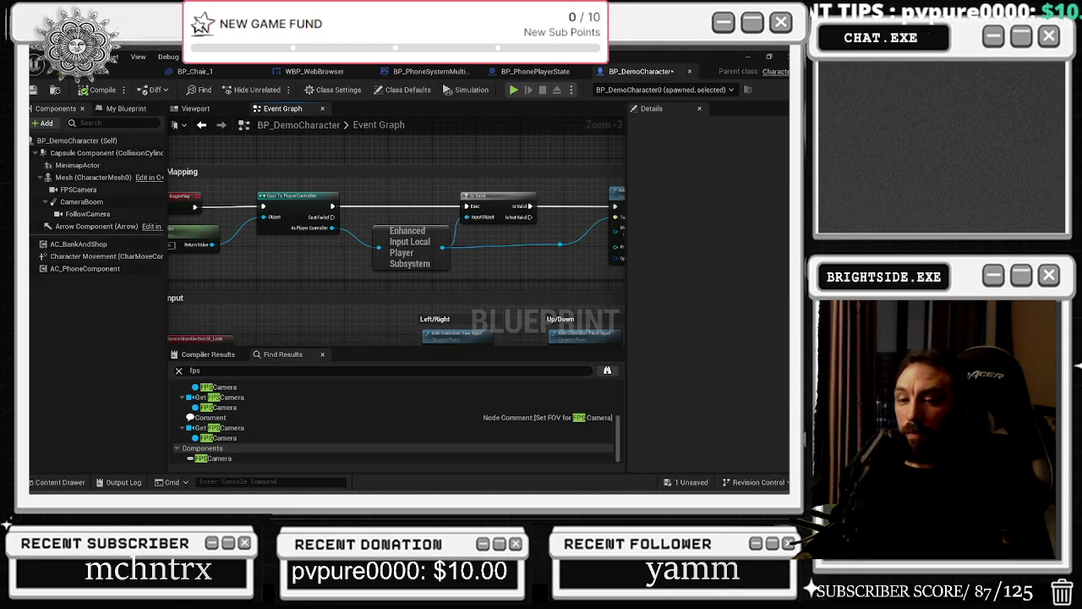
pyautogui.scroll(-2, 311, 197)
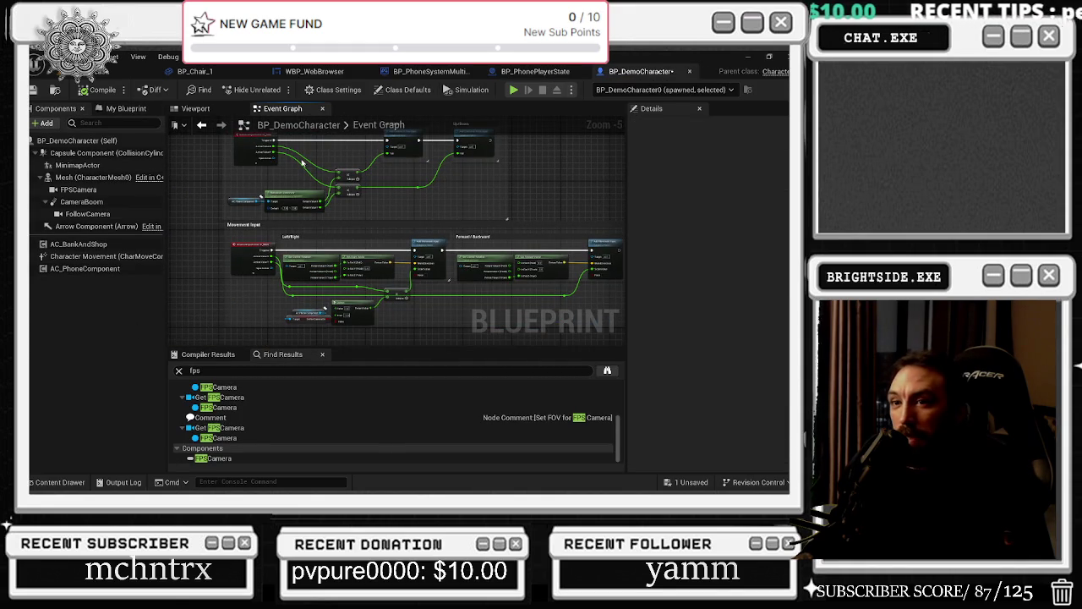
# Step: Wire the incoming execution line into the Branch node of the Camera Input section
pyautogui.moveTo(292, 223); pyautogui.dragTo(297, 291)
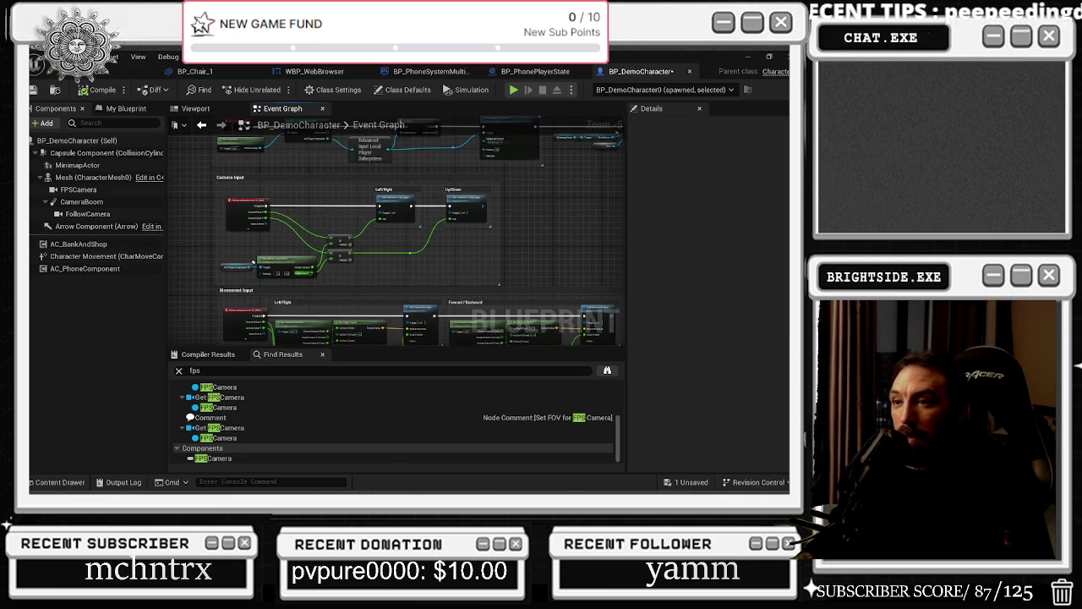
pyautogui.scroll(-7, 367, 167)
pyautogui.scroll(8, 361, 268)
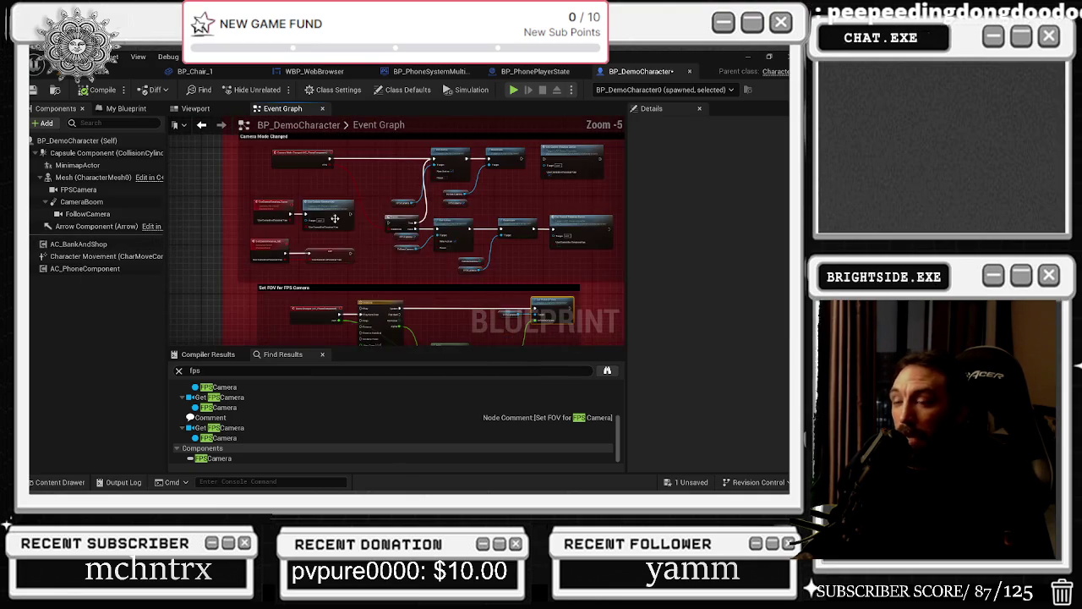
pyautogui.scroll(3, 280, 225)
pyautogui.scroll(-2, 246, 266)
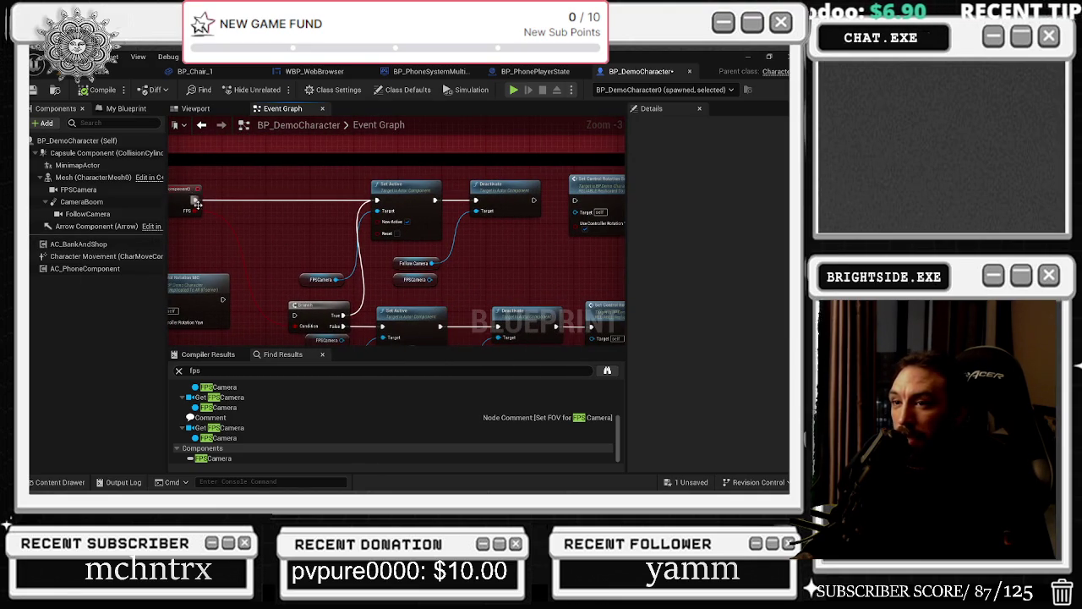
pyautogui.moveTo(194, 201)
pyautogui.mouseDown()
pyautogui.moveTo(294, 314)
pyautogui.moveTo(294, 213)
pyautogui.mouseUp()
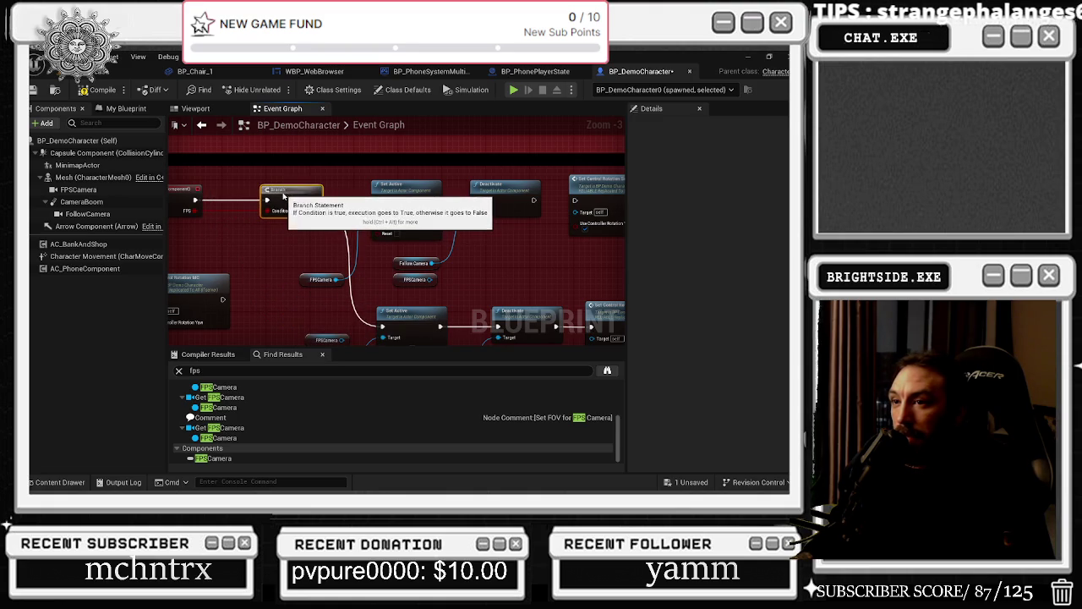
# Step: Move Set Control Rotation Server right and wire Deactivate's output into it
pyautogui.moveTo(373, 269)
pyautogui.mouseDown()
pyautogui.moveTo(353, 241)
pyautogui.moveTo(269, 184)
pyautogui.mouseUp()
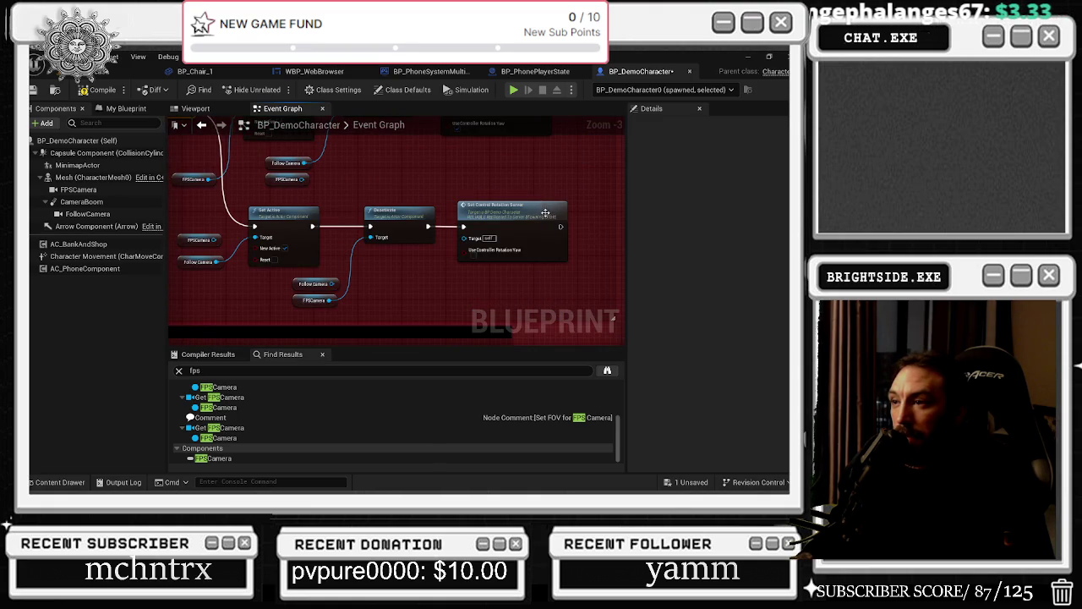
pyautogui.moveTo(546, 212)
pyautogui.mouseDown()
pyautogui.moveTo(362, 304)
pyautogui.moveTo(452, 228)
pyautogui.mouseUp()
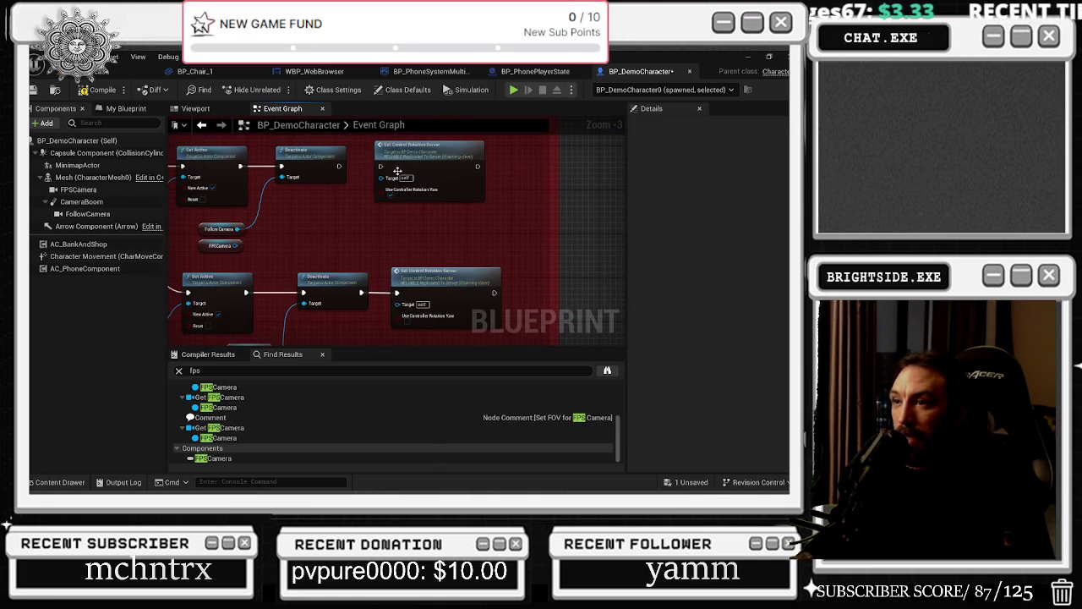
pyautogui.moveTo(397, 172); pyautogui.dragTo(448, 172)
pyautogui.moveTo(374, 185)
pyautogui.mouseDown()
pyautogui.moveTo(448, 220)
pyautogui.moveTo(520, 203)
pyautogui.mouseUp()
pyautogui.scroll(1, 406, 202)
pyautogui.moveTo(430, 244); pyautogui.dragTo(410, 195)
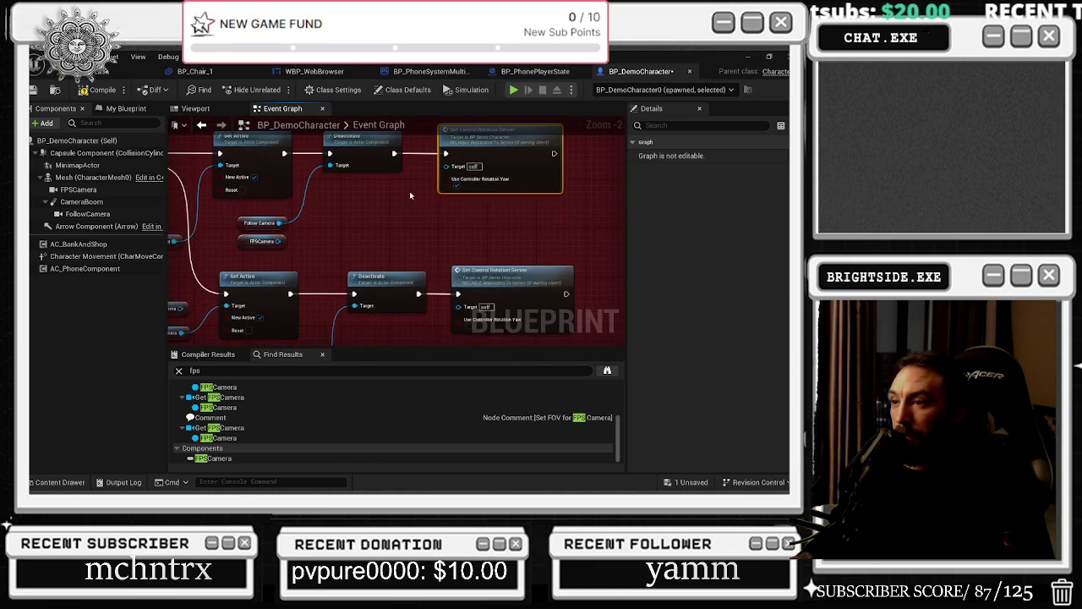
pyautogui.moveTo(491, 266)
pyautogui.mouseDown()
pyautogui.moveTo(451, 205)
pyautogui.moveTo(599, 226)
pyautogui.mouseUp()
# Step: Rearrange the FPSCamera and Follow Camera getter nodes lower in the graph
pyautogui.moveTo(364, 307); pyautogui.dragTo(392, 260)
pyautogui.press('Escape')
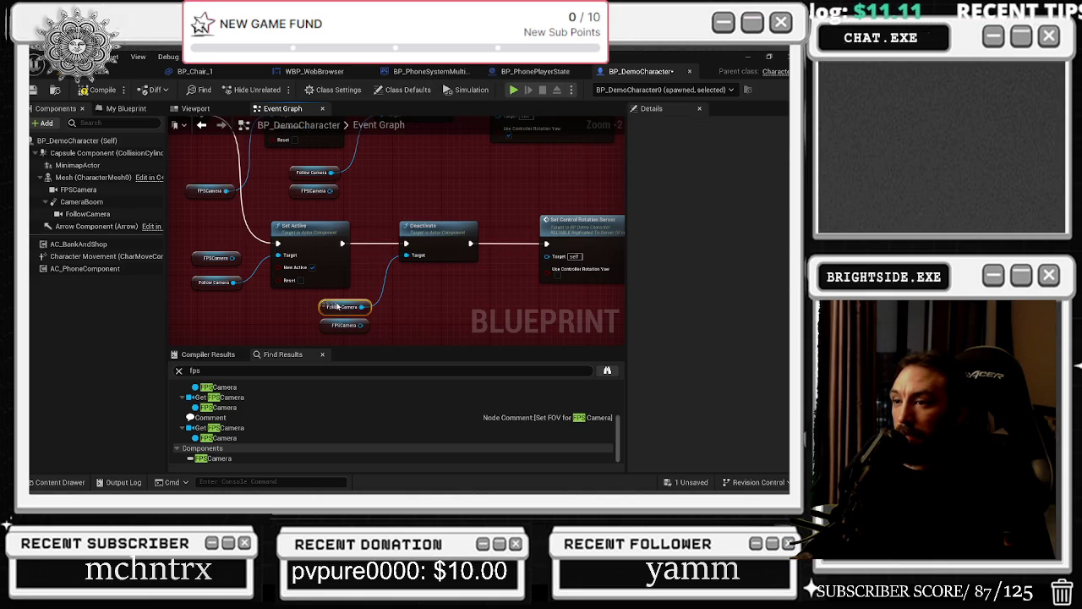
pyautogui.click(342, 307)
pyautogui.moveTo(342, 307)
pyautogui.mouseDown()
pyautogui.moveTo(373, 301)
pyautogui.moveTo(340, 325)
pyautogui.moveTo(377, 321)
pyautogui.mouseUp()
pyautogui.moveTo(296, 245)
pyautogui.mouseDown()
pyautogui.moveTo(182, 291)
pyautogui.moveTo(242, 296)
pyautogui.moveTo(225, 229)
pyautogui.mouseUp()
pyautogui.click(243, 296)
pyautogui.moveTo(248, 287); pyautogui.dragTo(253, 325)
pyautogui.click(291, 290)
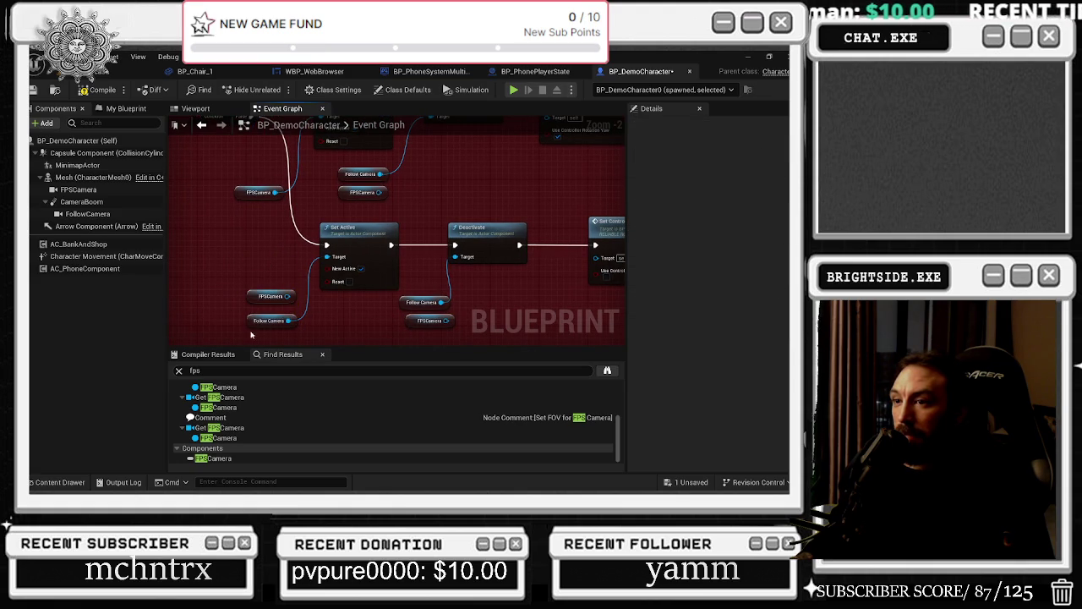
pyautogui.click(247, 297)
pyautogui.click(249, 278)
# Step: Retarget Set Active to FPSCamera and enable its Reset option
pyautogui.moveTo(288, 322); pyautogui.dragTo(288, 296)
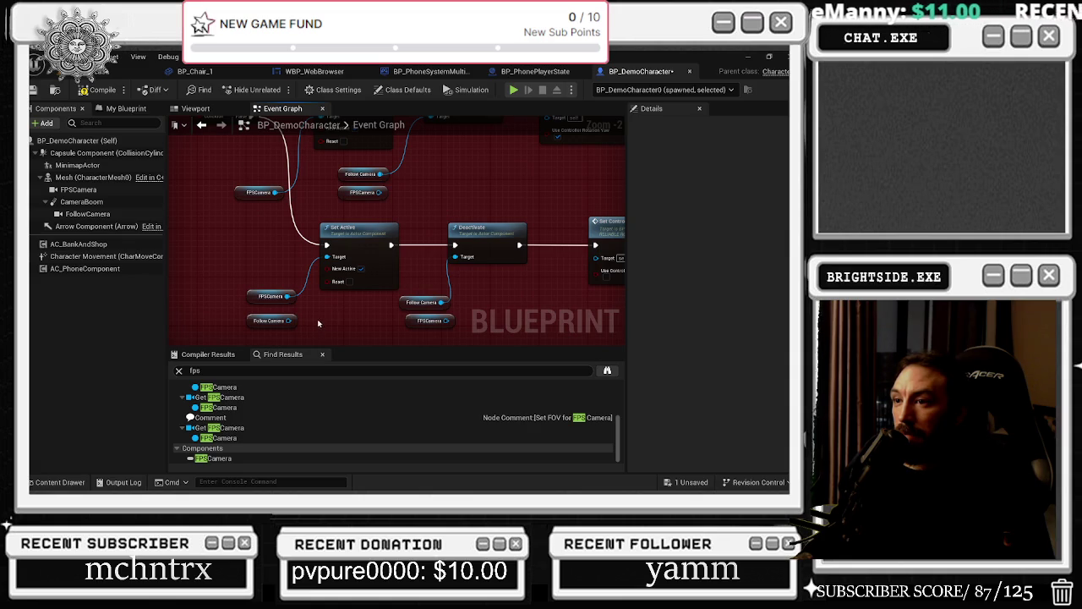
pyautogui.click(353, 282)
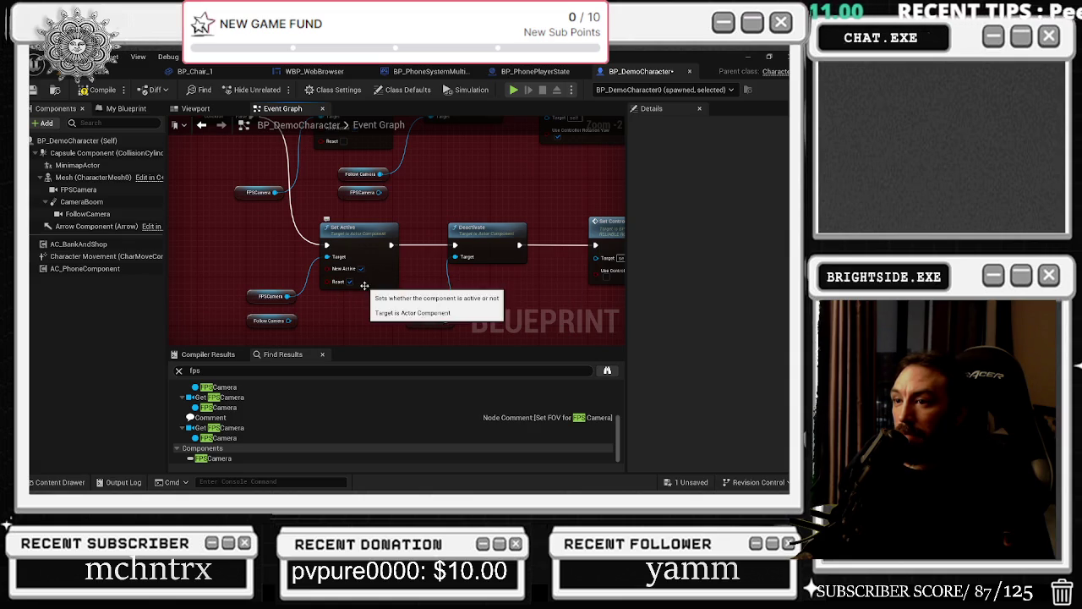
pyautogui.moveTo(358, 283); pyautogui.dragTo(376, 338)
pyautogui.moveTo(401, 281)
pyautogui.mouseDown()
pyautogui.moveTo(383, 231)
pyautogui.moveTo(365, 290)
pyautogui.moveTo(377, 202)
pyautogui.moveTo(175, 209)
pyautogui.mouseUp()
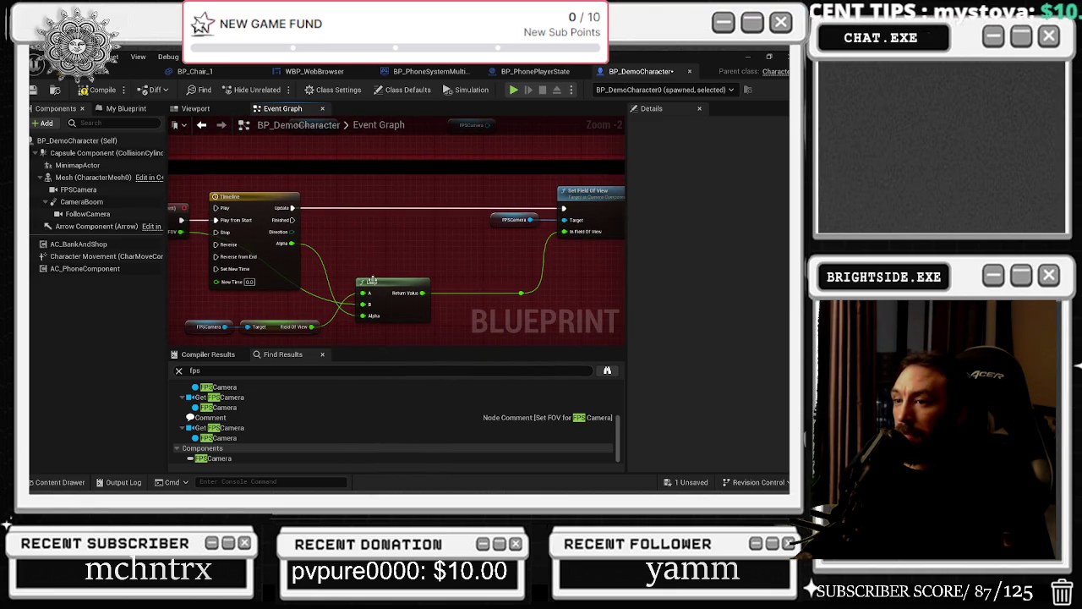
# Step: Widen the red comment box while checking the FPSCamera and FollowCamera settings
pyautogui.click(109, 191)
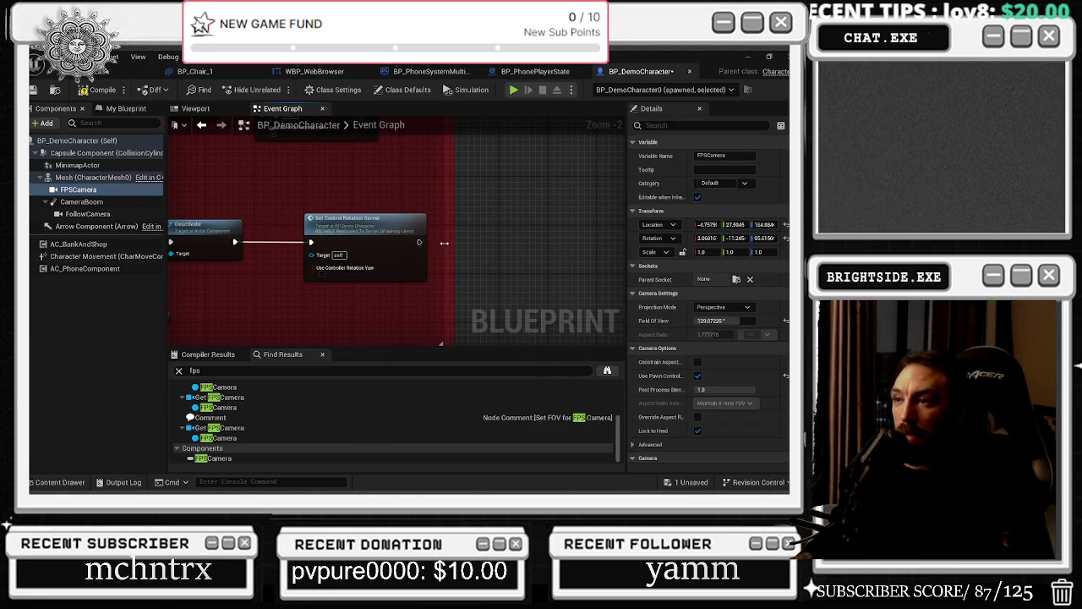
pyautogui.moveTo(443, 181); pyautogui.dragTo(556, 191)
pyautogui.moveTo(387, 231); pyautogui.dragTo(369, 232)
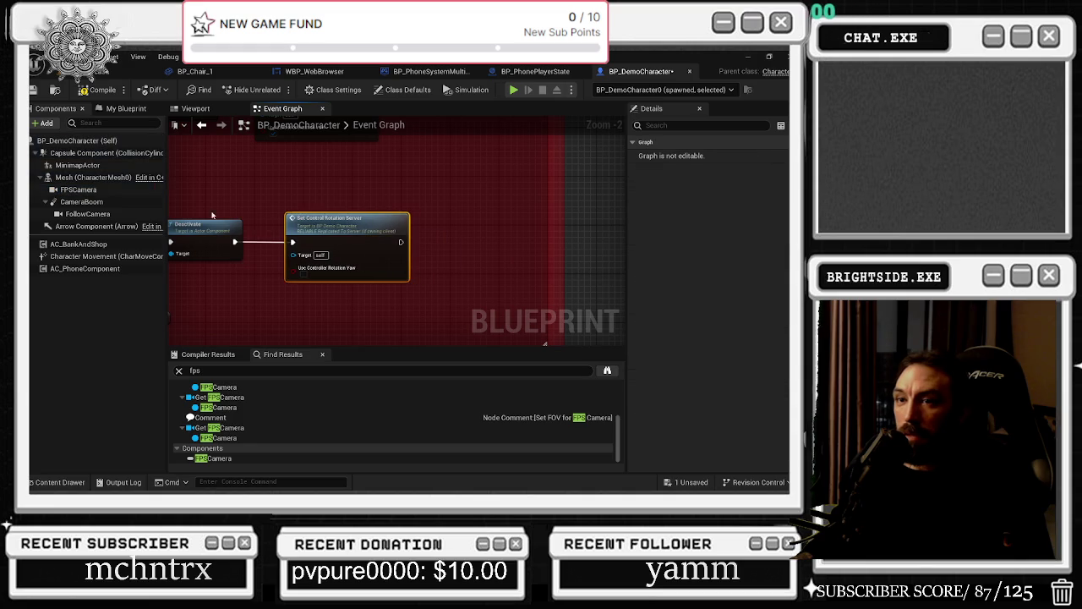
pyautogui.click(100, 214)
pyautogui.click(80, 189)
# Step: Paste a Set Field Of View node after Set Control Rotation Server, target FPSCamera, and compile
pyautogui.moveTo(393, 140)
pyautogui.mouseDown()
pyautogui.moveTo(454, 261)
pyautogui.moveTo(475, 180)
pyautogui.mouseUp()
pyautogui.hotkey('ctrl', 'v')
pyautogui.moveTo(430, 150)
pyautogui.mouseDown()
pyautogui.moveTo(464, 210)
pyautogui.moveTo(505, 185)
pyautogui.mouseUp()
pyautogui.click(83, 90)
# Step: Save the character Blueprint and start a Play In Editor session
pyautogui.click(33, 90)
pyautogui.click(68, 59)
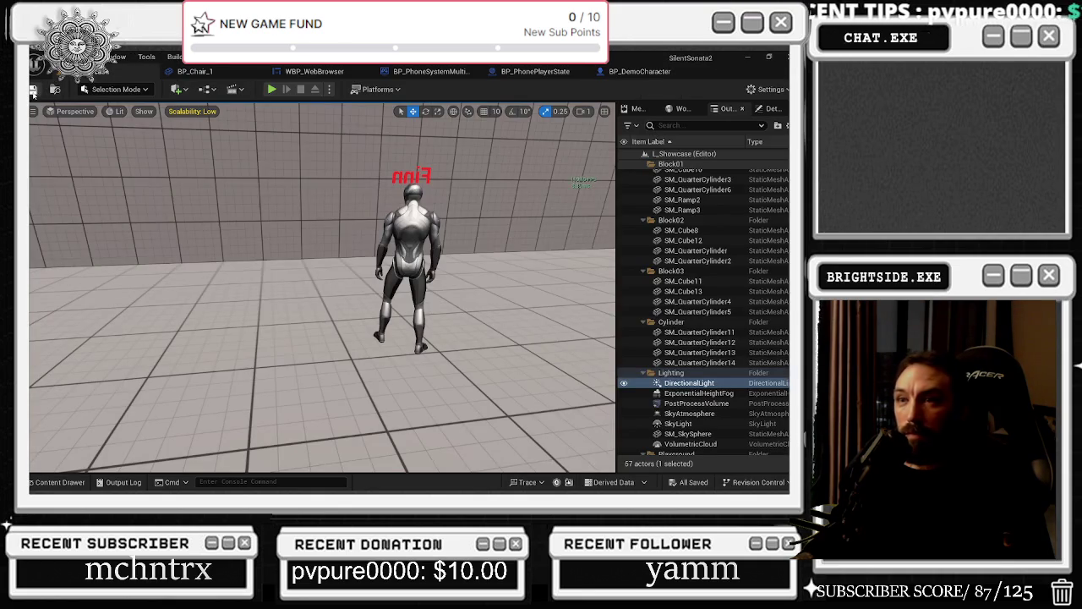
pyautogui.click(272, 89)
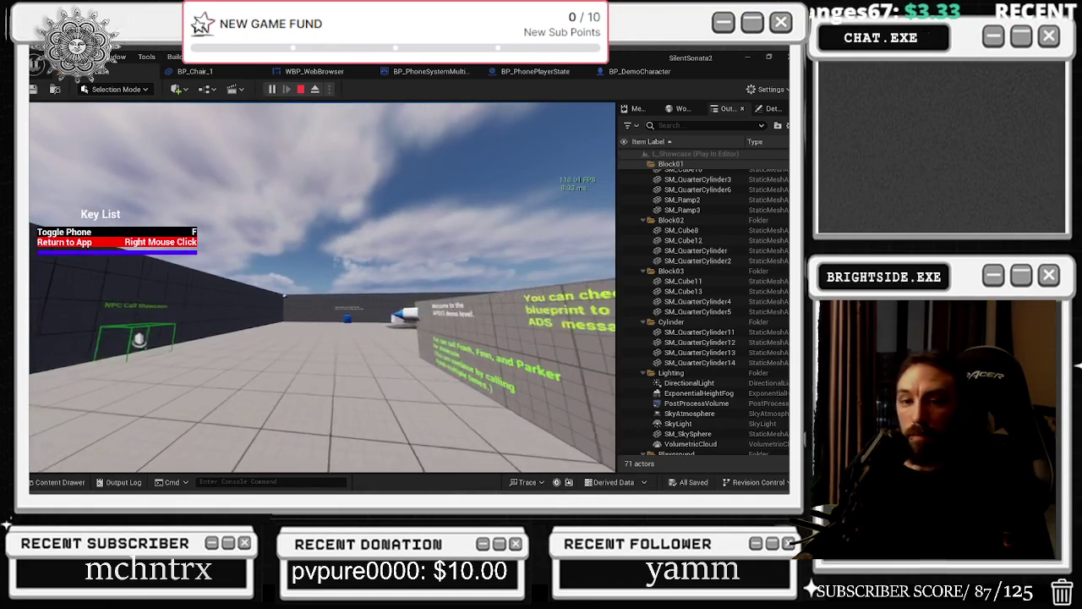
# Step: Test the phone's camera app twice while walking, then stop play and return to BP_DemoCharacter
pyautogui.press('f')
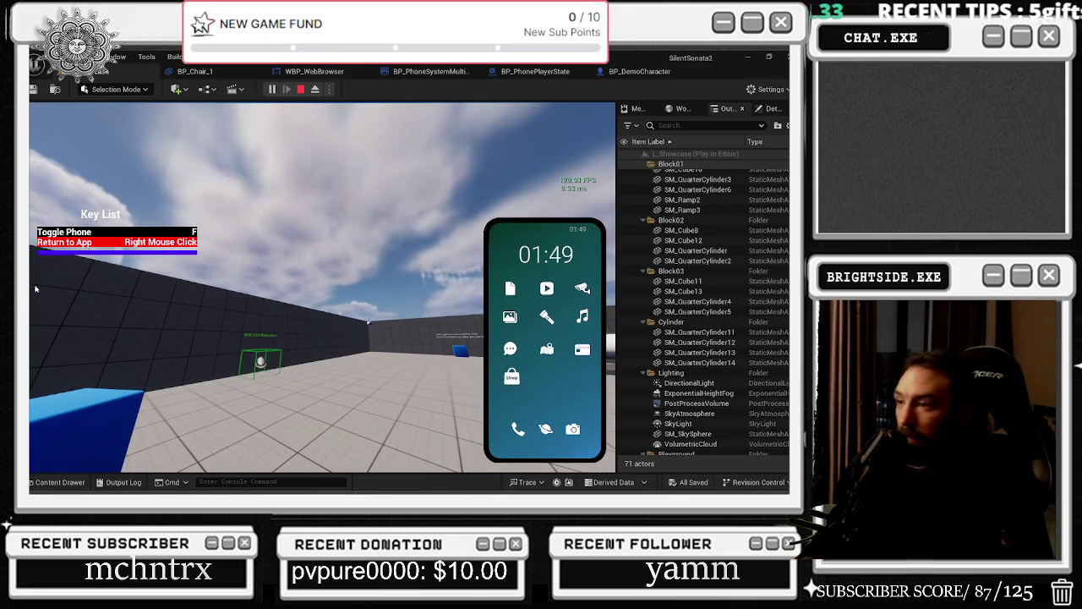
pyautogui.click(572, 429)
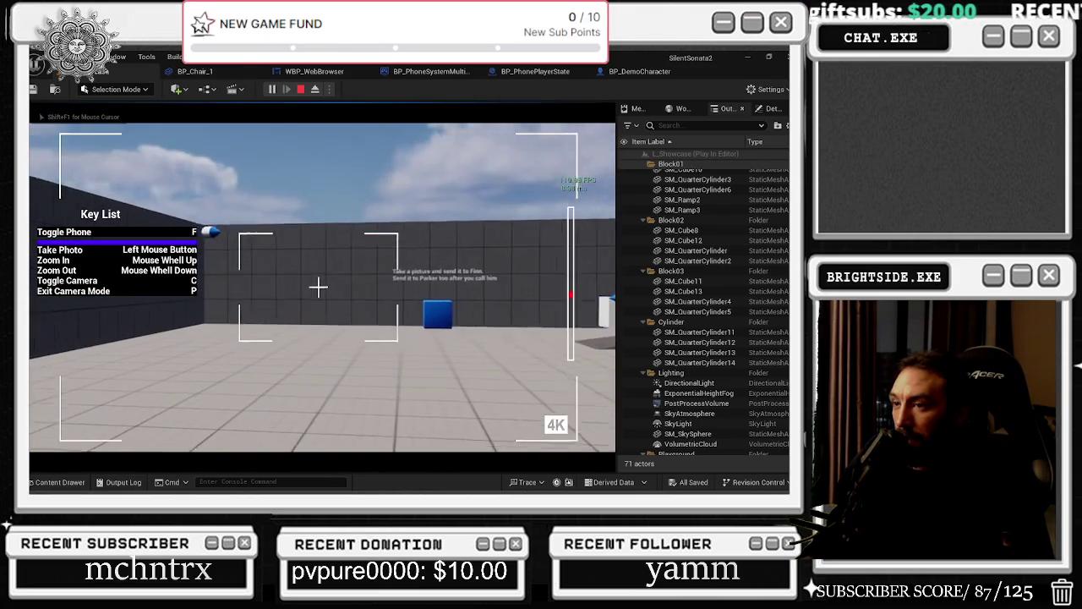
pyautogui.scroll(2, 318, 287)
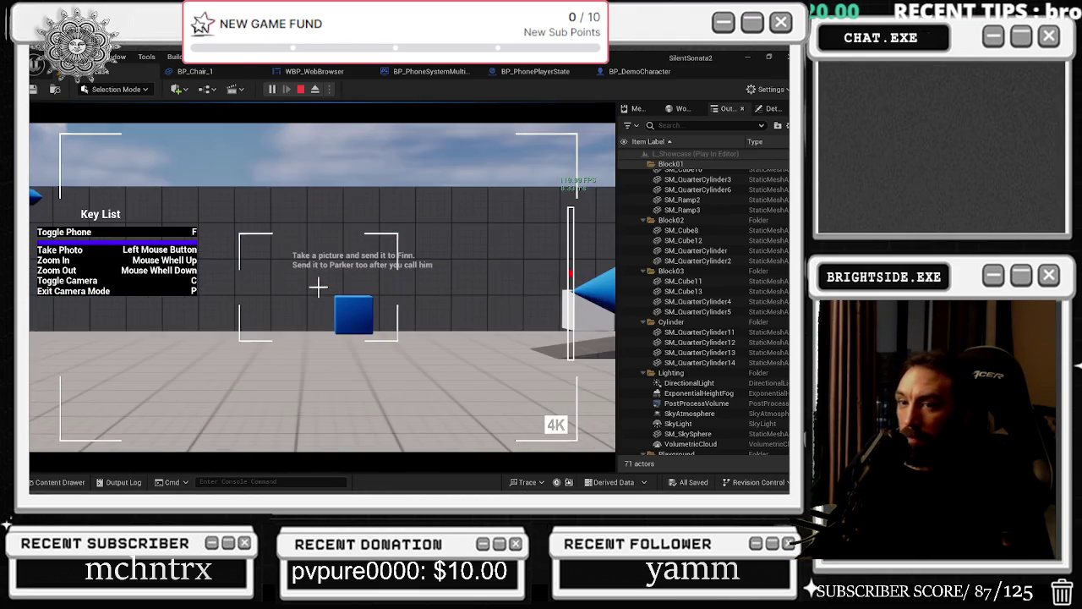
pyautogui.press('p')
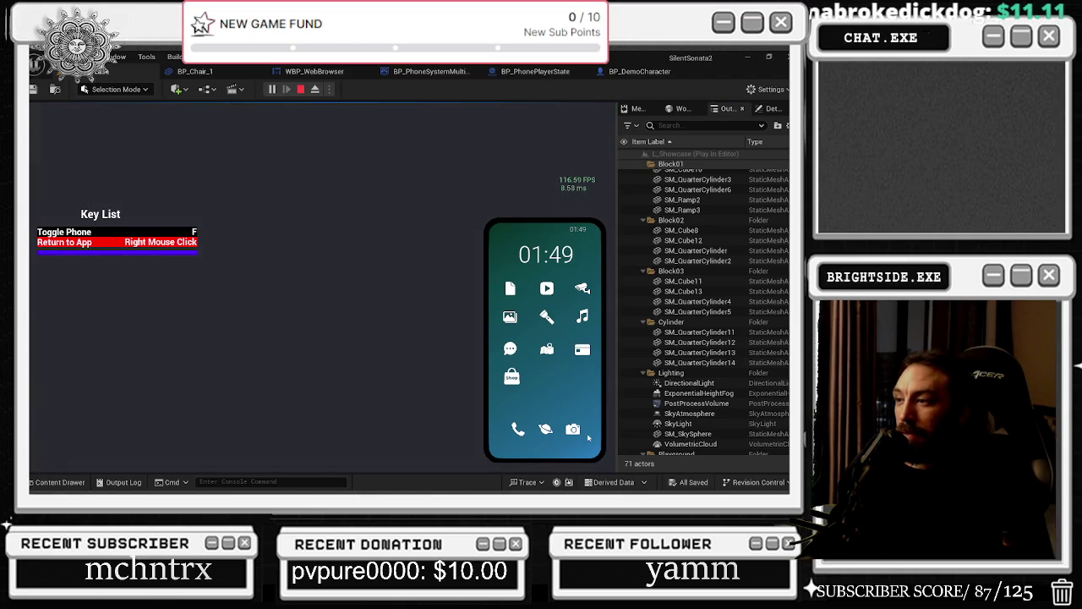
pyautogui.click(573, 430)
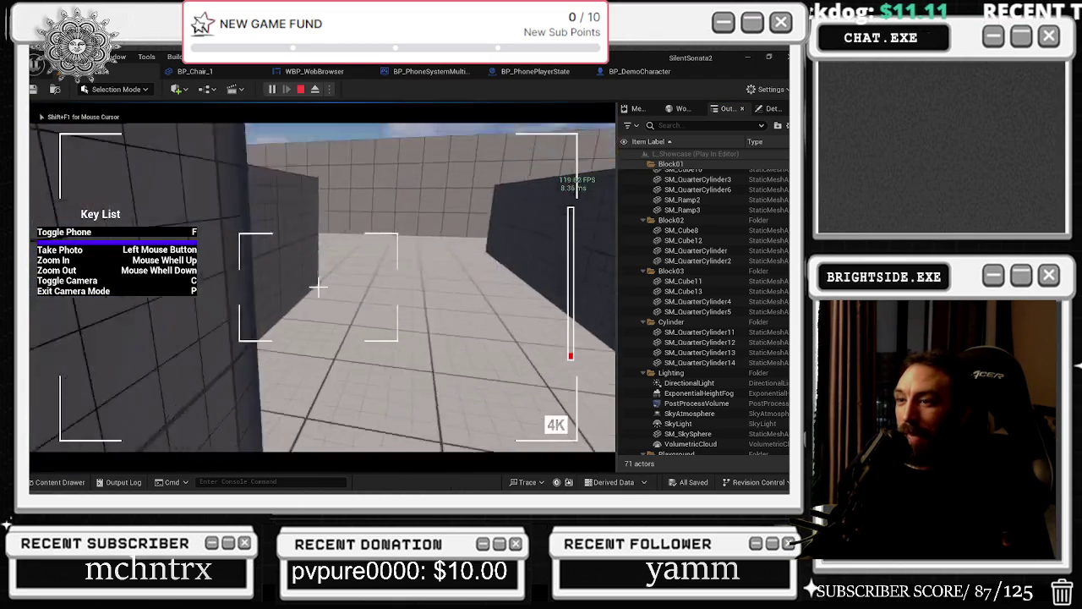
pyautogui.press('w')
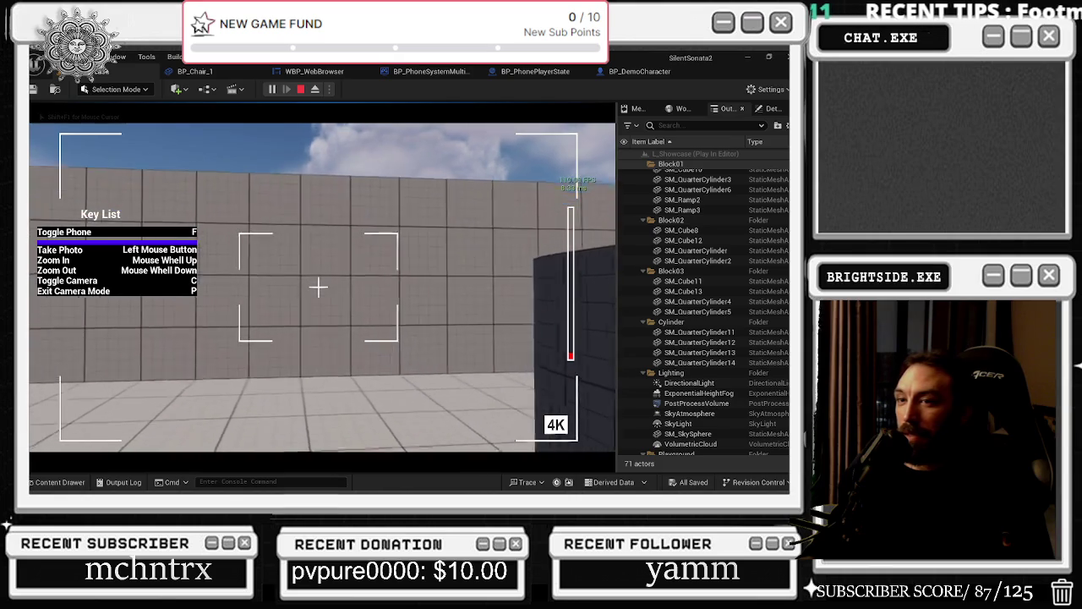
pyautogui.press('p')
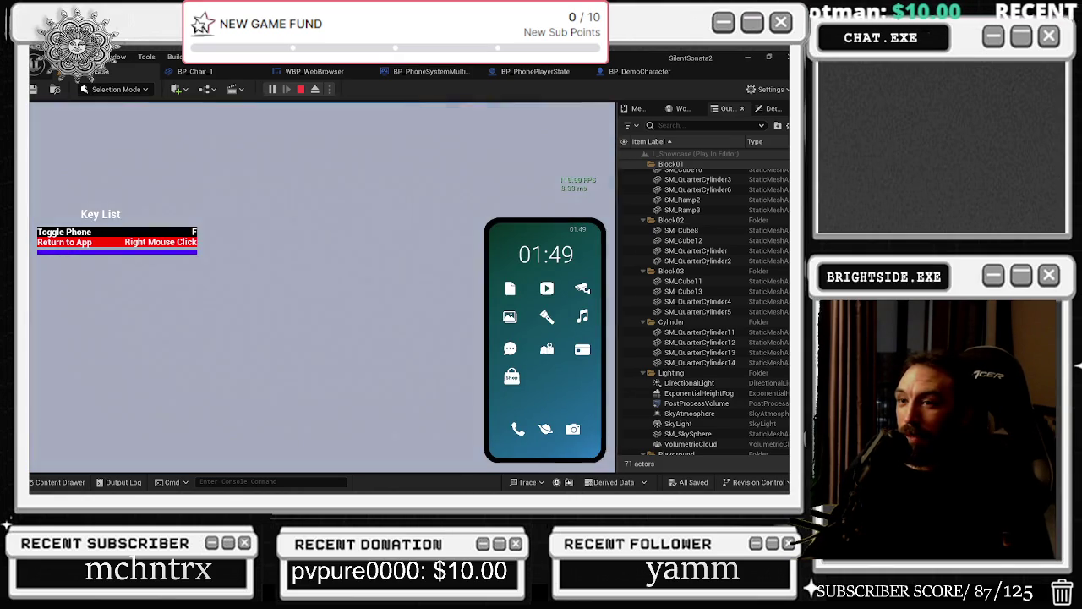
pyautogui.press('Escape')
pyautogui.click(640, 71)
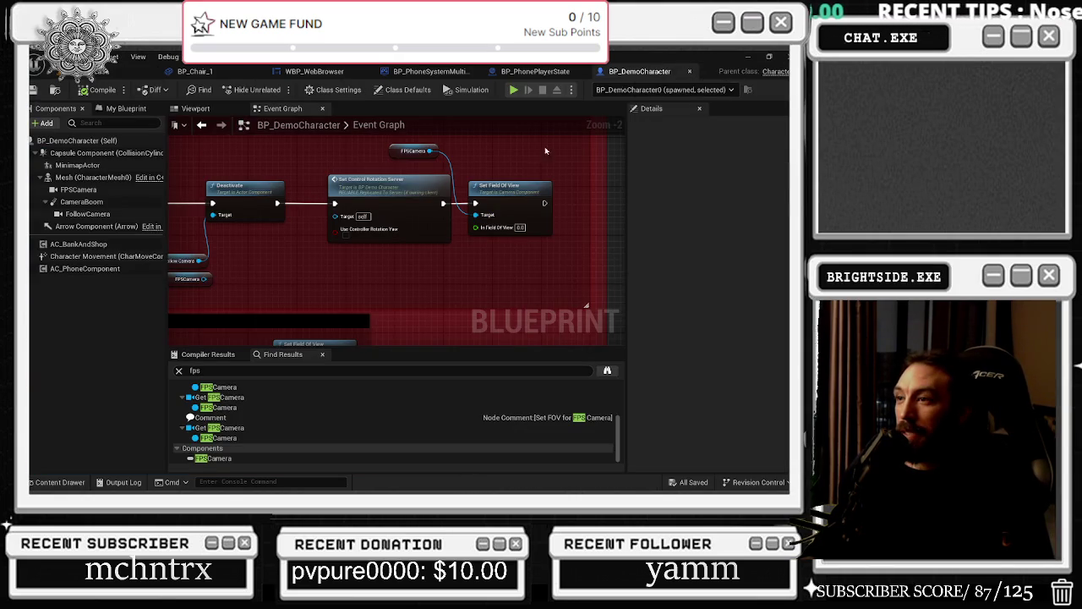
# Step: Set In Field Of View to 120.0, compile and save, and go back to the level viewport
pyautogui.scroll(2, 525, 240)
pyautogui.click(519, 224)
pyautogui.write('120')
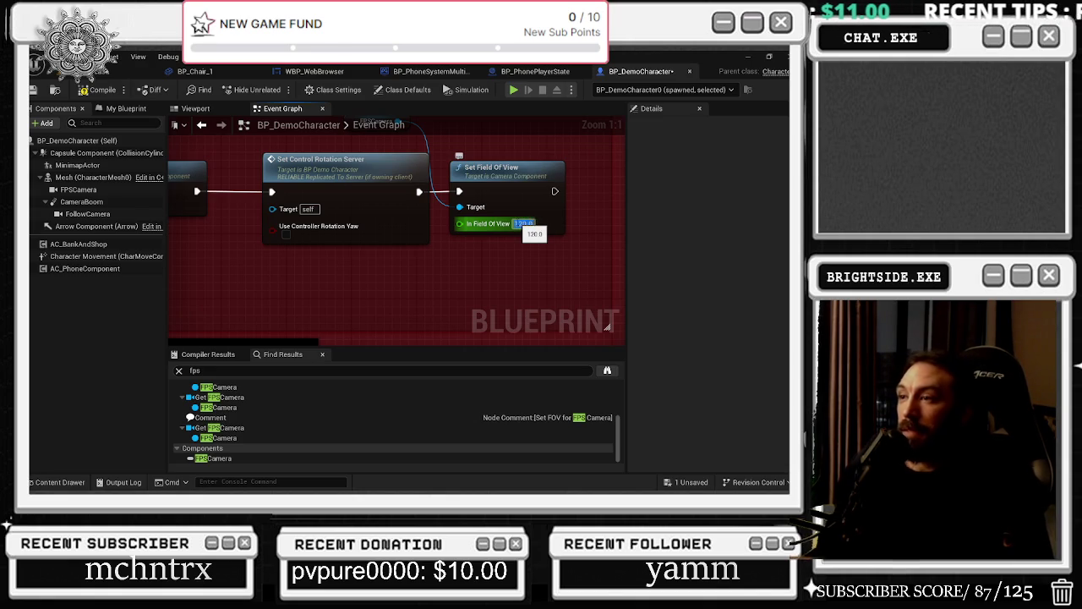
pyautogui.write('20.0')
pyautogui.press('Return')
pyautogui.moveTo(495, 221); pyautogui.dragTo(501, 286)
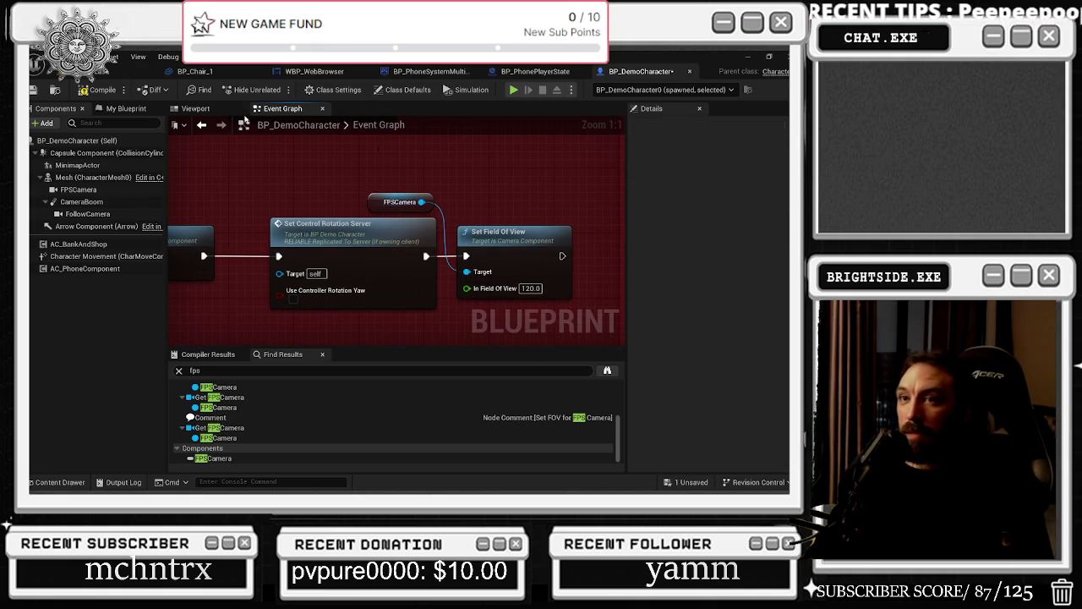
pyautogui.click(32, 90)
pyautogui.click(34, 73)
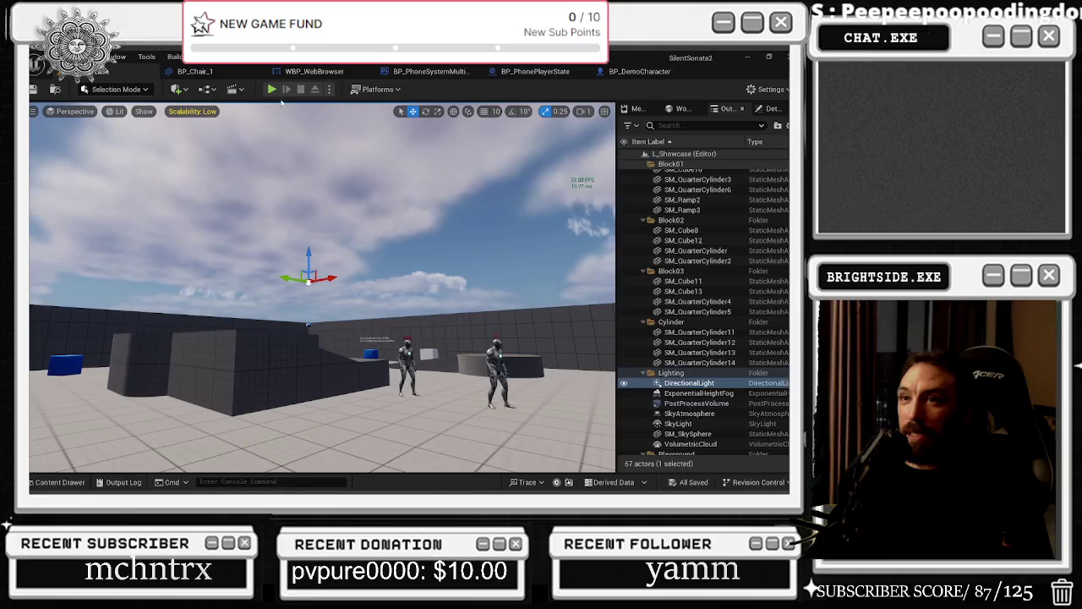
# Step: Start playing, open the phone camera, and take two photos
pyautogui.click(272, 89)
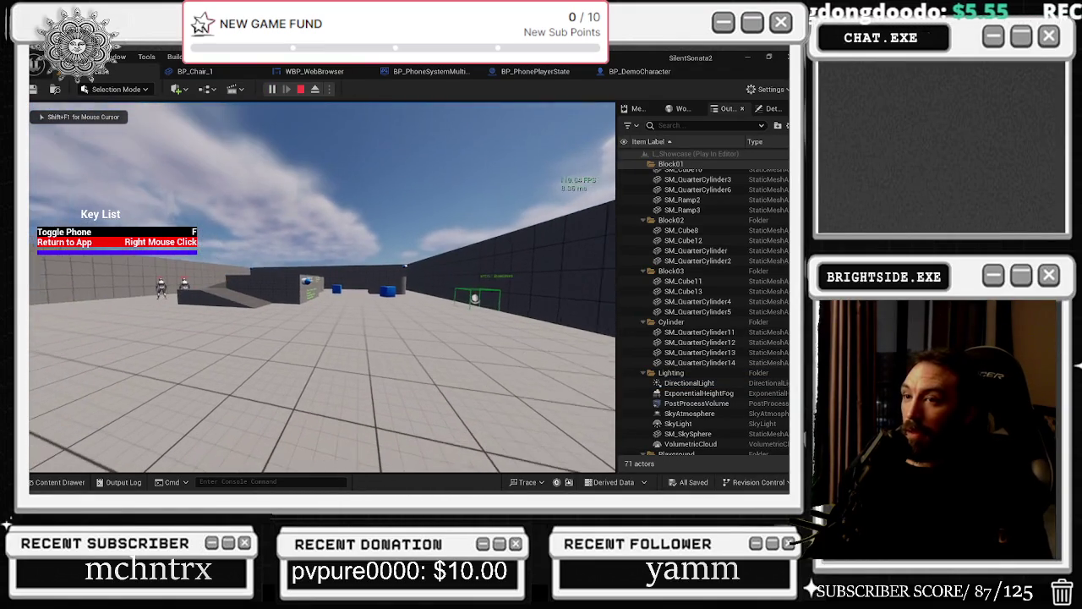
pyautogui.press('w')
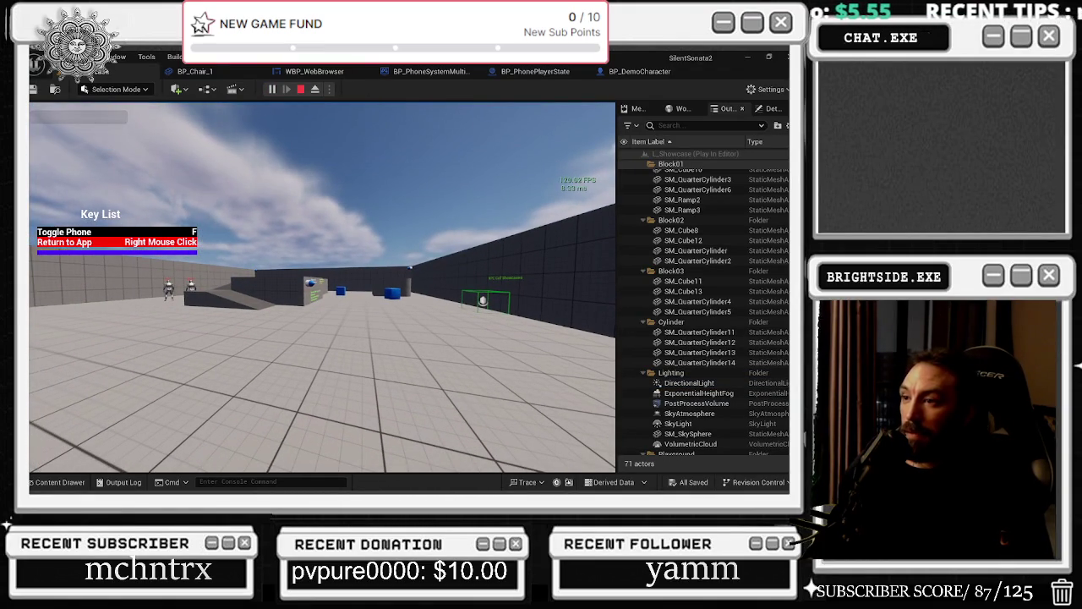
pyautogui.press('f')
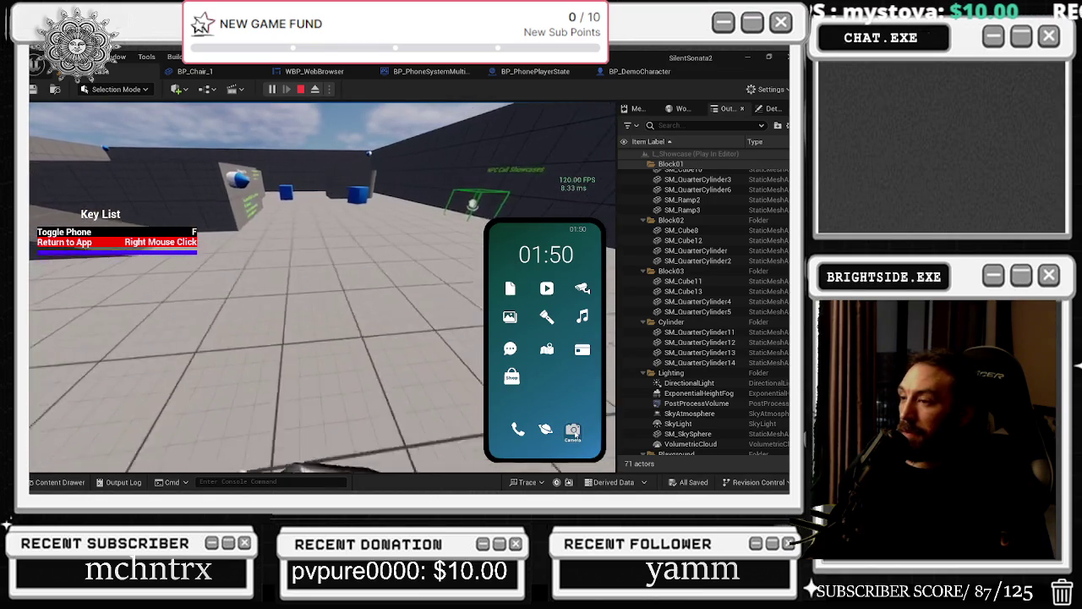
pyautogui.click(528, 444)
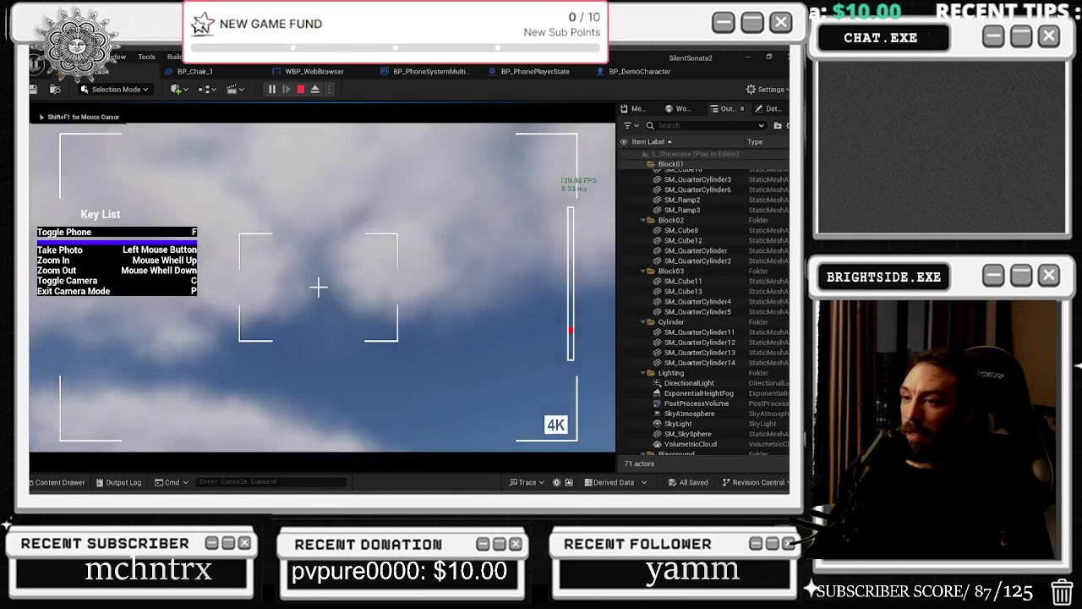
pyautogui.click(318, 288)
pyautogui.scroll(-3, 318, 287)
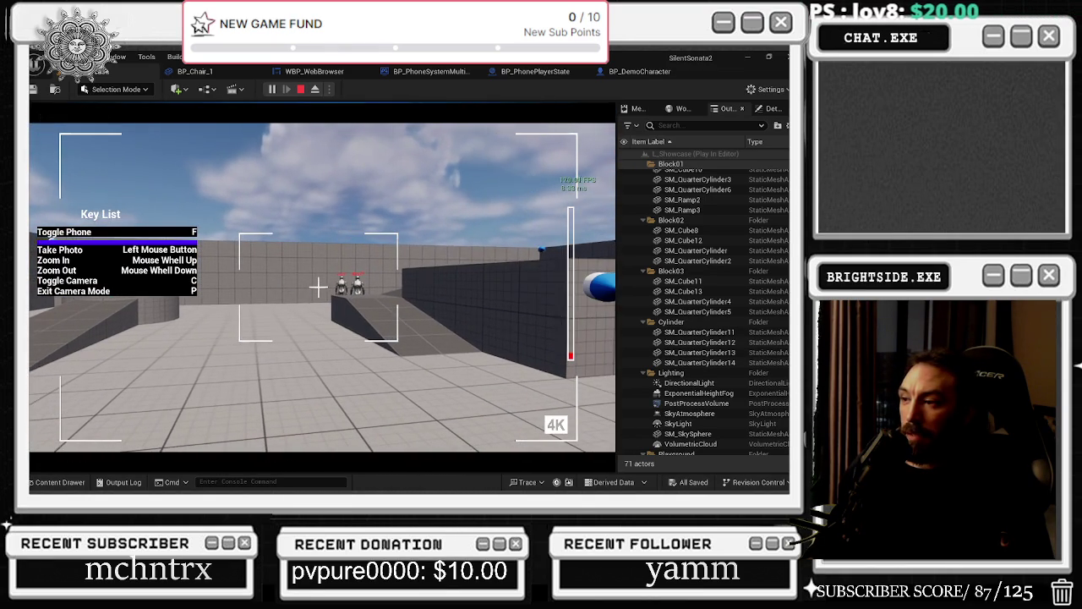
pyautogui.scroll(3, 318, 287)
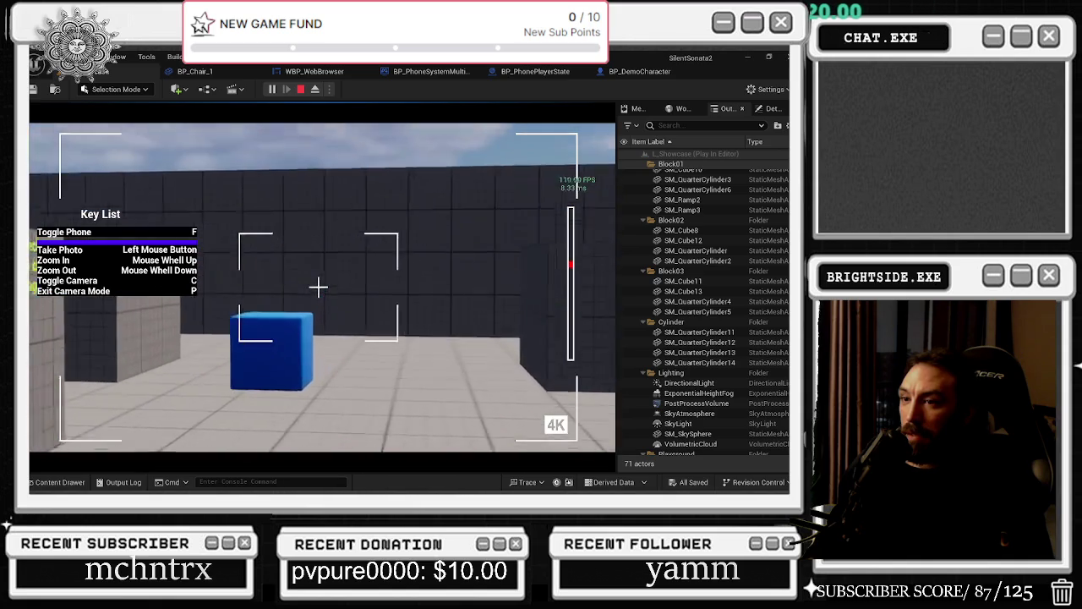
pyautogui.click(318, 287)
pyautogui.press('p')
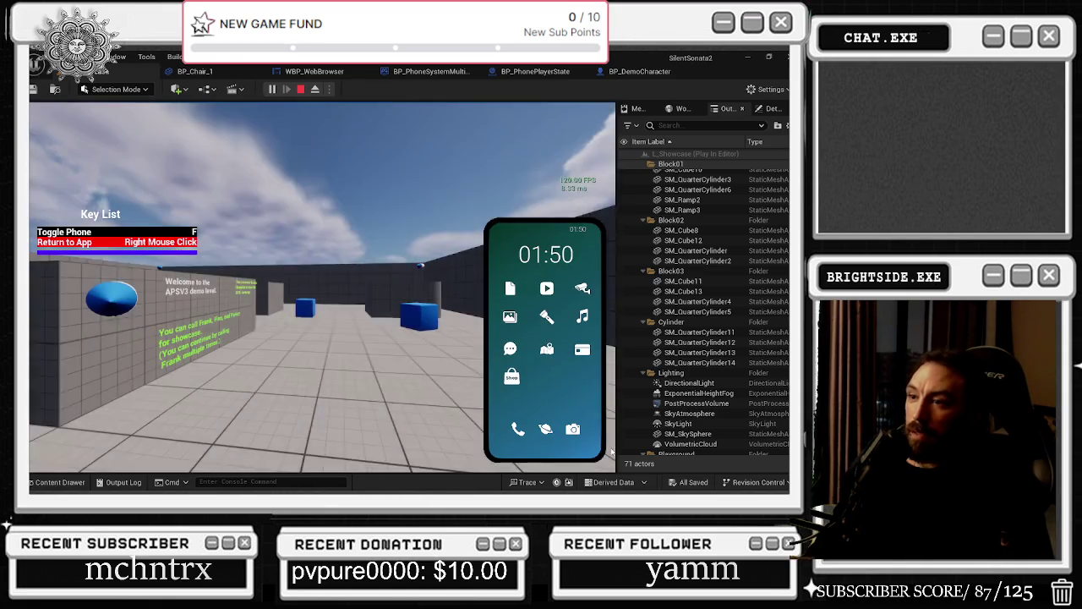
# Step: Walk toward the two robots by the ramp, then open the Security Cam 1 feed on the phone
pyautogui.press('w')
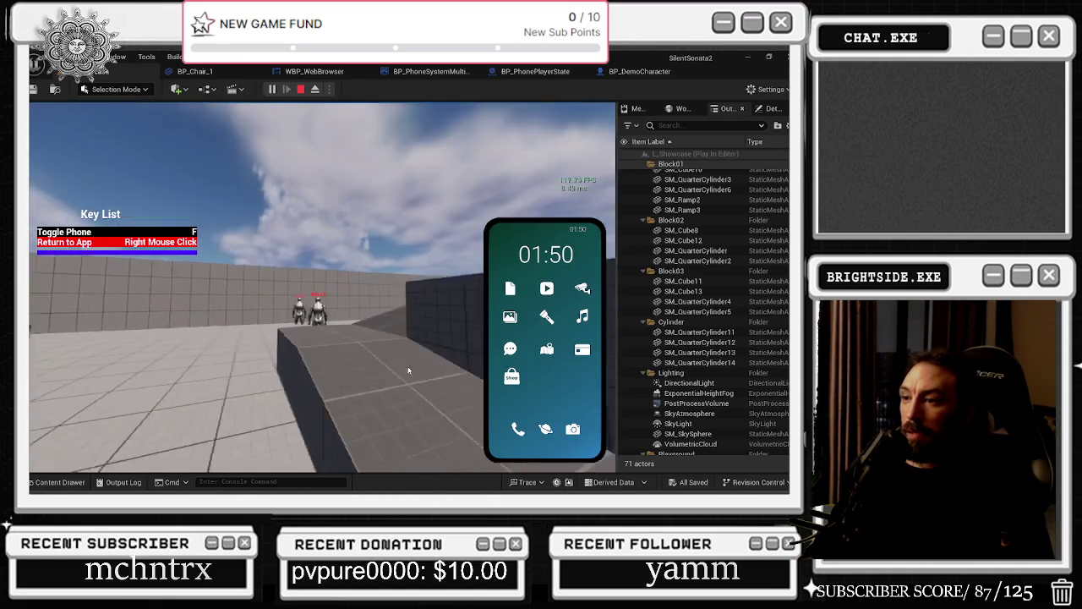
pyautogui.press('w')
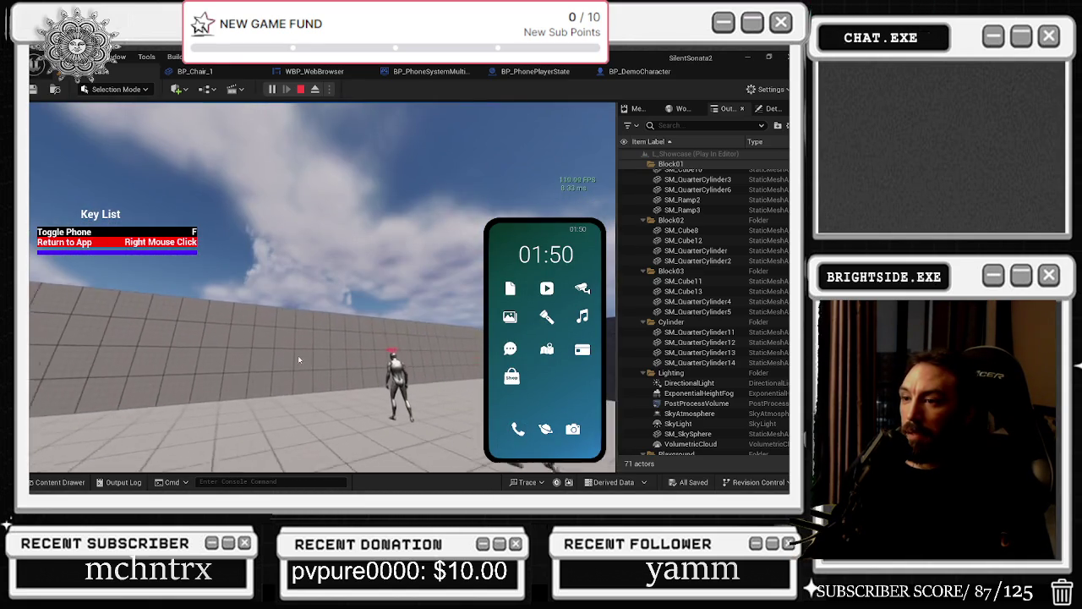
pyautogui.press('w')
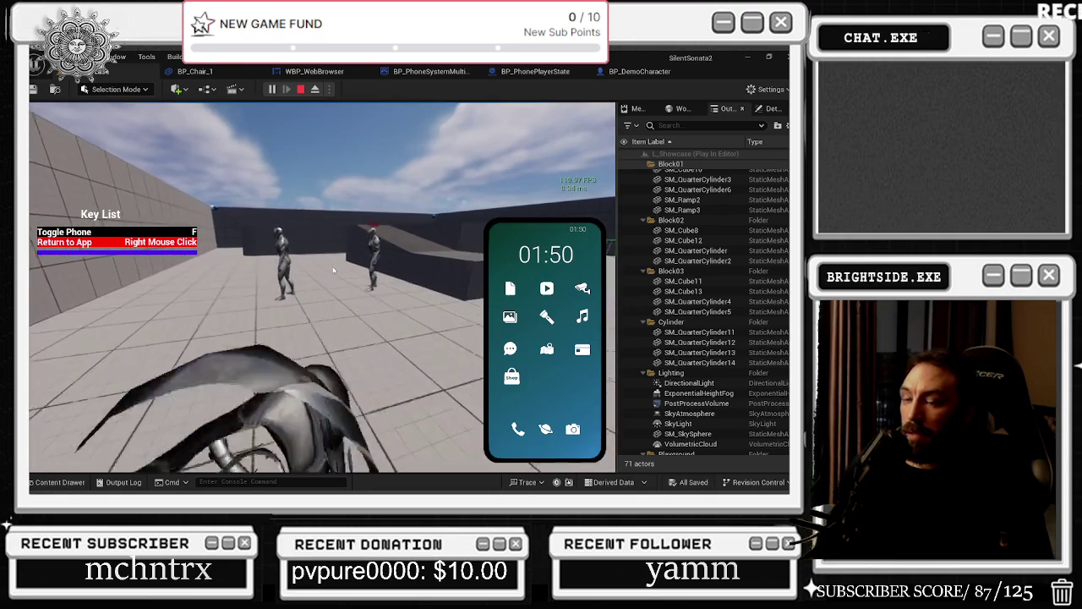
pyautogui.press('f')
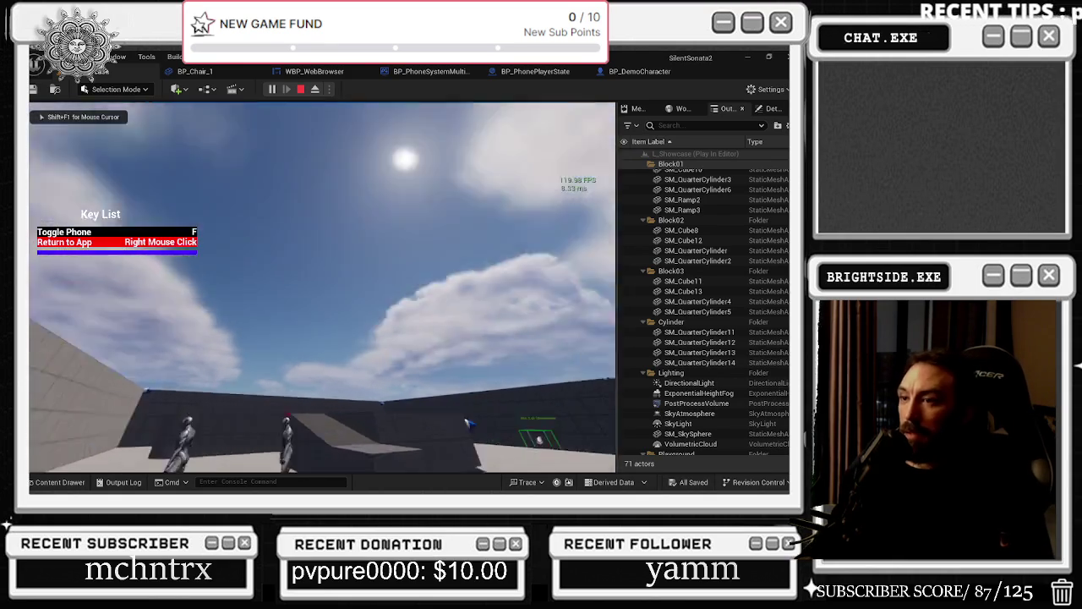
pyautogui.press('w')
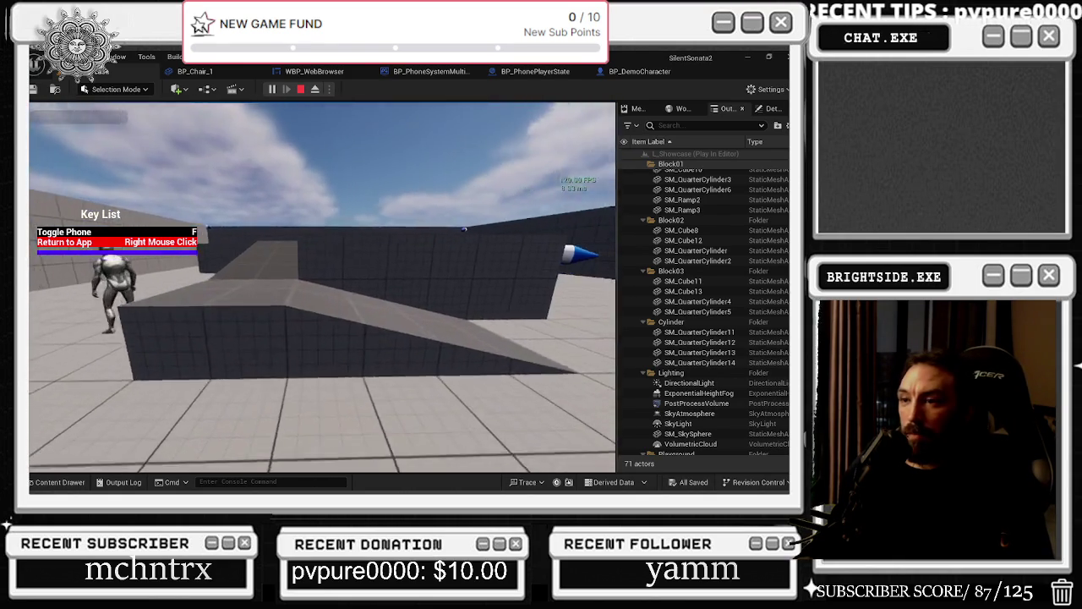
pyautogui.hotkey('shift', 'F1')
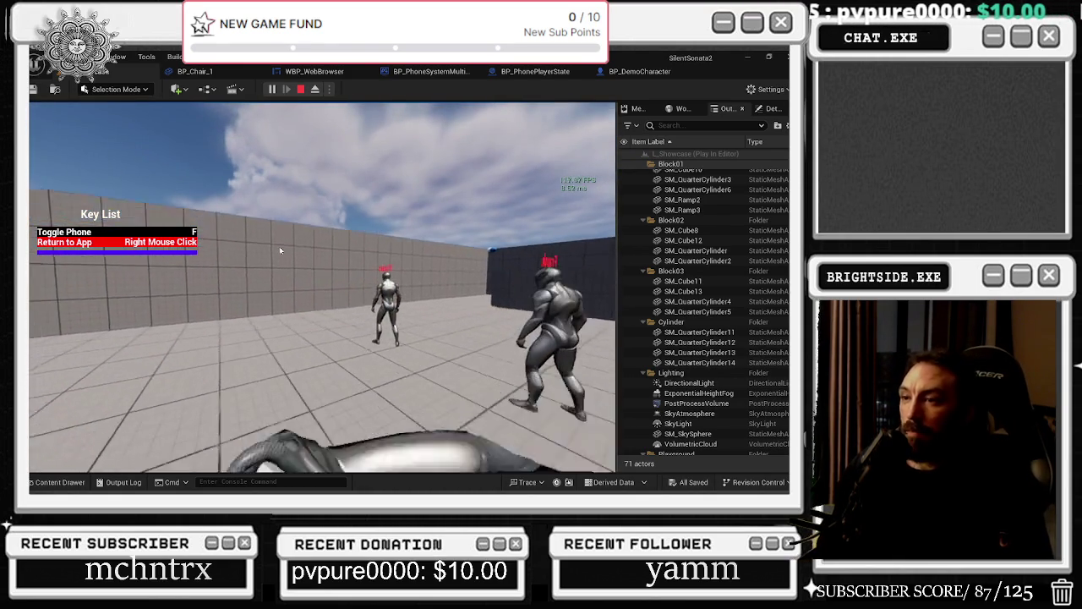
pyautogui.press('f')
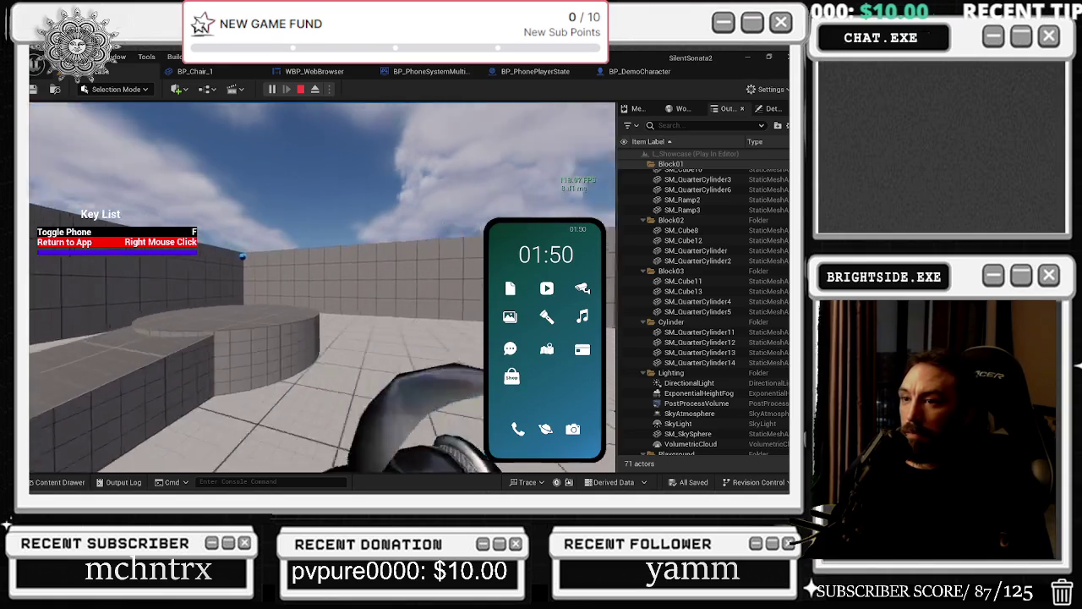
pyautogui.click(504, 311)
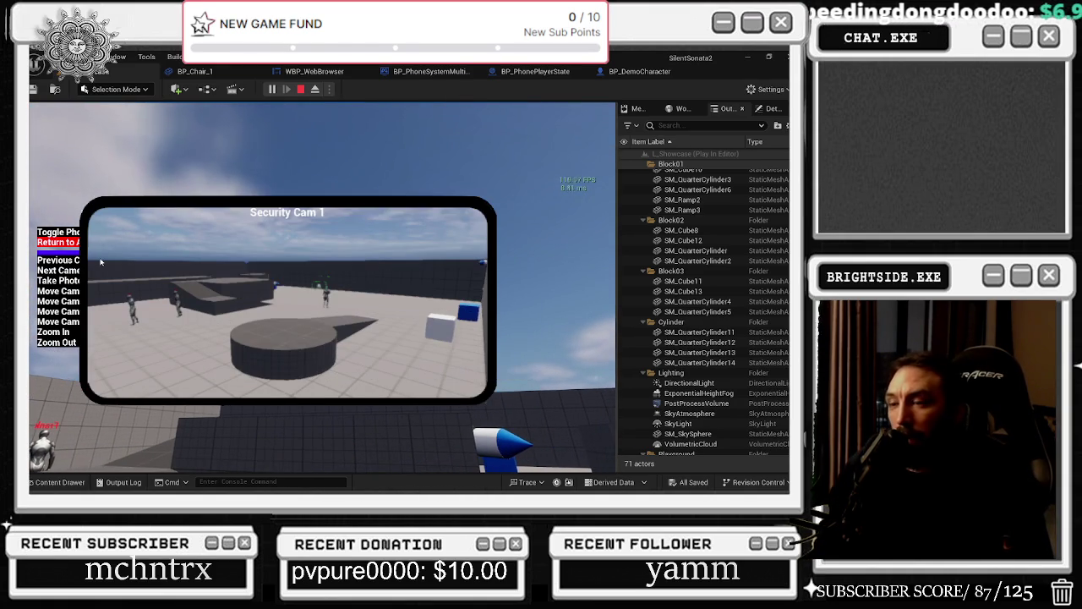
pyautogui.hotkey('alt', 'Tab')
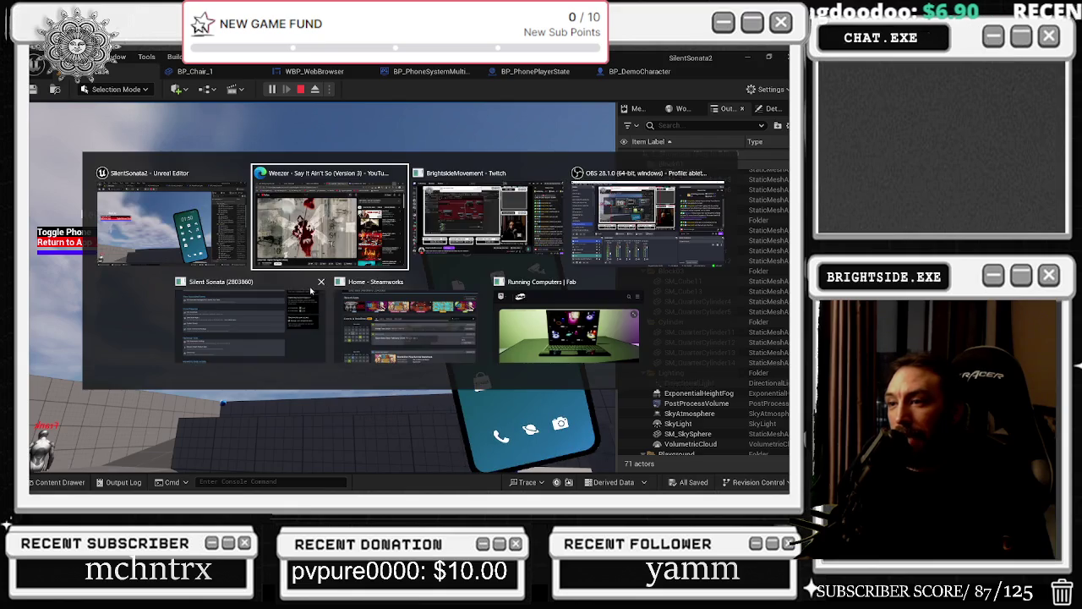
# Step: Maximize the Running Computers Fab page and preview the desktop screenshot with Sound_1–Sound_4
pyautogui.click(615, 366)
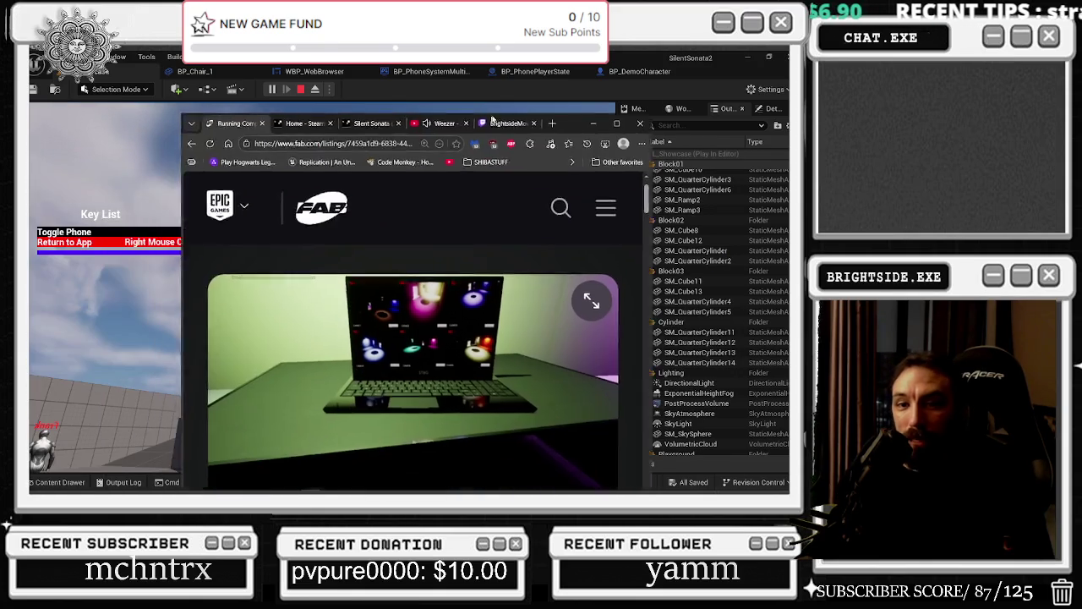
pyautogui.click(626, 101)
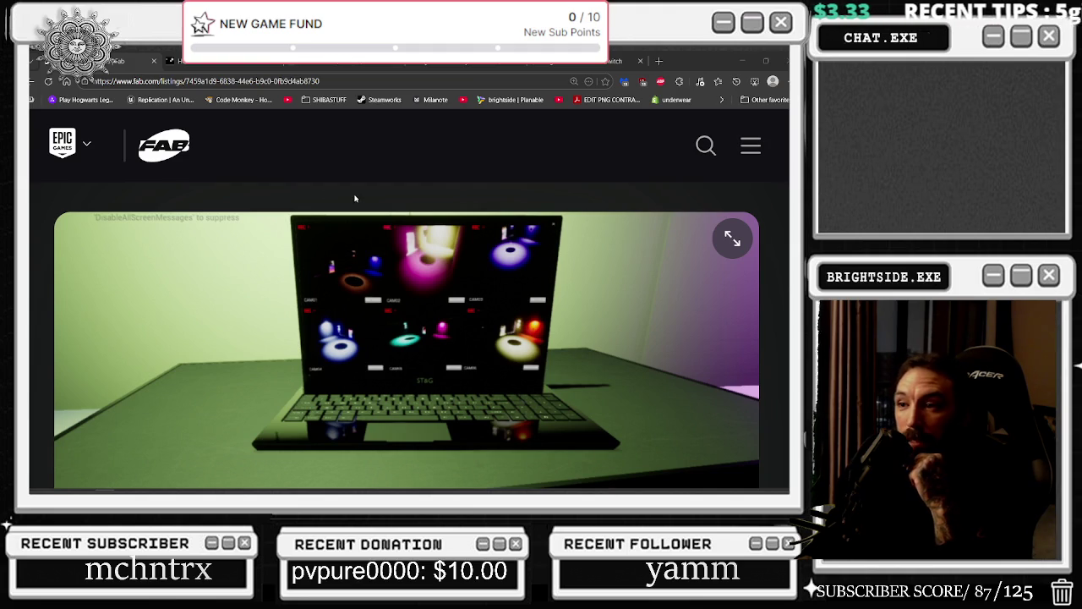
pyautogui.scroll(-3, 692, 346)
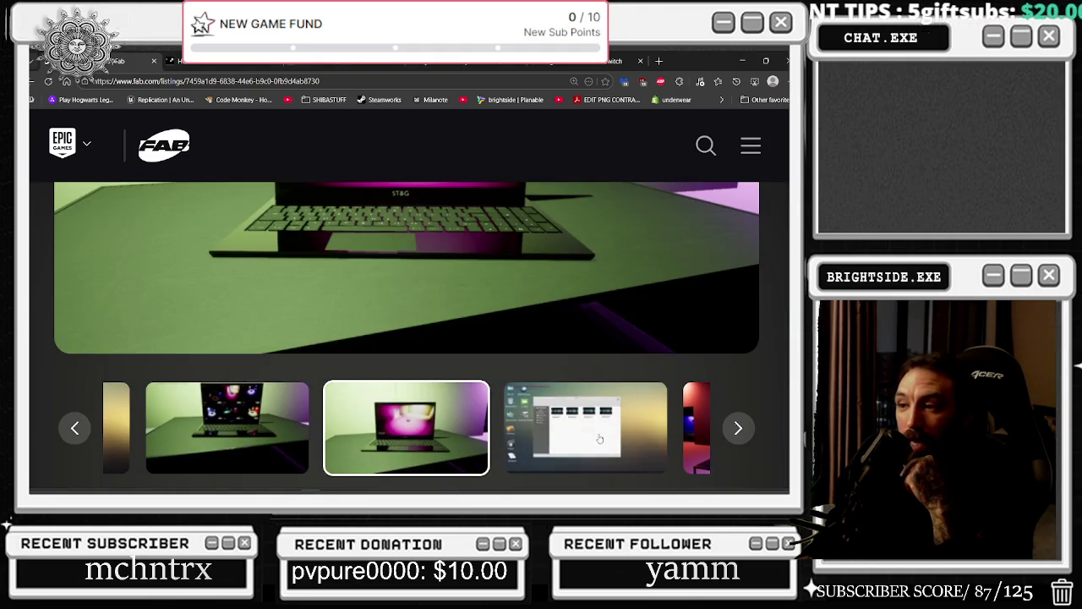
pyautogui.click(600, 438)
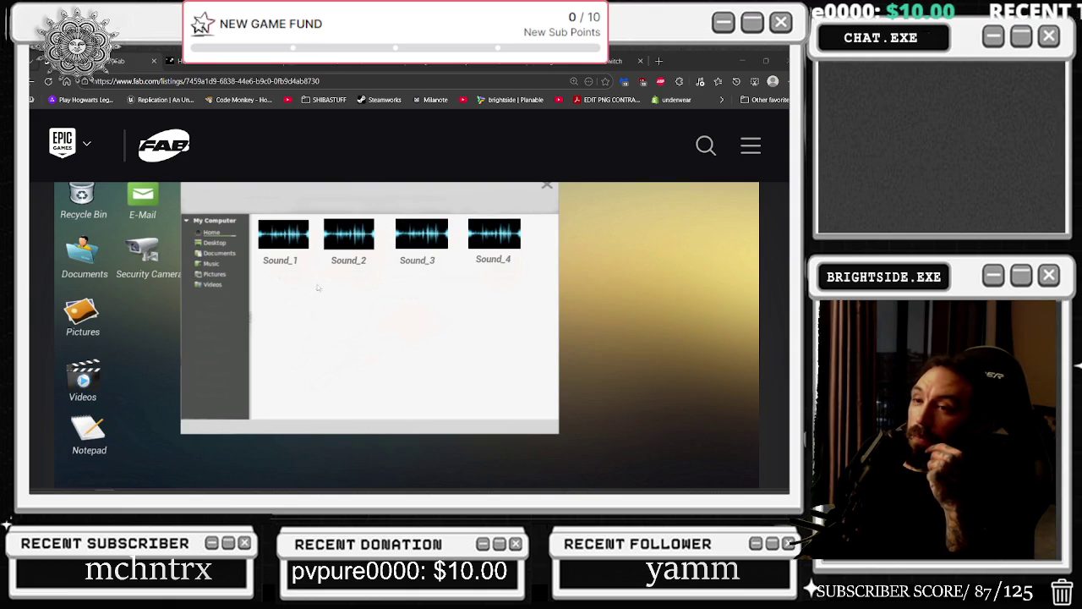
pyautogui.scroll(1, 271, 230)
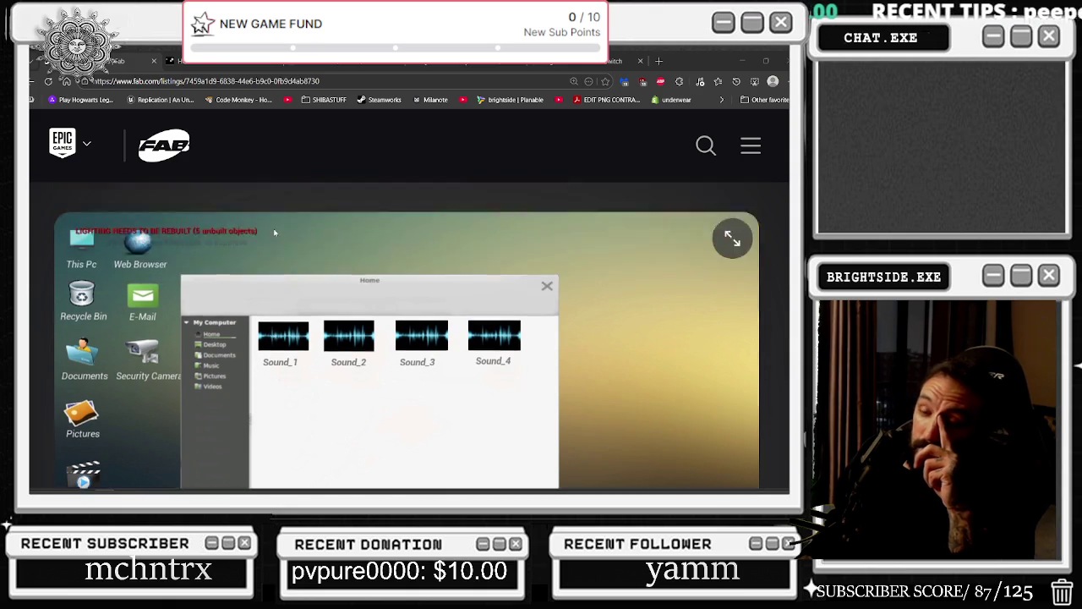
# Step: Browse the gallery's sign-in monitor, desktop screenshot and laptop images
pyautogui.scroll(-3, 276, 241)
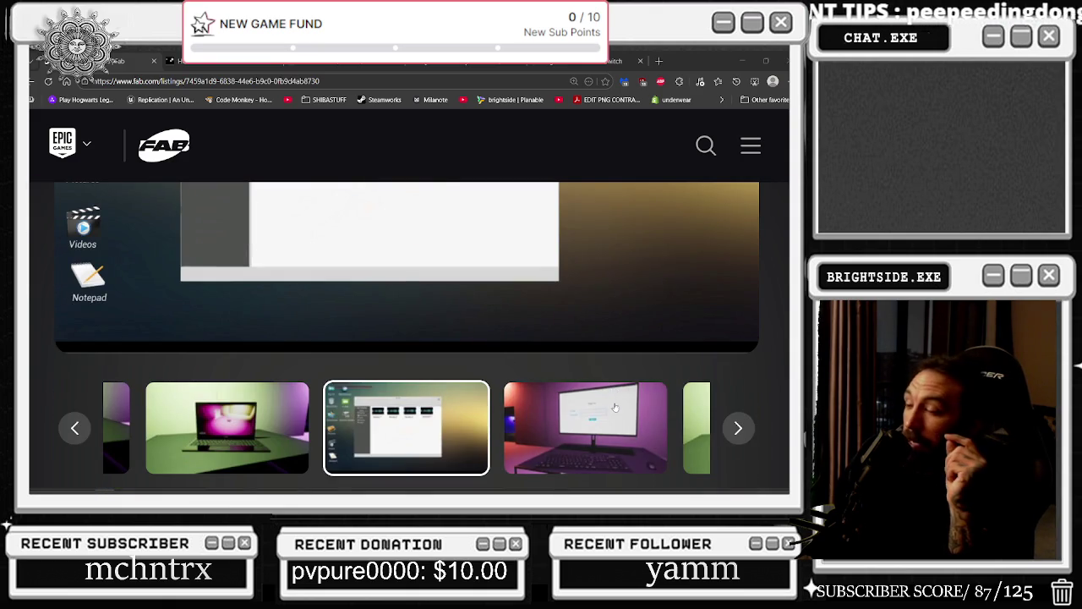
pyautogui.click(609, 384)
pyautogui.scroll(3, 585, 396)
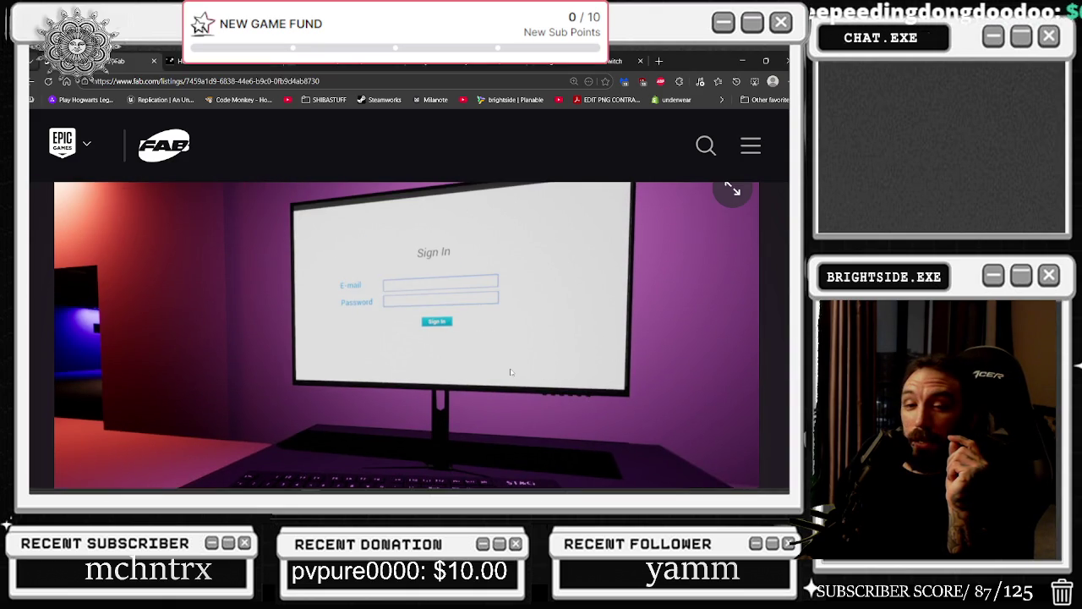
pyautogui.scroll(-3, 506, 366)
pyautogui.click(291, 377)
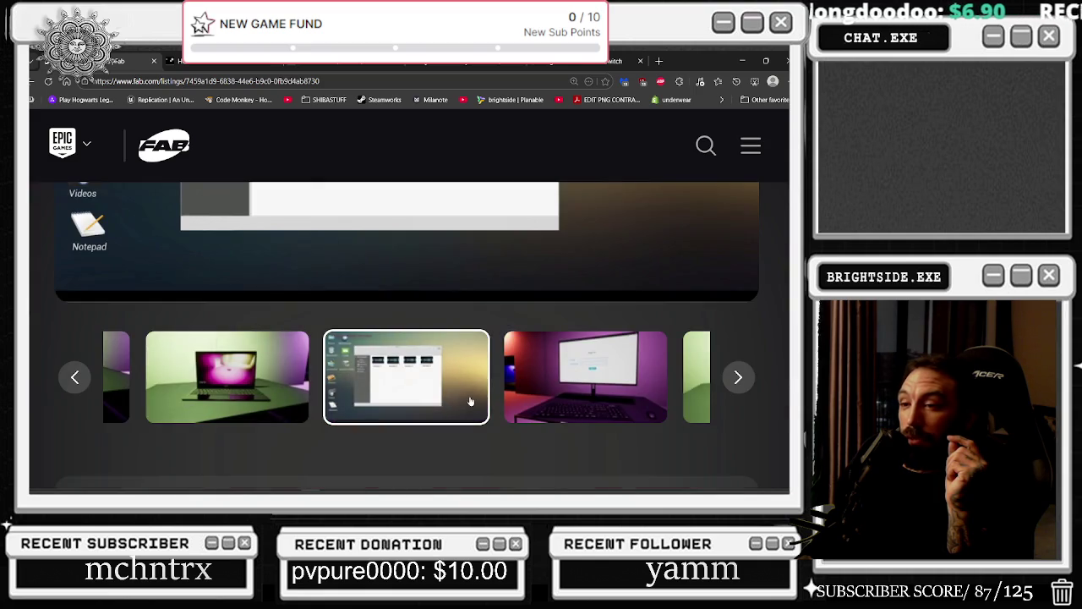
pyautogui.scroll(3, 470, 400)
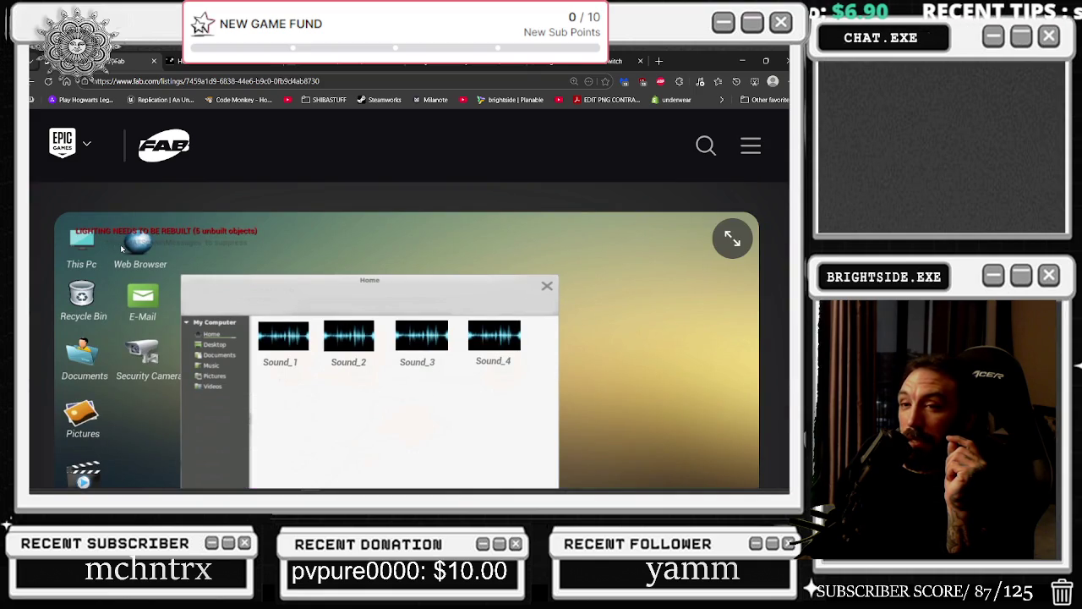
pyautogui.scroll(-3, 306, 262)
pyautogui.scroll(-3, 307, 266)
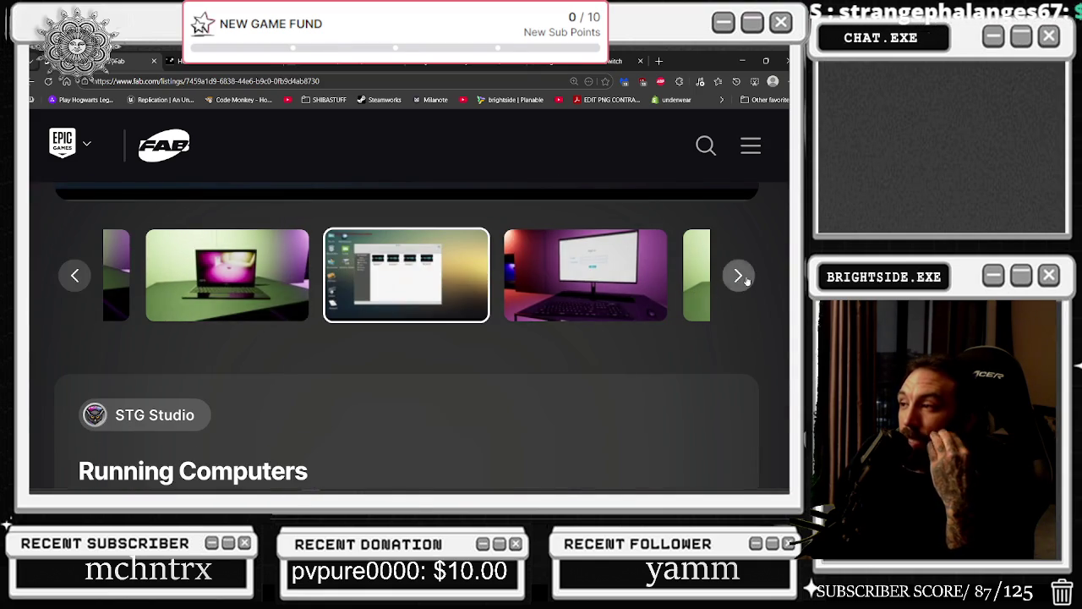
pyautogui.click(738, 275)
pyautogui.scroll(-1, 643, 273)
pyautogui.scroll(1, 611, 292)
pyautogui.click(611, 293)
# Step: Continue through the gallery to the pink monitor and laptop-playing-video images
pyautogui.scroll(5, 602, 345)
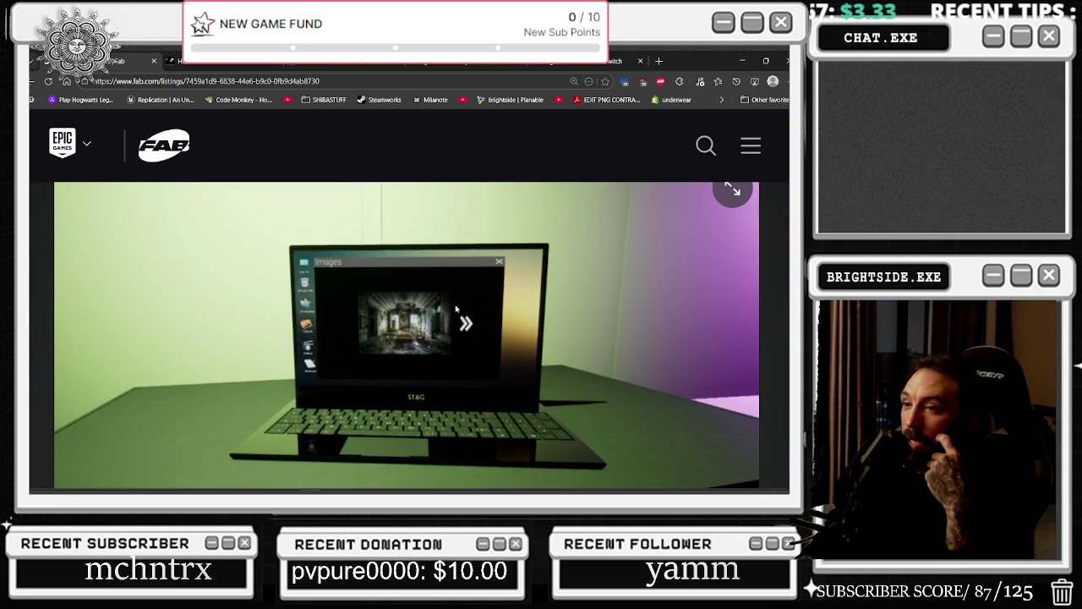
pyautogui.scroll(-3, 455, 309)
pyautogui.click(605, 336)
pyautogui.scroll(2, 616, 381)
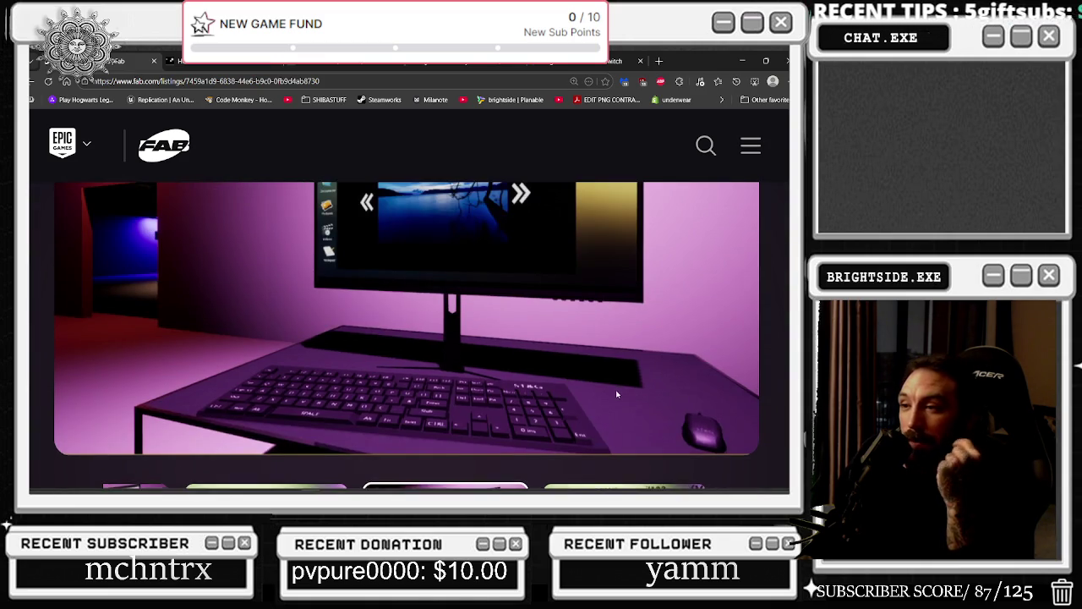
pyautogui.scroll(1, 617, 394)
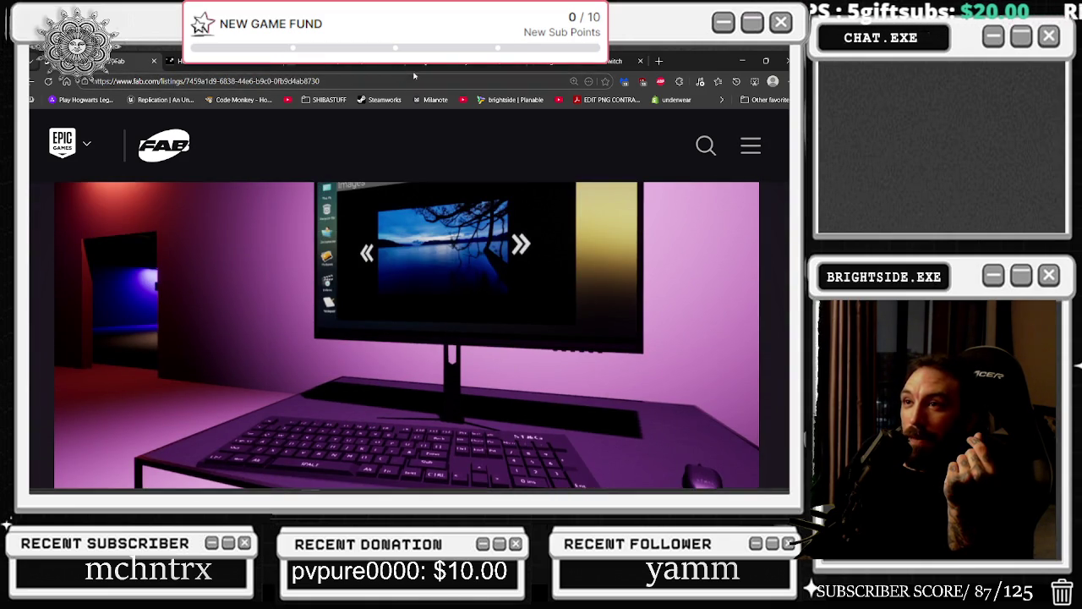
pyautogui.scroll(-3, 415, 174)
pyautogui.click(738, 376)
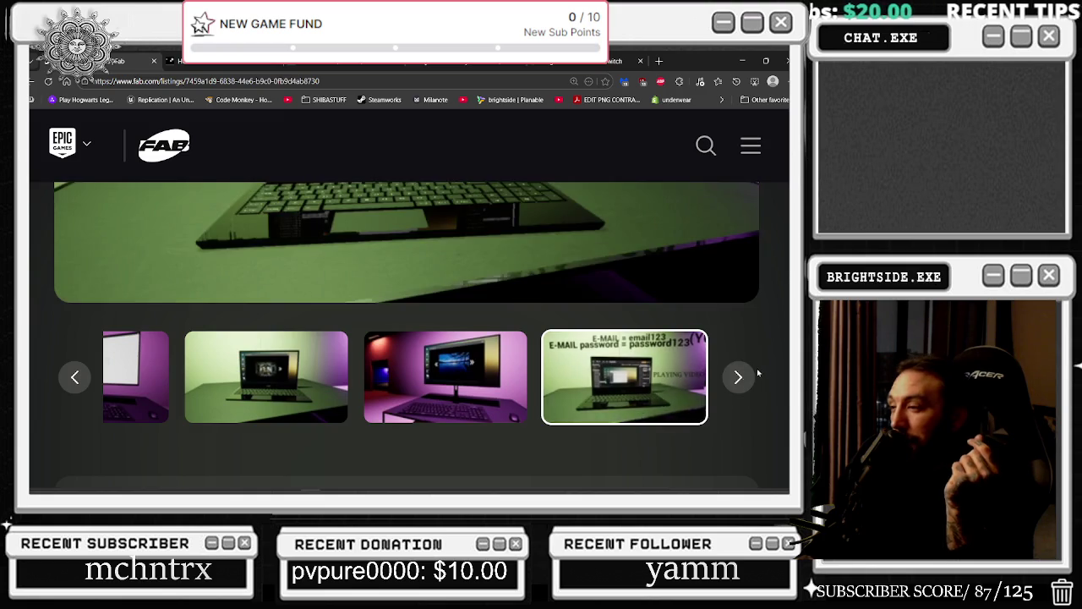
pyautogui.scroll(3, 696, 391)
pyautogui.scroll(2, 663, 391)
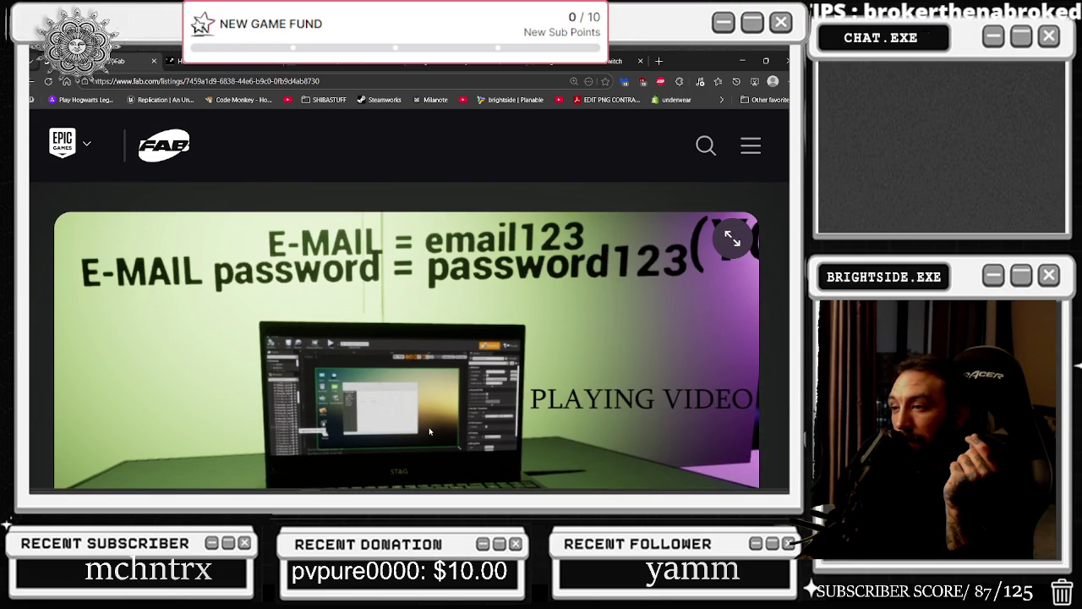
pyautogui.scroll(-1, 408, 409)
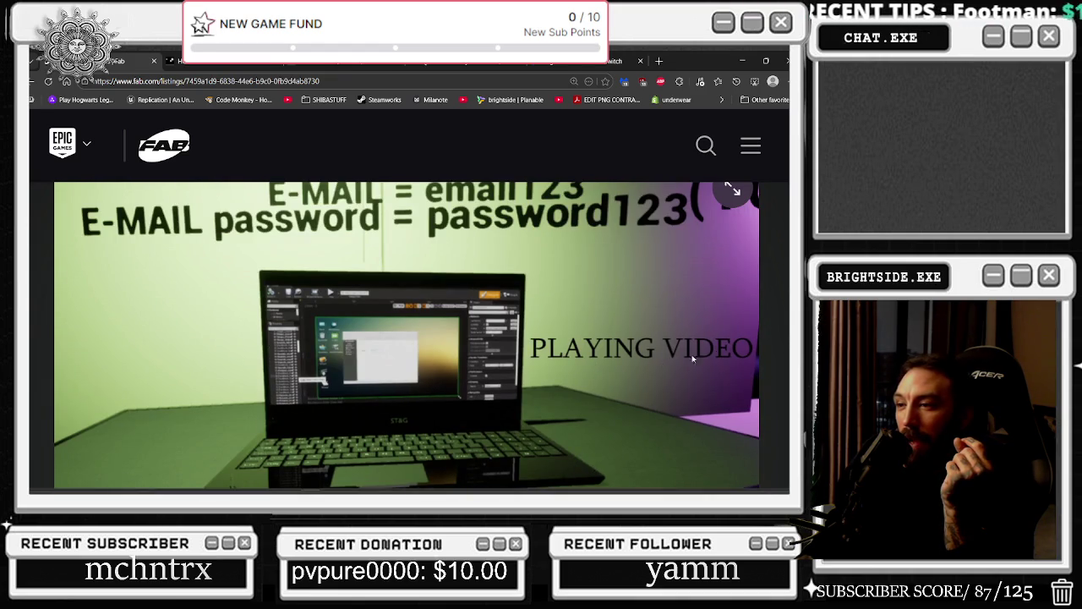
pyautogui.scroll(-3, 739, 290)
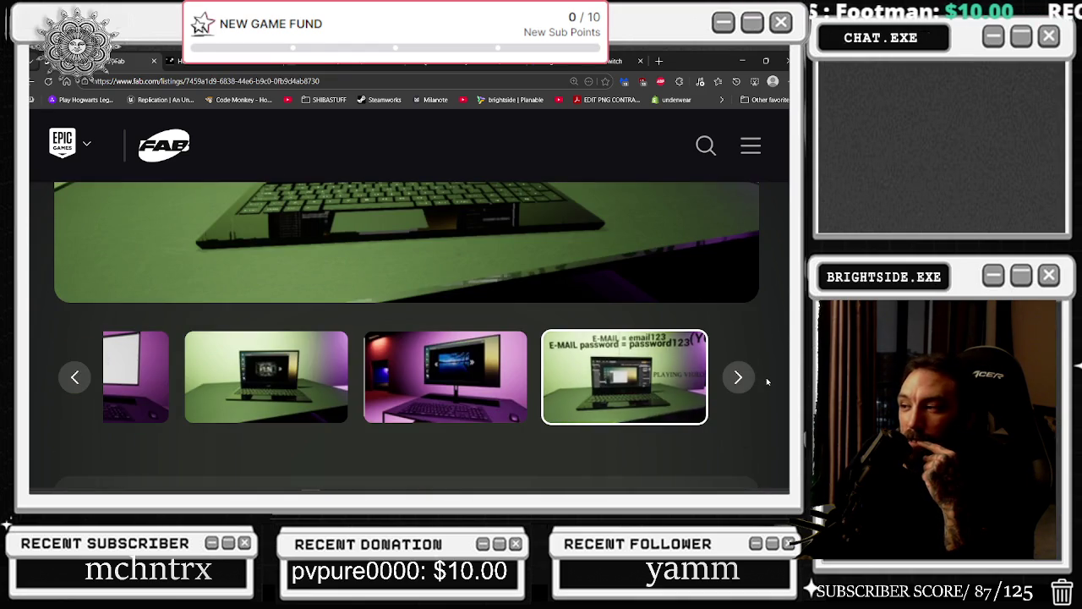
pyautogui.click(738, 376)
# Step: Review the License pricing and Details, then minimize the browser
pyautogui.scroll(-5, 643, 376)
pyautogui.scroll(-2, 437, 374)
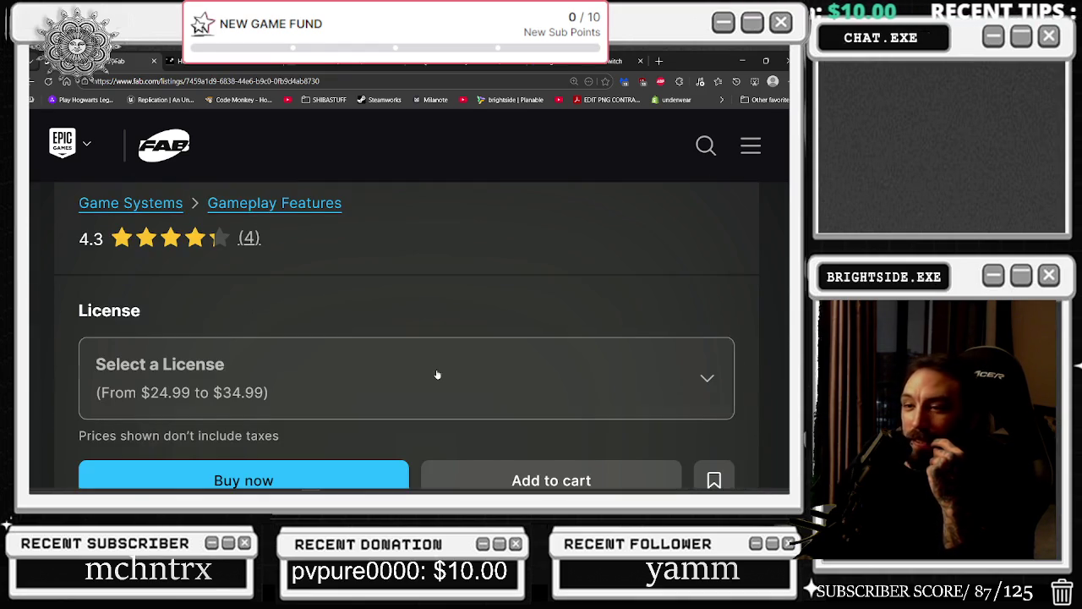
pyautogui.scroll(-6, 421, 367)
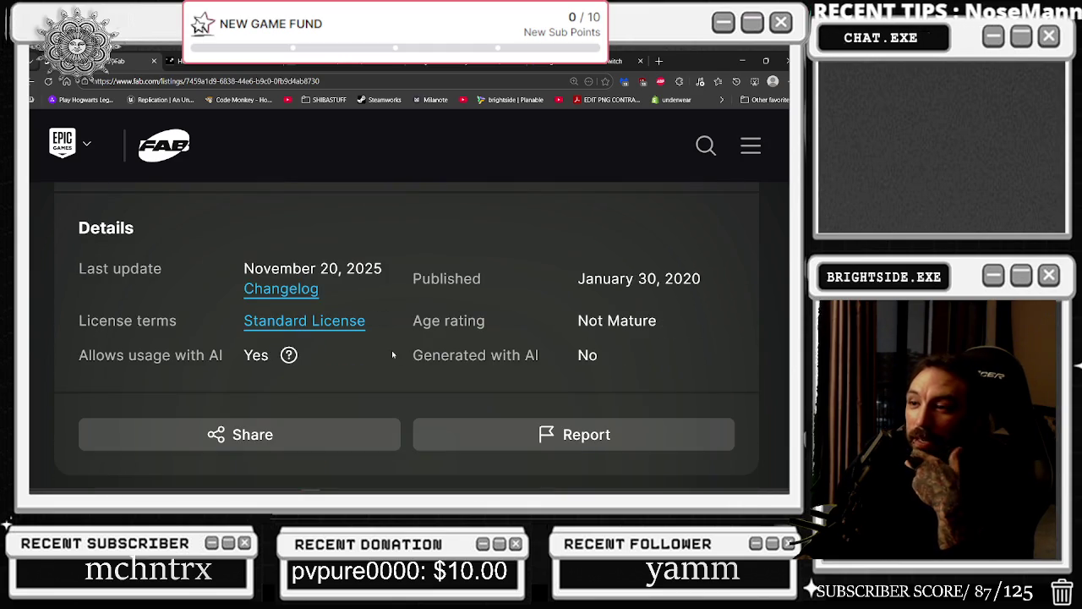
pyautogui.scroll(10, 412, 337)
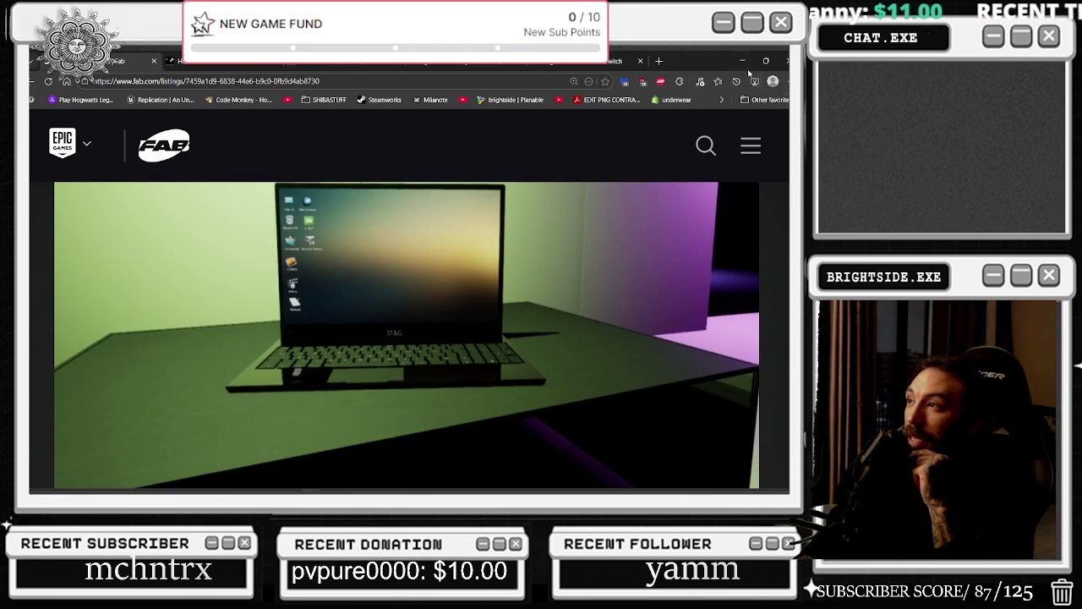
pyautogui.click(744, 61)
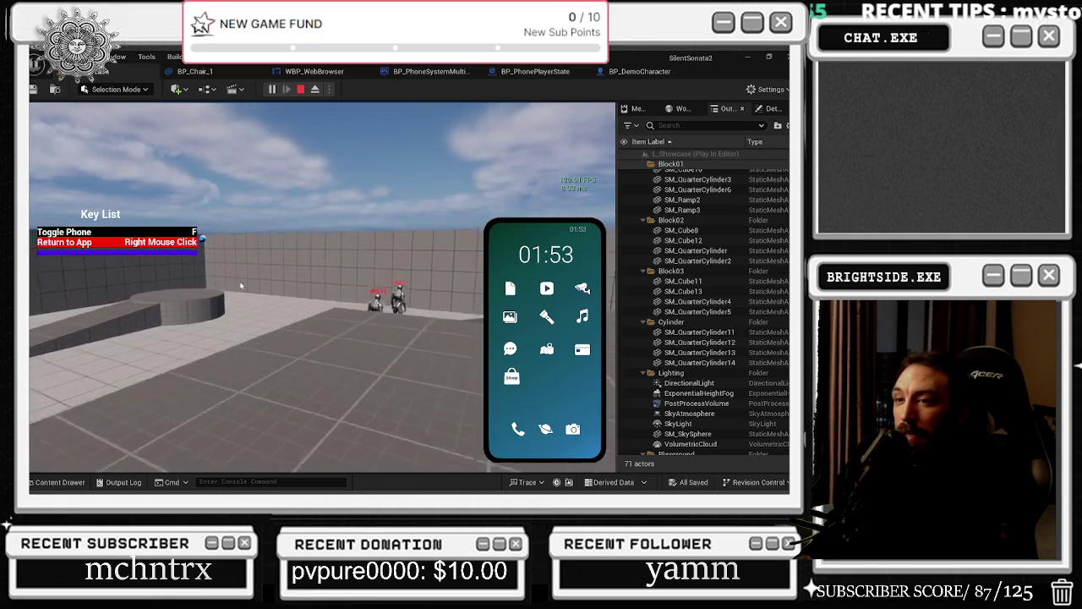
# Step: Reopen the in-game phone and open, then close, its Browser app
pyautogui.press('f')
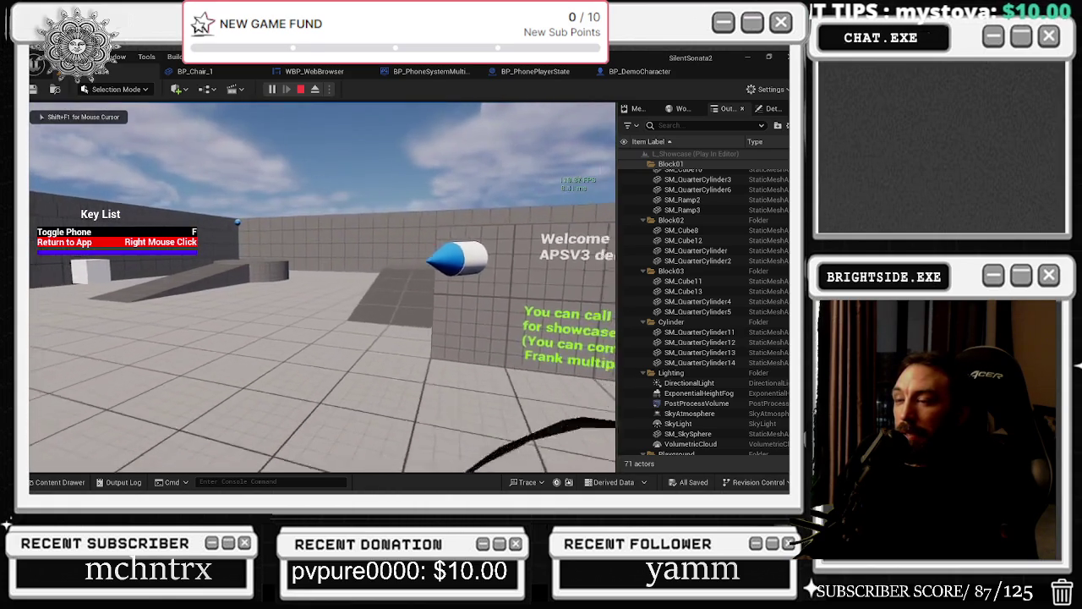
pyautogui.press('f')
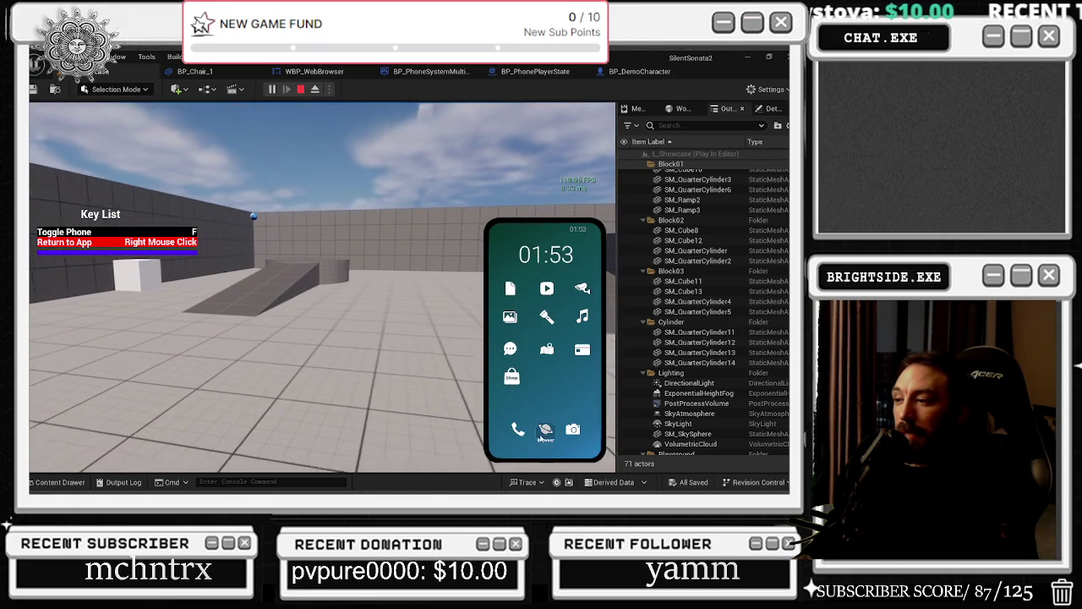
pyautogui.click(541, 432)
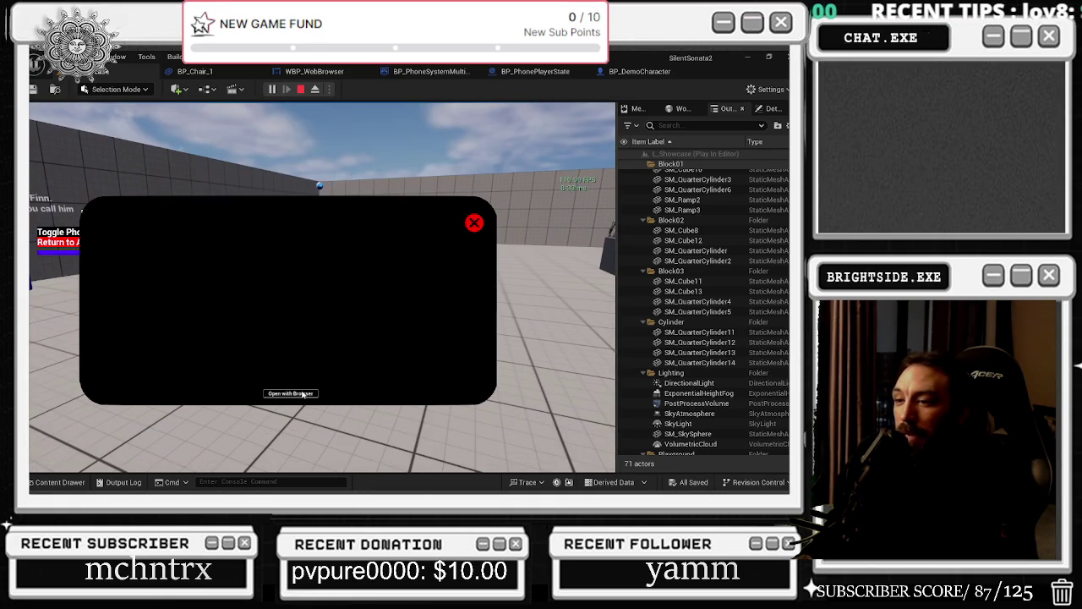
pyautogui.click(473, 223)
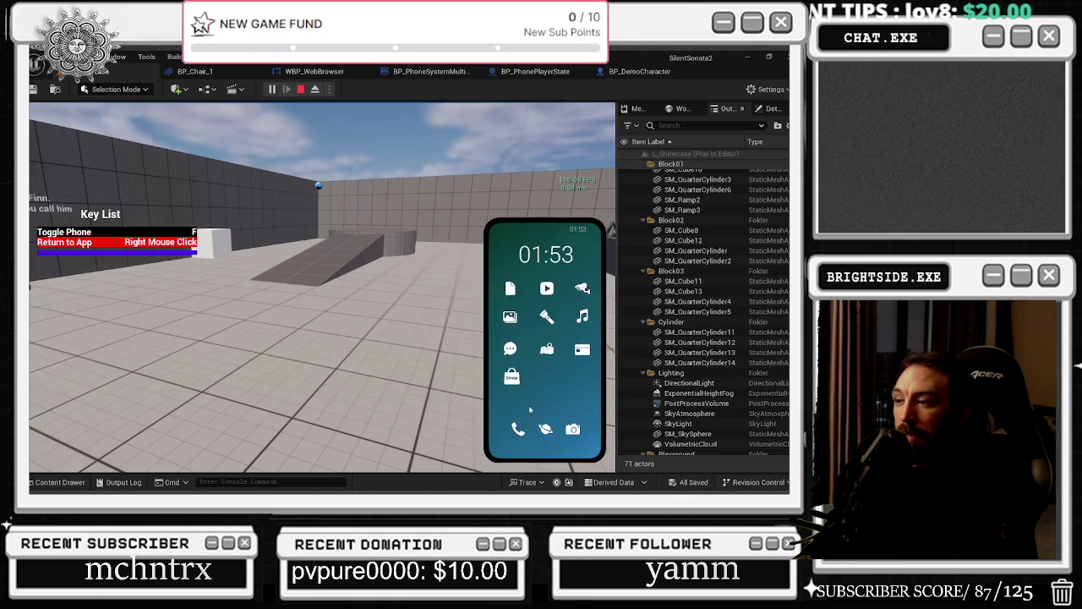
# Step: Call ADS from the phone's dialer, then walk forward past the cylinder and blue cube
pyautogui.click(518, 429)
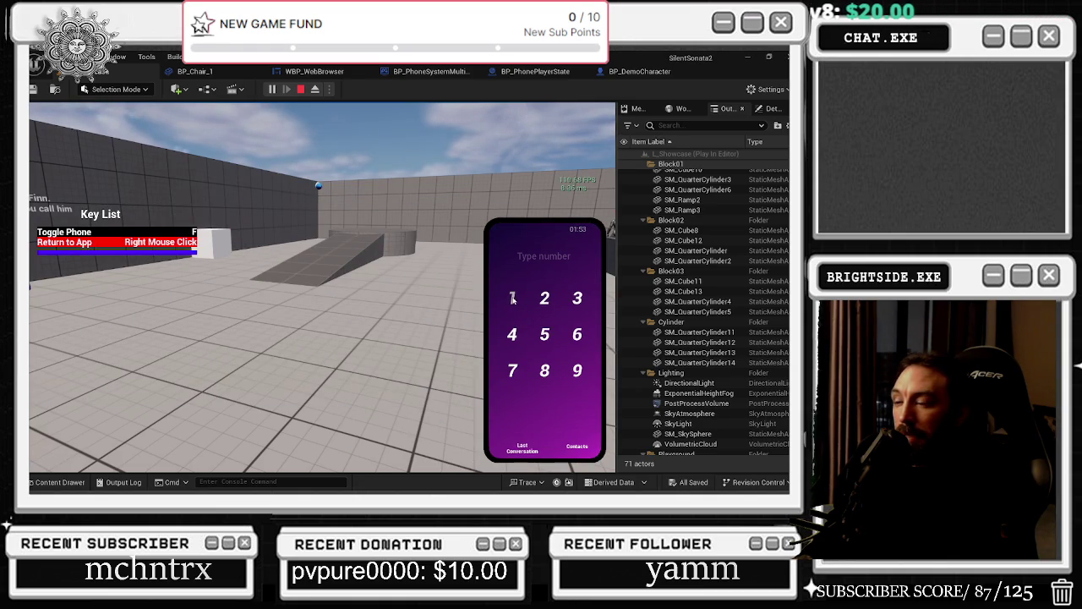
pyautogui.write('123')
pyautogui.click(513, 405)
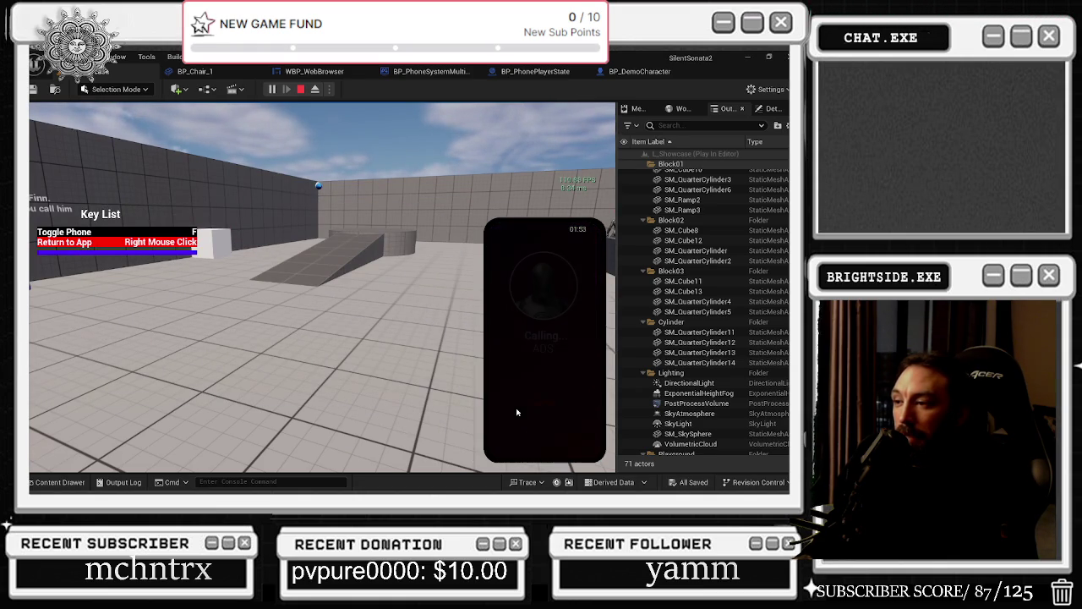
pyautogui.press('w')
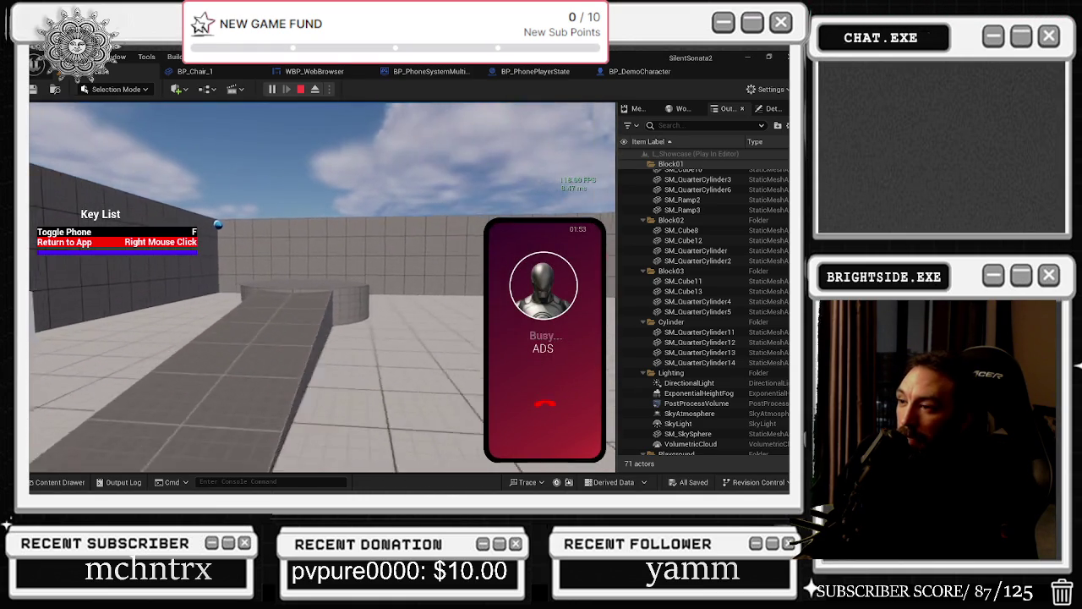
pyautogui.press('w')
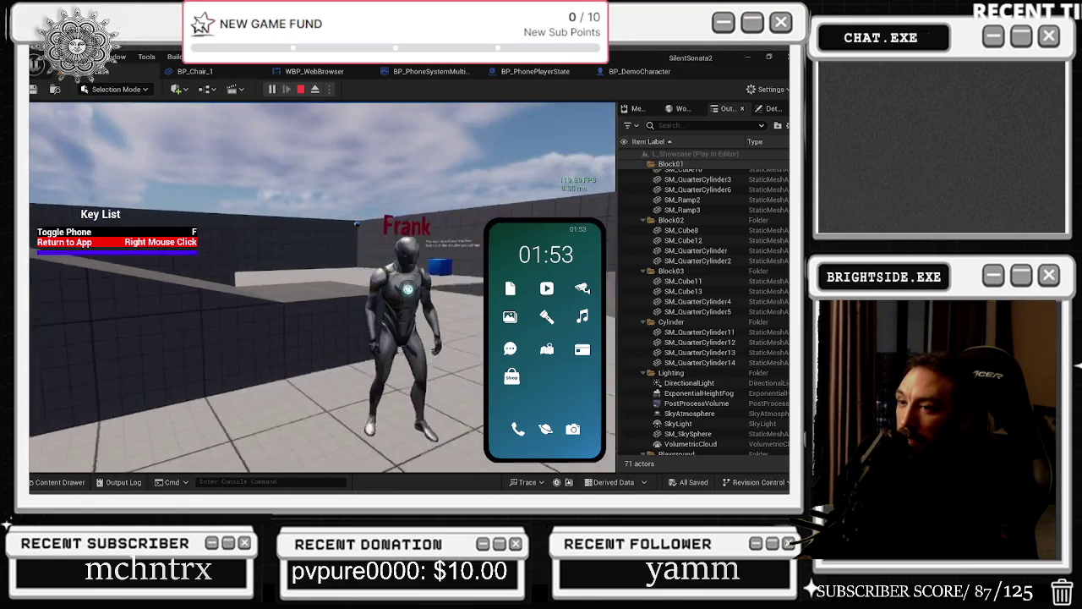
pyautogui.press('w')
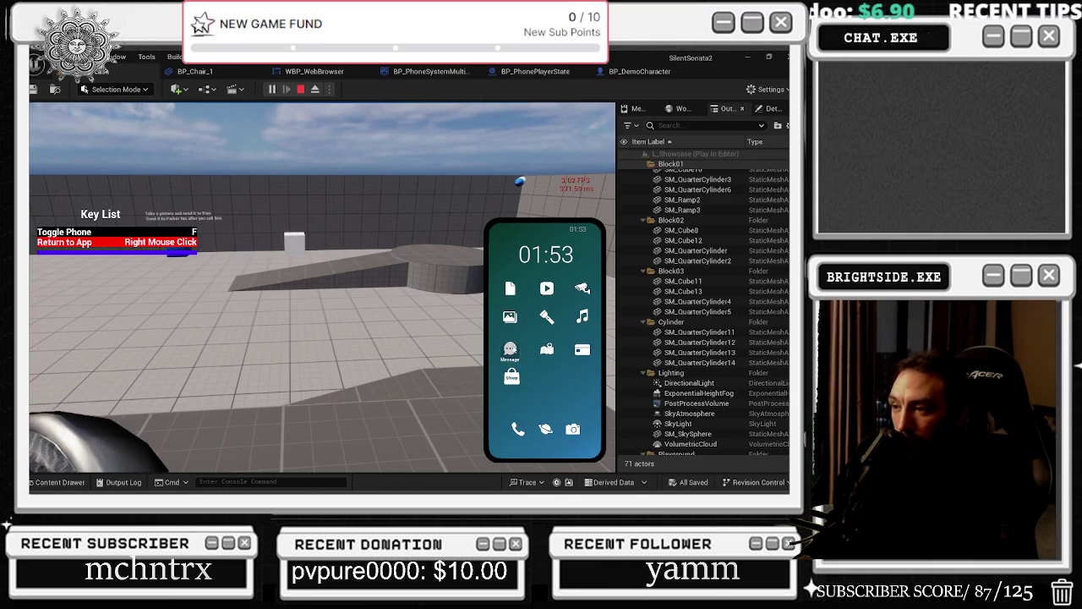
# Step: Open Parker's chat in the phone's Message app and send him the text 'you'
pyautogui.click(511, 349)
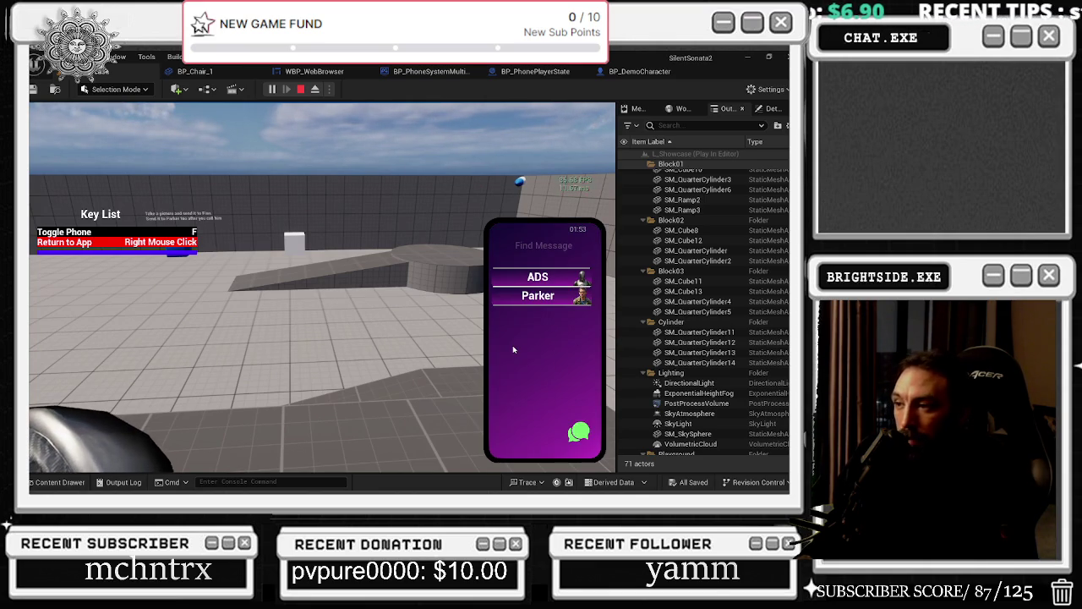
pyautogui.click(549, 299)
pyautogui.click(540, 445)
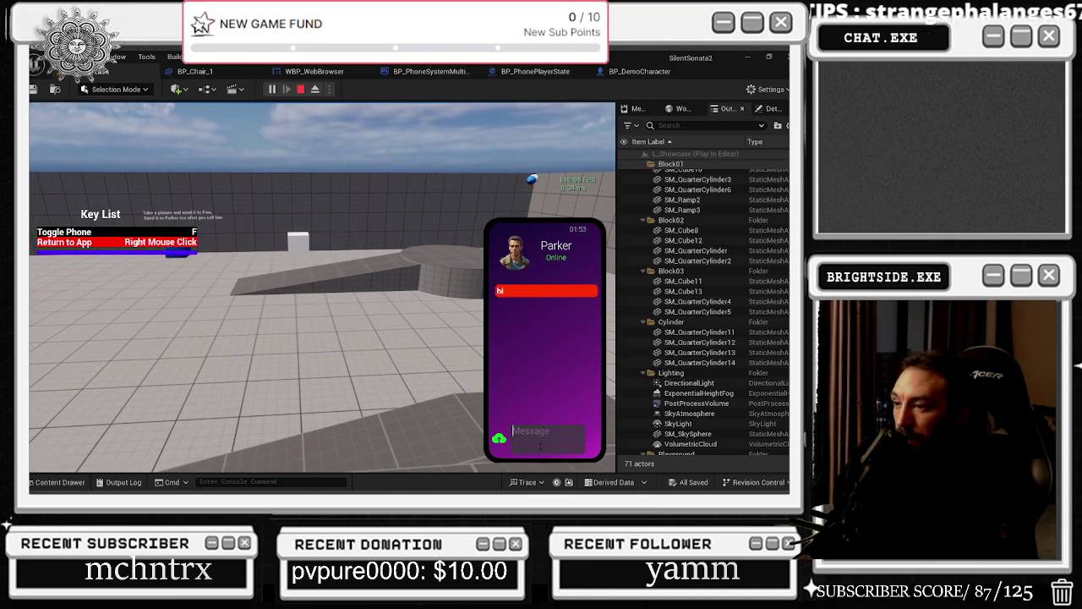
pyautogui.write('fuckyou')
pyautogui.press('Return')
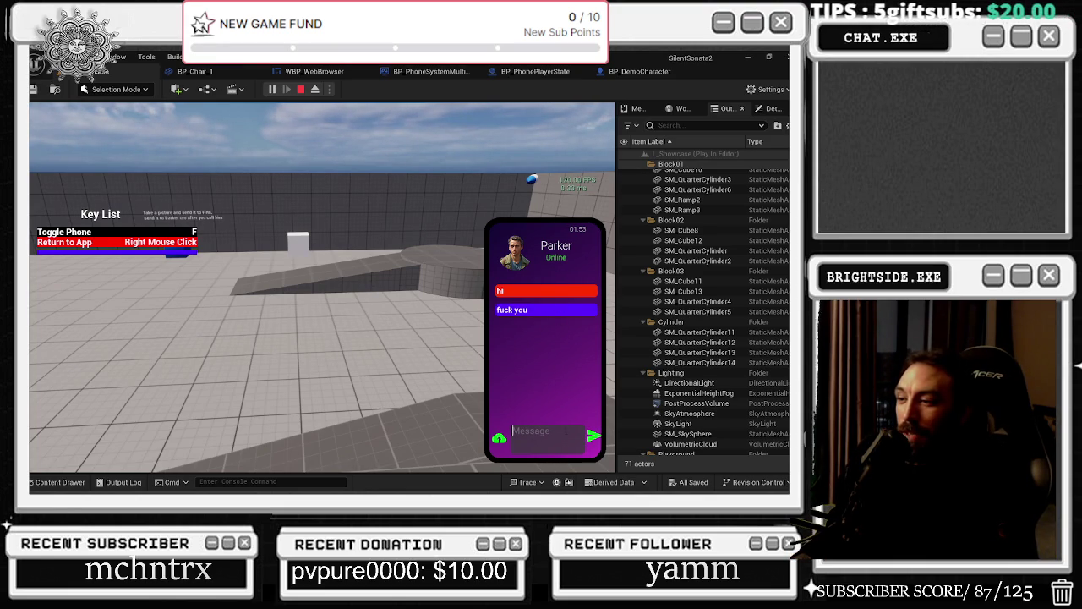
# Step: Send Parker a chosen photo, then return to the conversation list
pyautogui.click(499, 438)
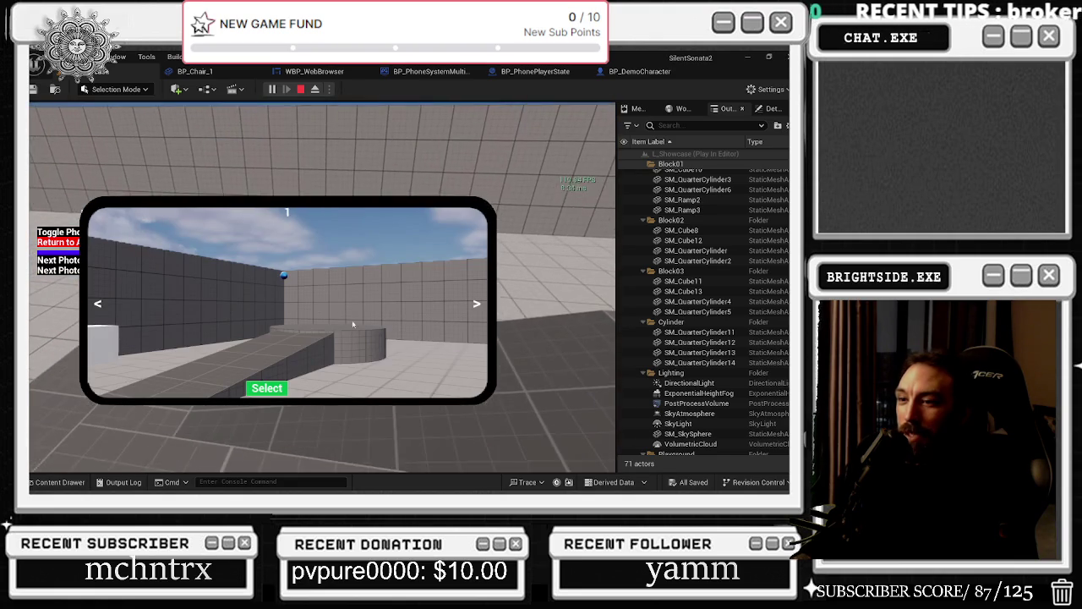
pyautogui.click(279, 388)
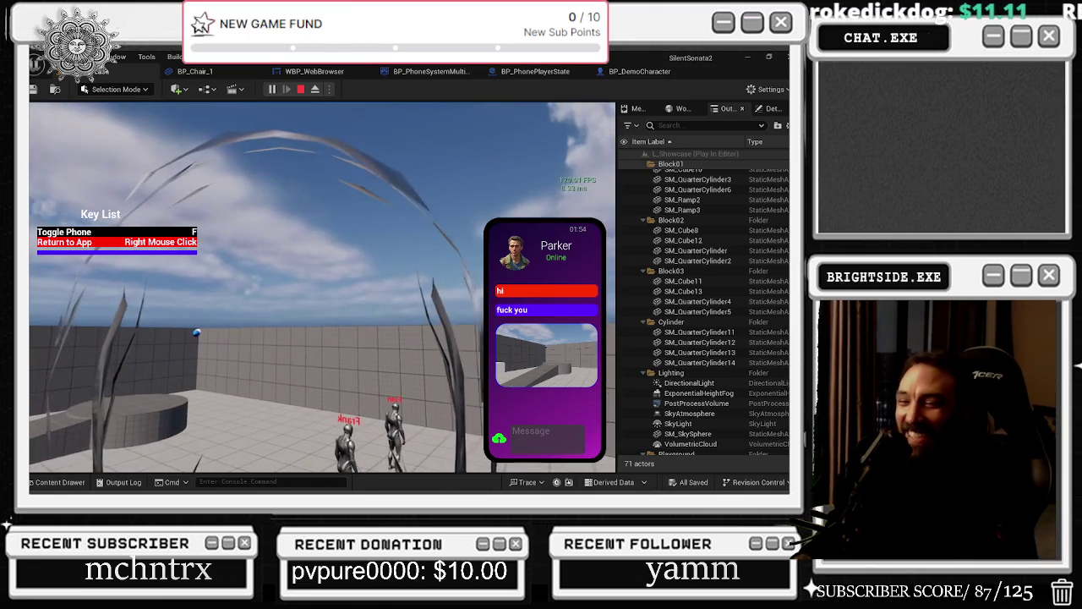
pyautogui.rightClick(546, 297)
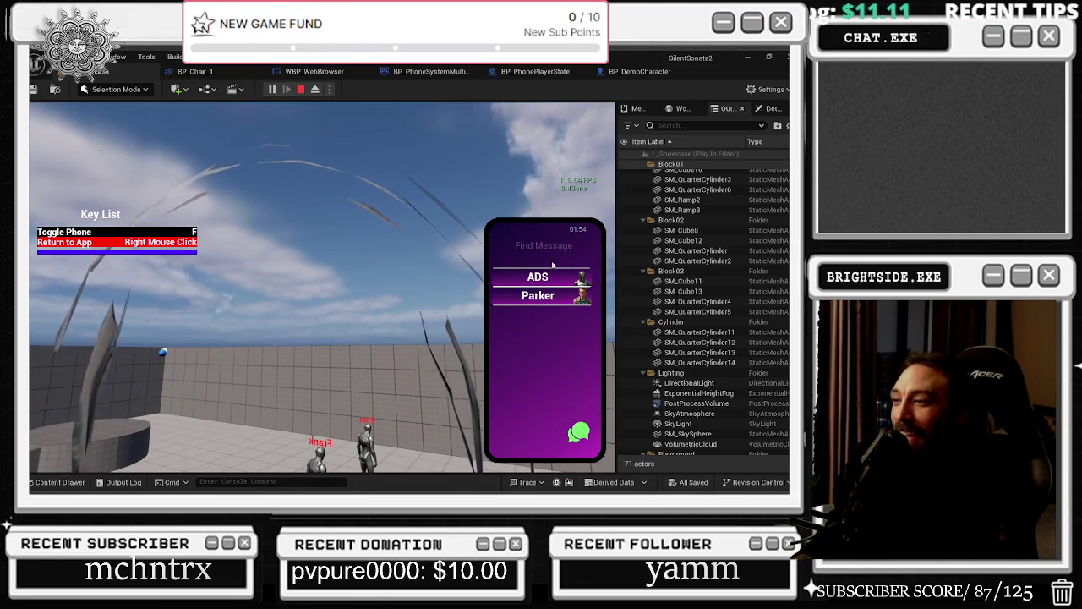
# Step: Open the ADS chat, view its ad image full size, and scroll the NPC Commands list
pyautogui.click(538, 278)
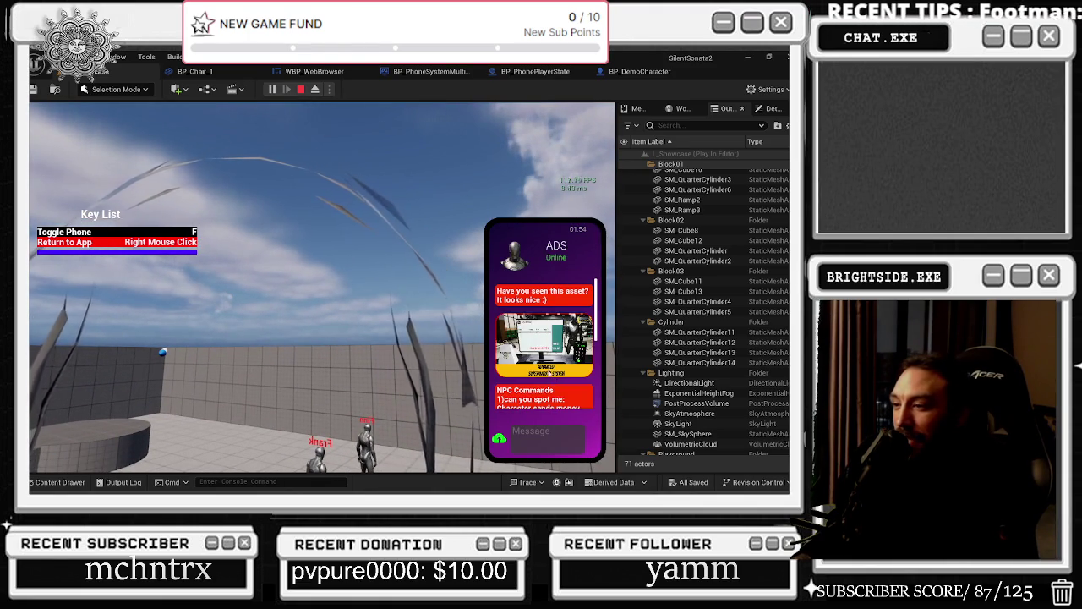
pyautogui.click(545, 332)
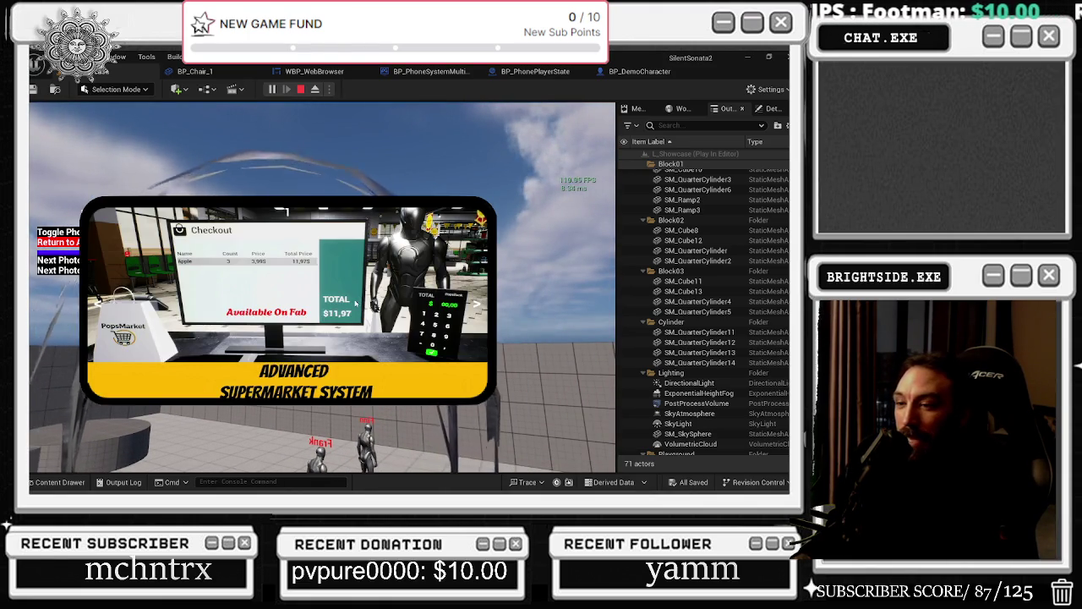
pyautogui.rightClick(356, 303)
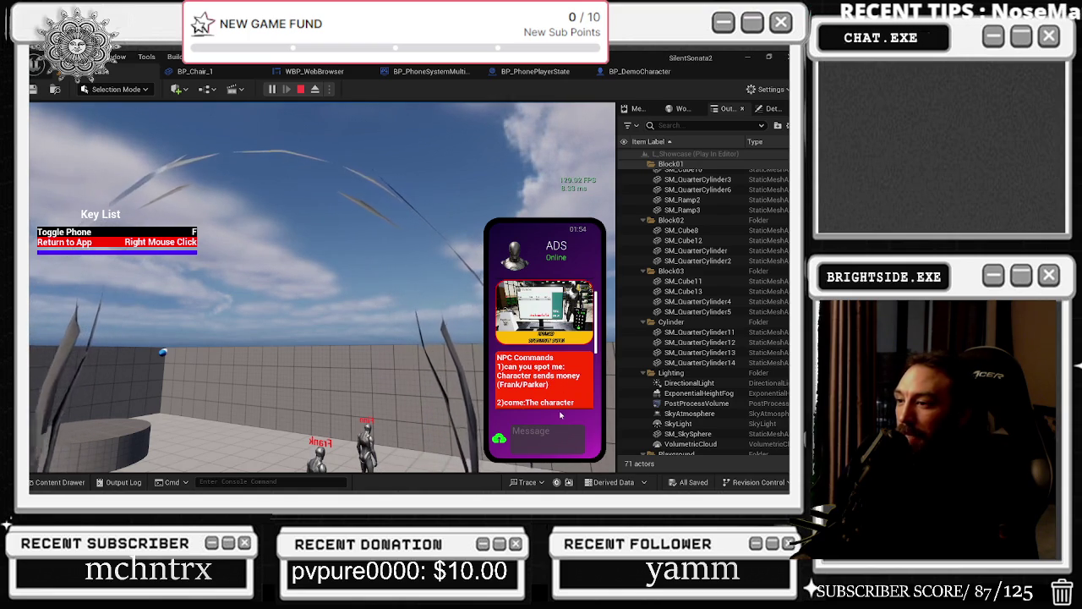
pyautogui.scroll(-2, 583, 375)
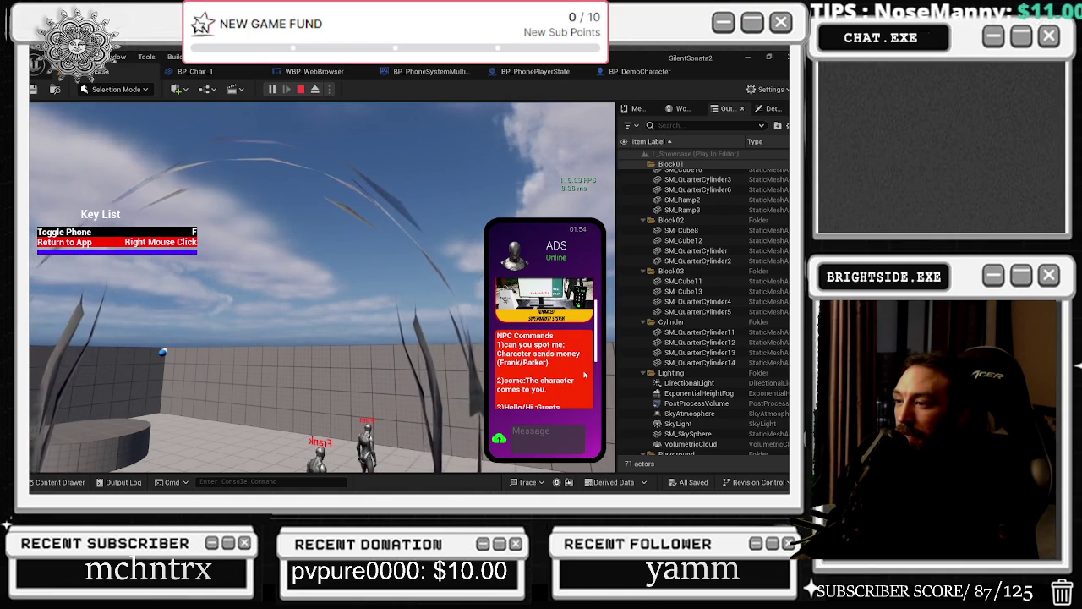
pyautogui.scroll(-4, 584, 375)
# Step: Walk the player toward the ramp and NPCs while reading through the NPC Commands list
pyautogui.rightClick(584, 375)
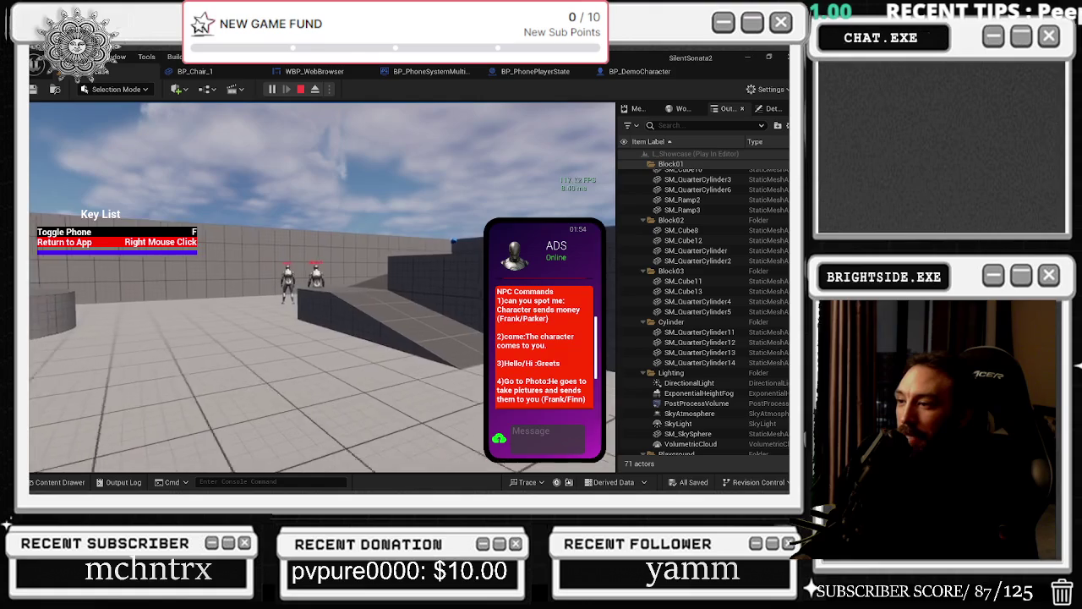
pyautogui.press('a')
pyautogui.press('w')
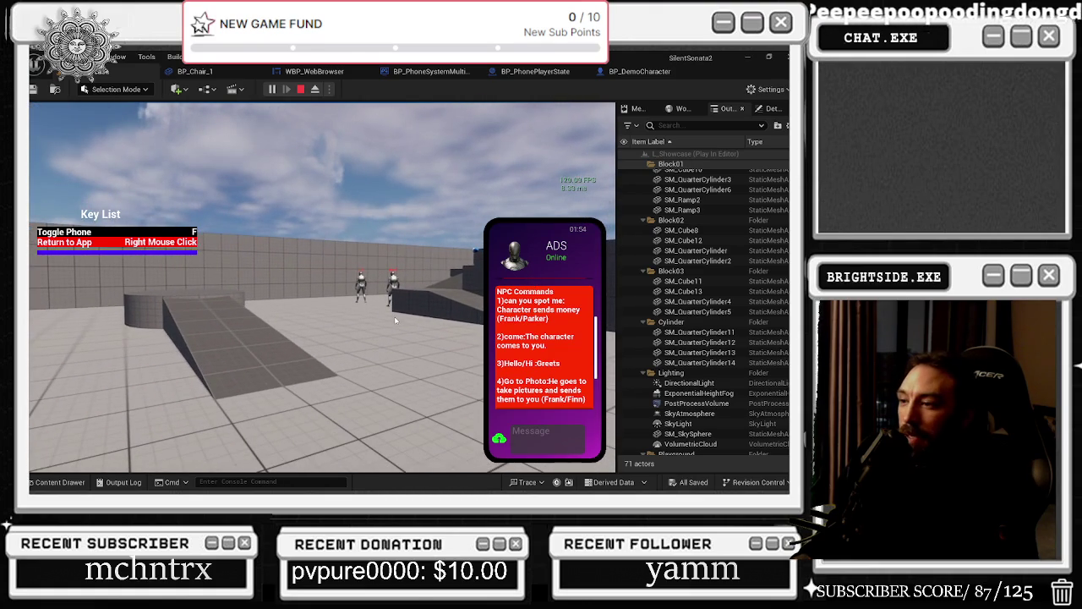
pyautogui.scroll(-2, 550, 330)
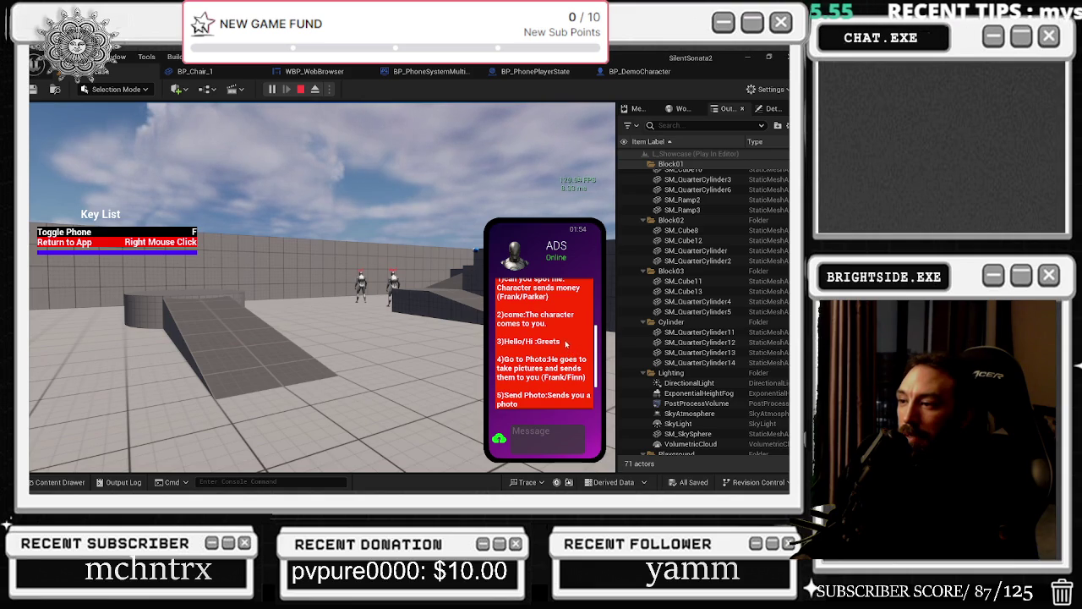
pyautogui.scroll(-1, 544, 393)
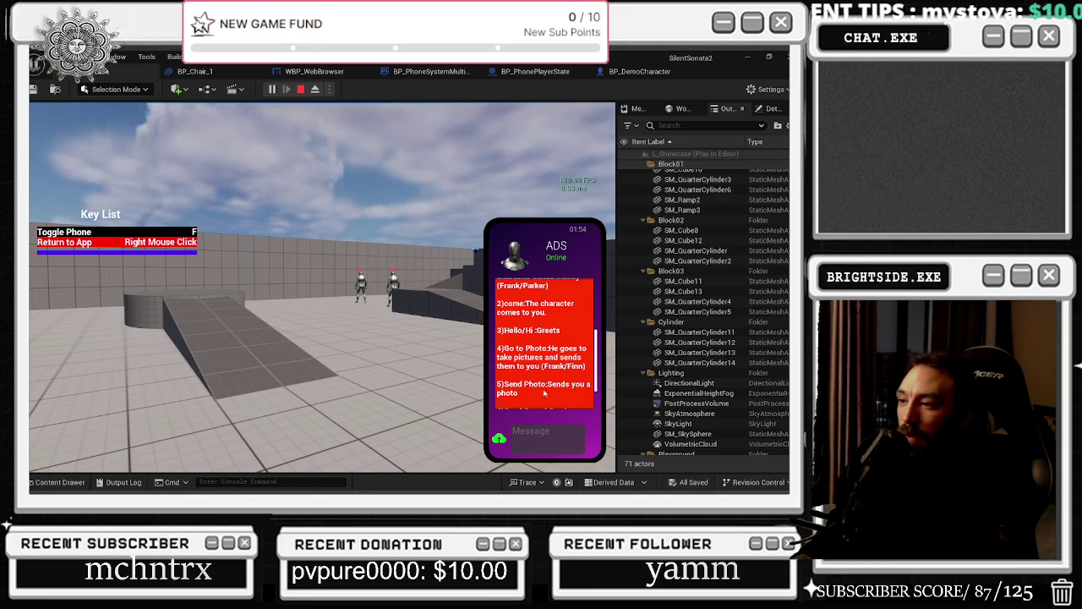
pyautogui.scroll(-2, 569, 383)
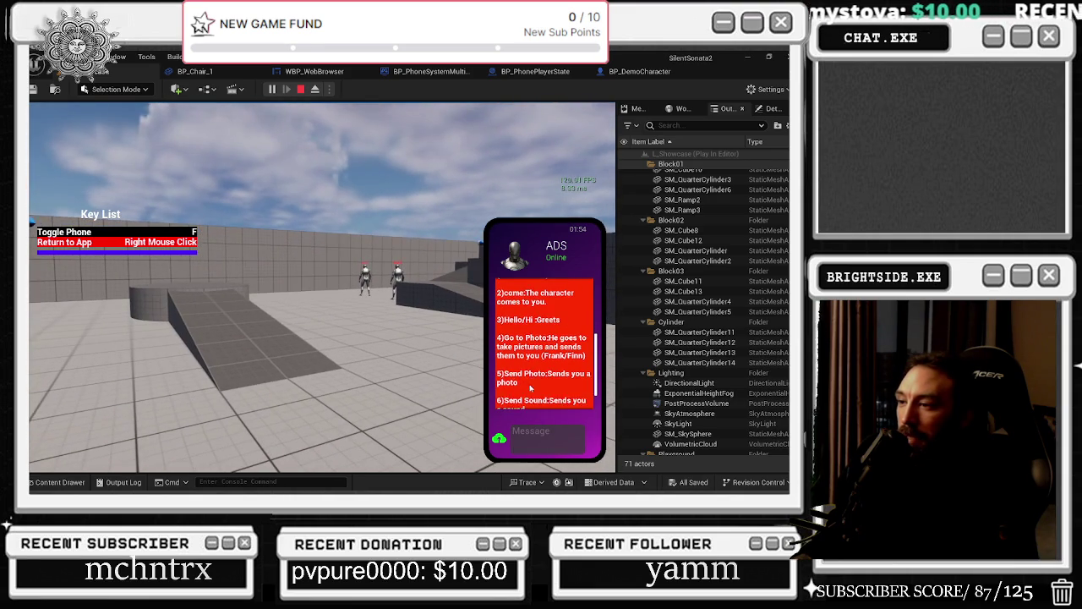
pyautogui.scroll(-2, 569, 372)
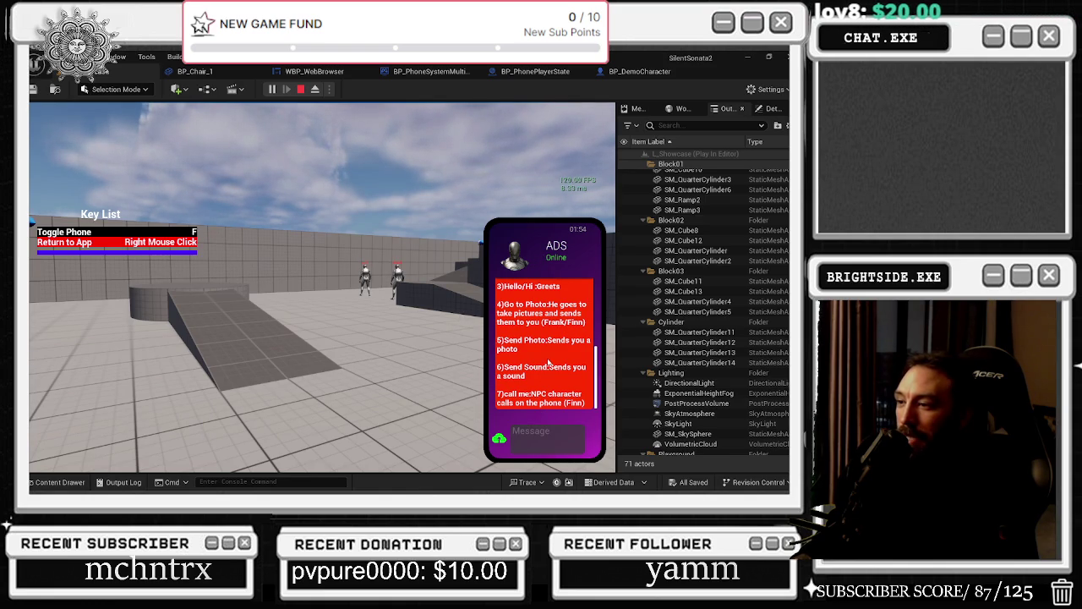
pyautogui.scroll(4, 567, 375)
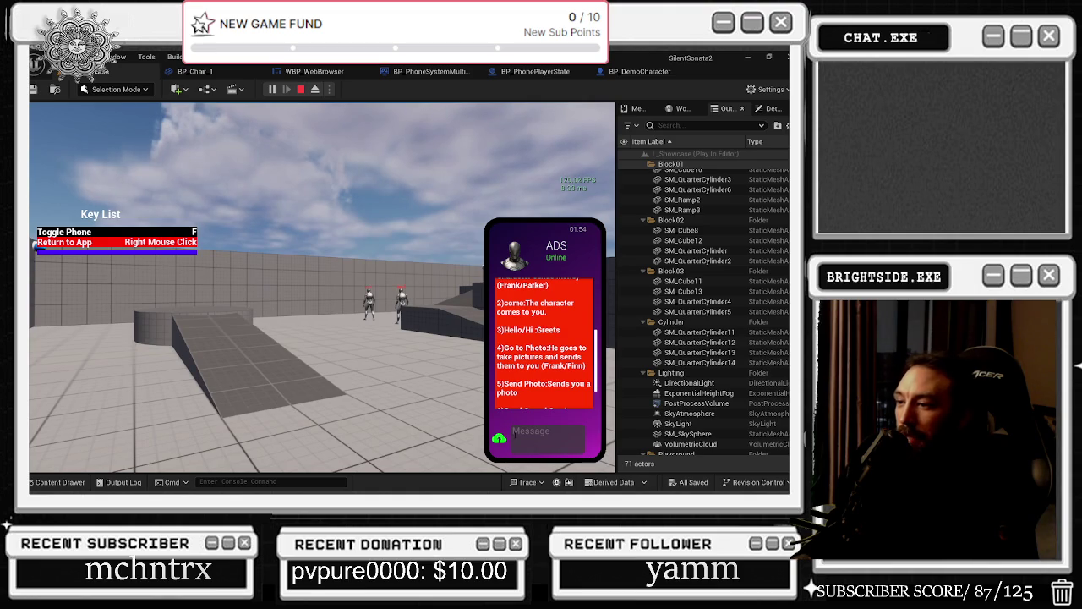
# Step: Send ADS the 'come' command, toggle the phone away and back, and return to conversations
pyautogui.write('come')
pyautogui.press('Return')
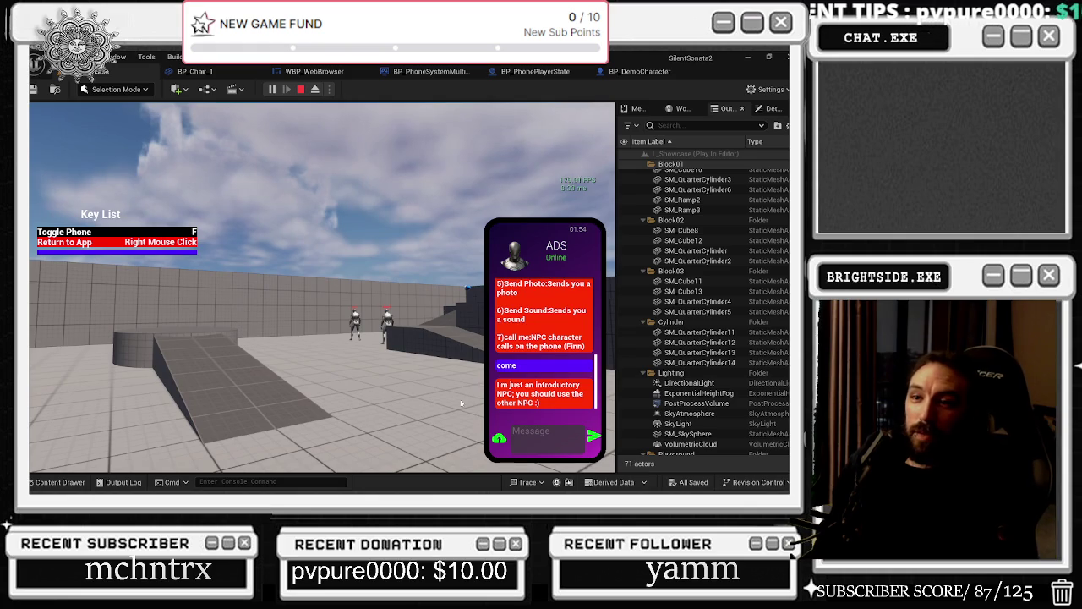
pyautogui.press('f')
pyautogui.press('f')
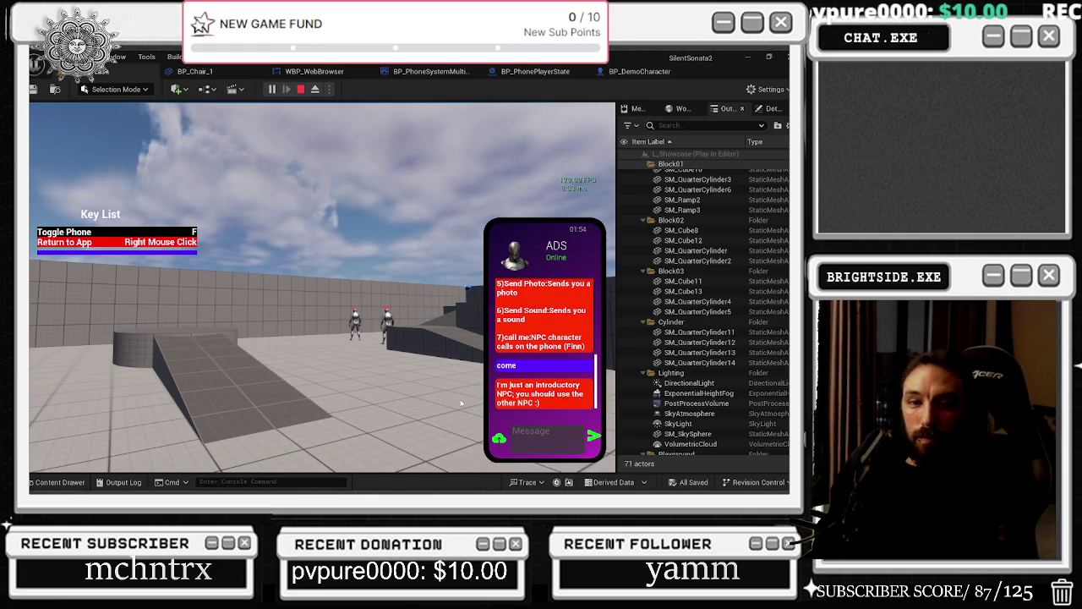
pyautogui.press('f')
pyautogui.press('f')
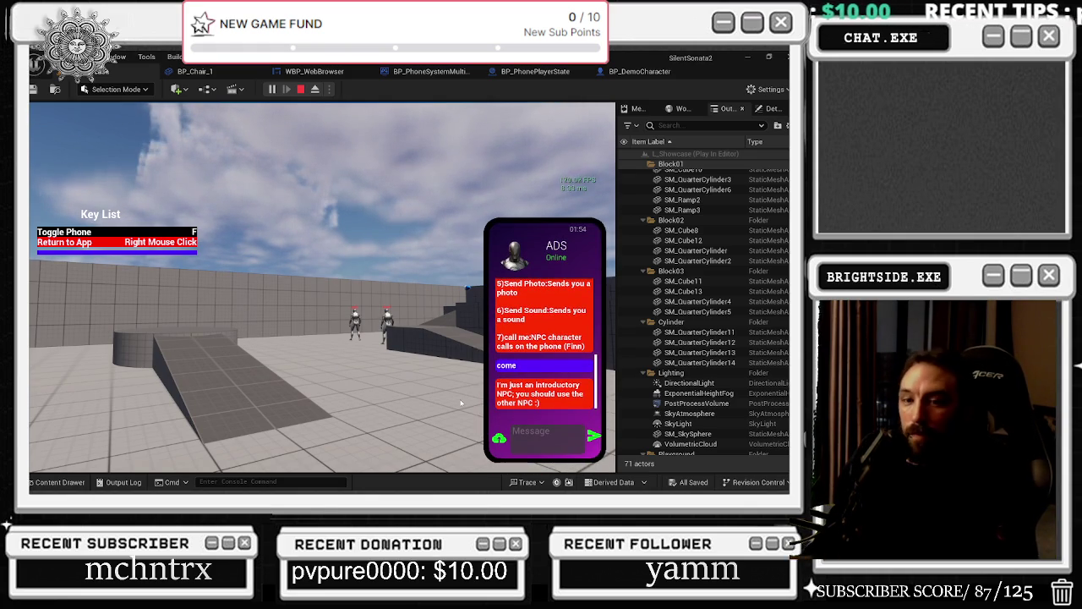
pyautogui.press('f')
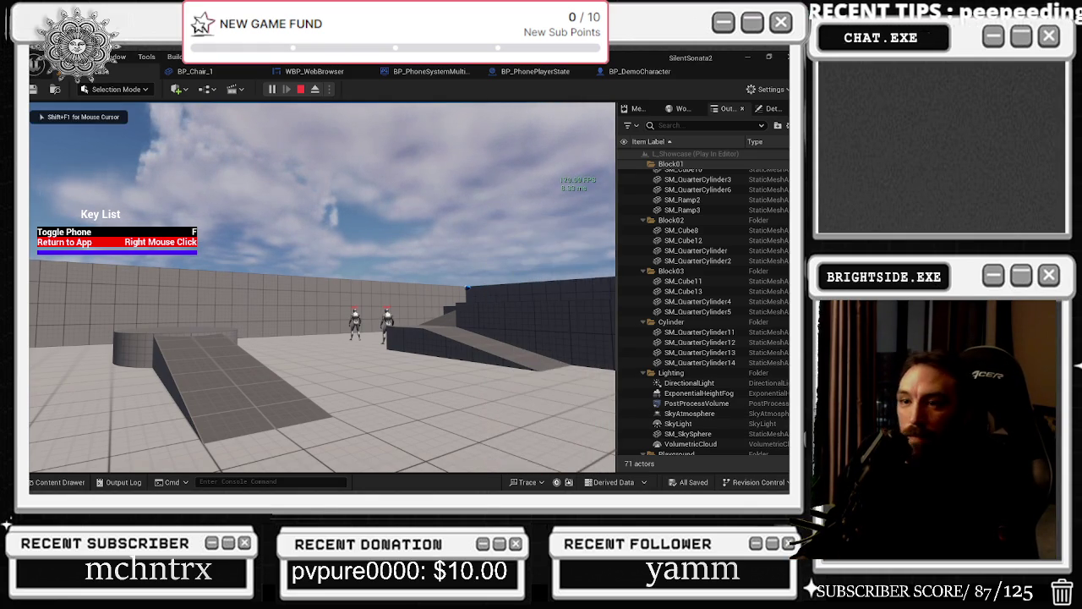
pyautogui.press('f')
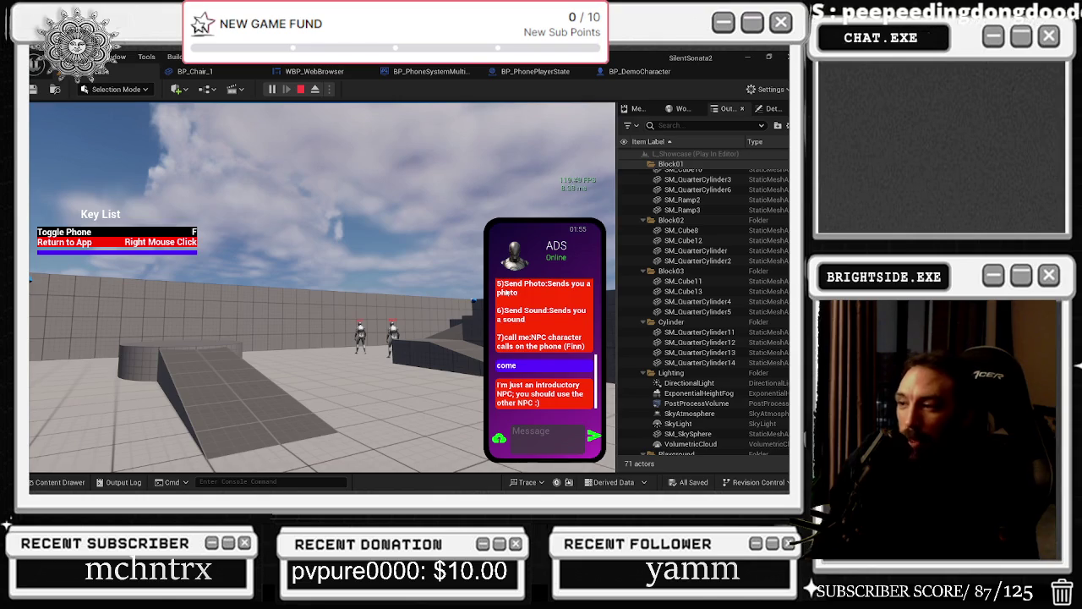
pyautogui.rightClick(357, 253)
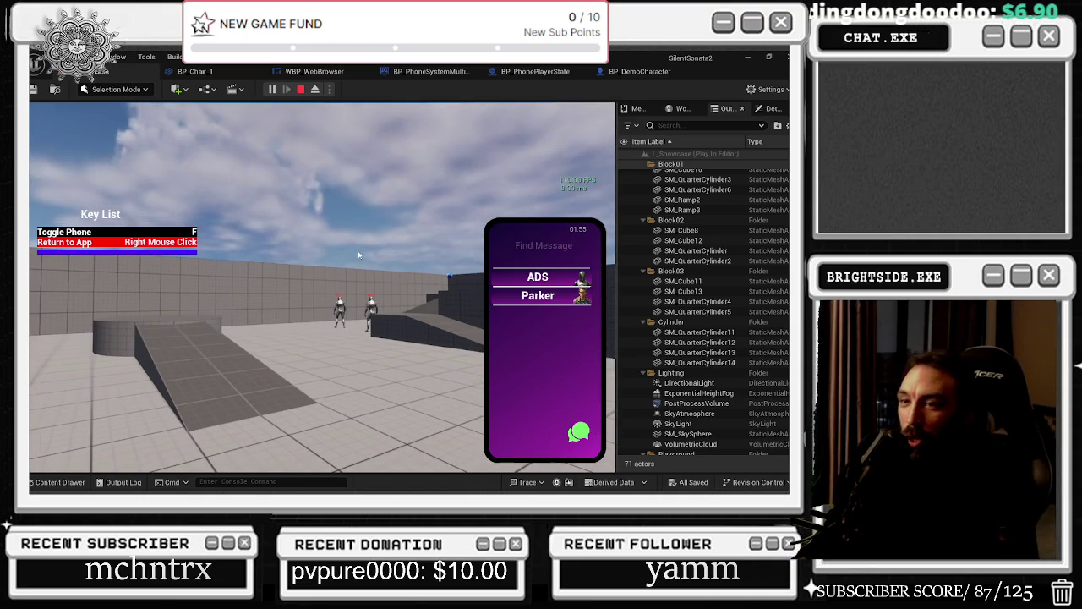
# Step: Start a new chat with Finn from the contact profiles list
pyautogui.click(571, 286)
pyautogui.rightClick(536, 264)
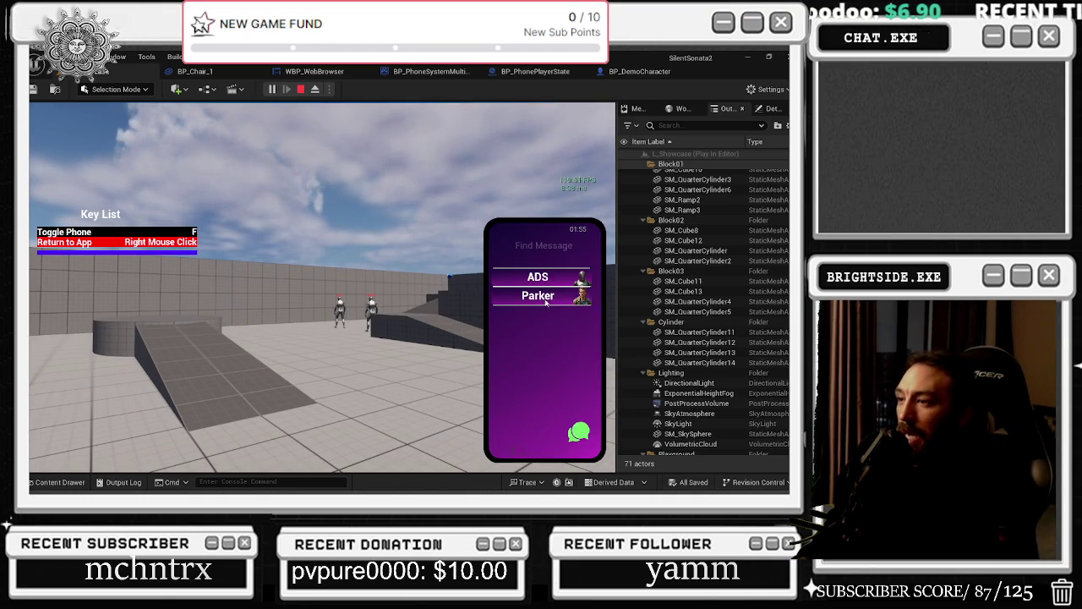
pyautogui.click(546, 298)
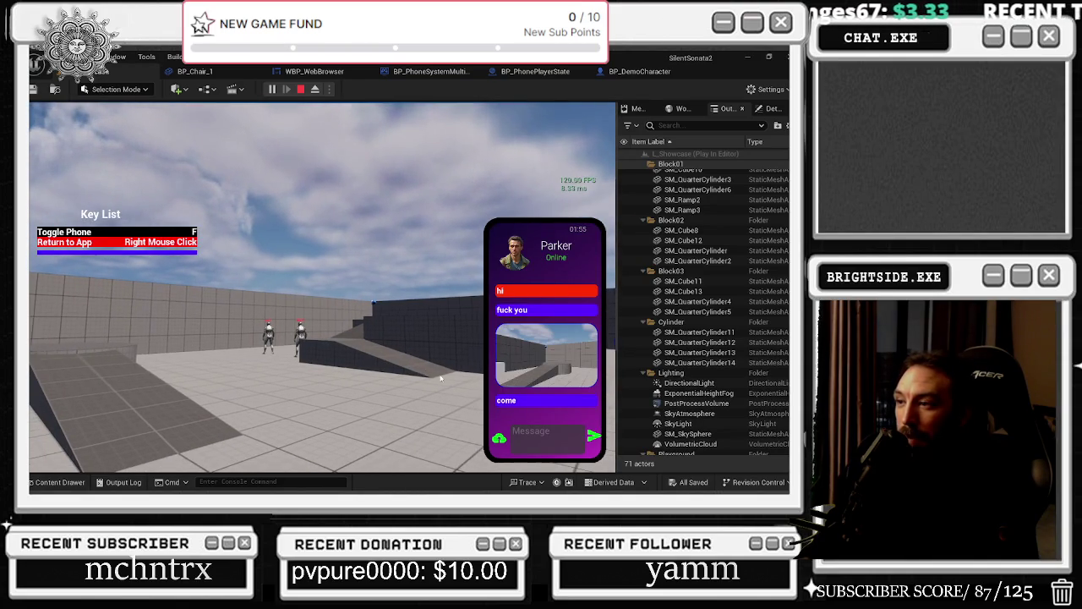
pyautogui.rightClick(323, 288)
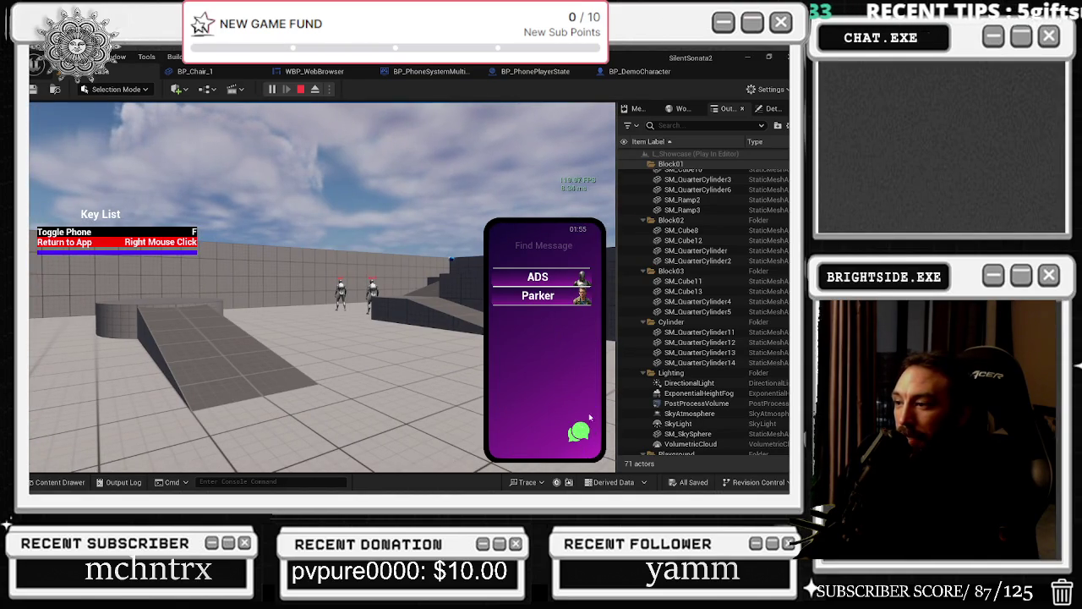
pyautogui.click(582, 432)
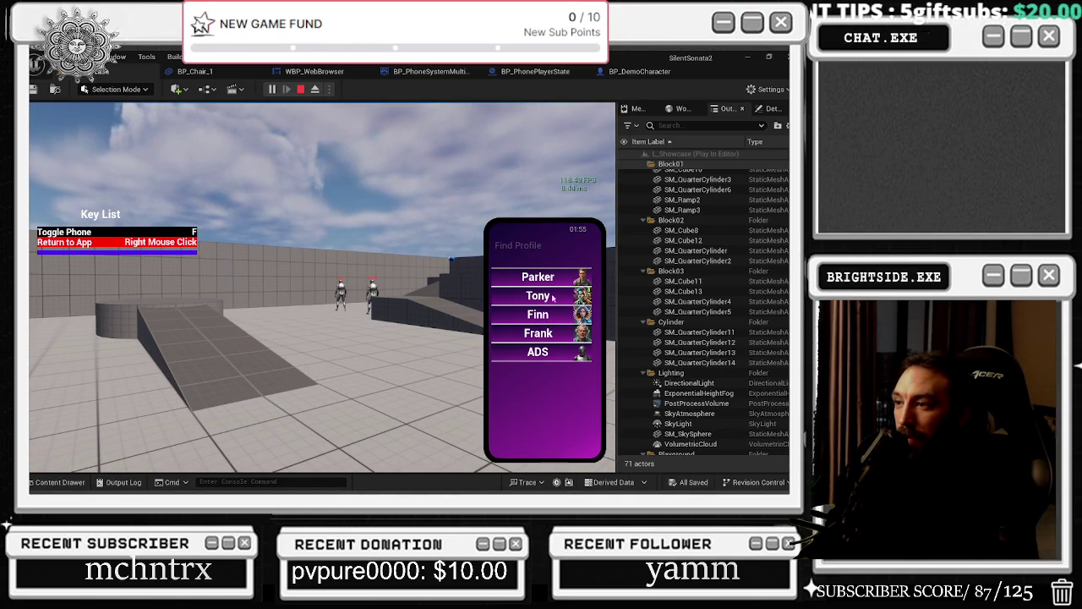
pyautogui.click(548, 321)
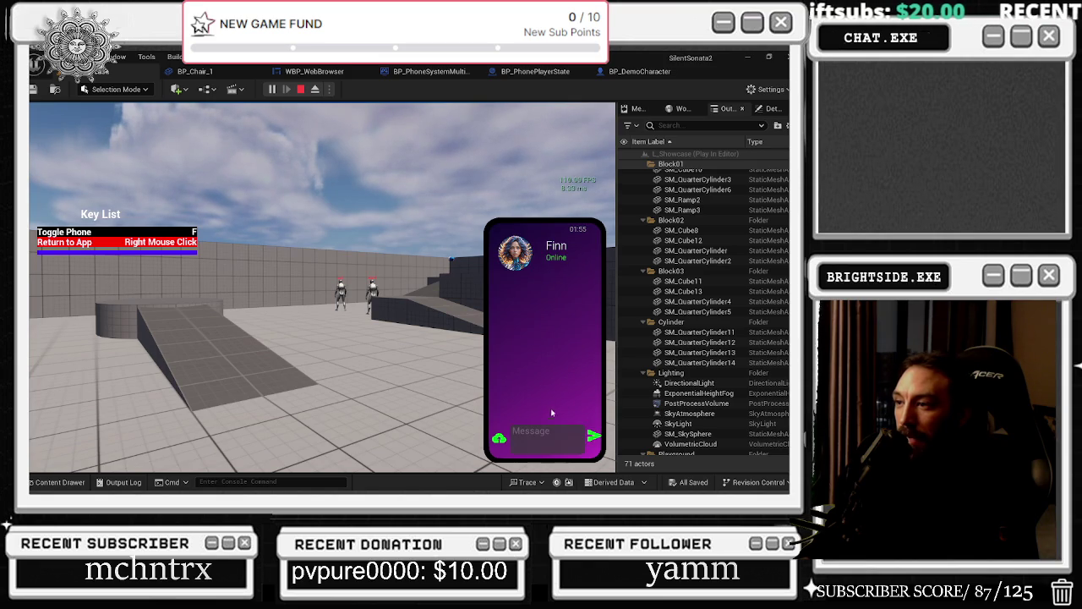
# Step: Send Finn the commands 'come', 'go' and 'stop'
pyautogui.write('come')
pyautogui.press('Return')
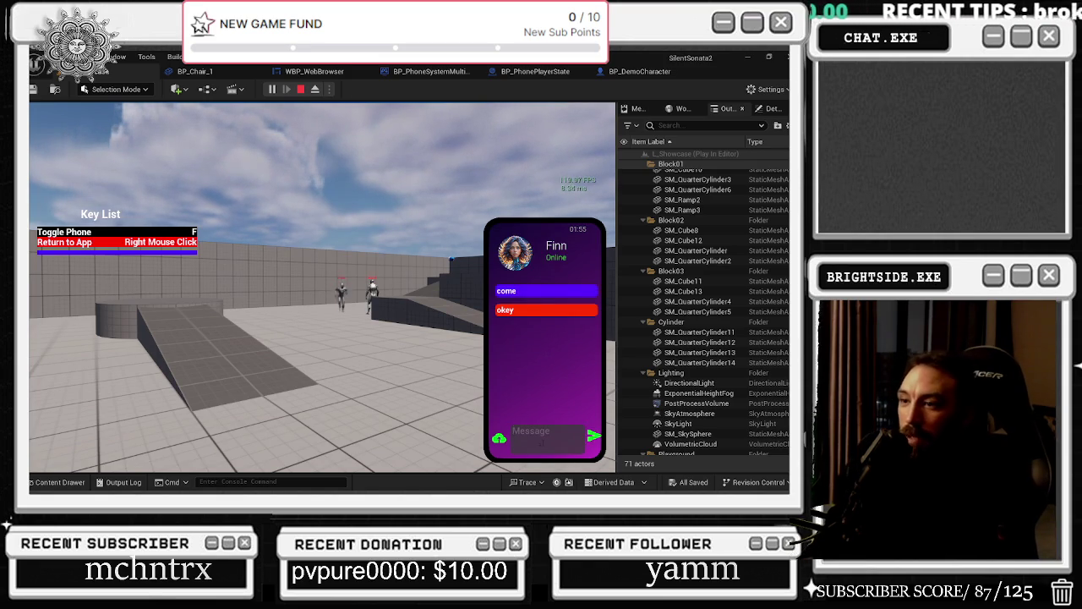
pyautogui.write('s')
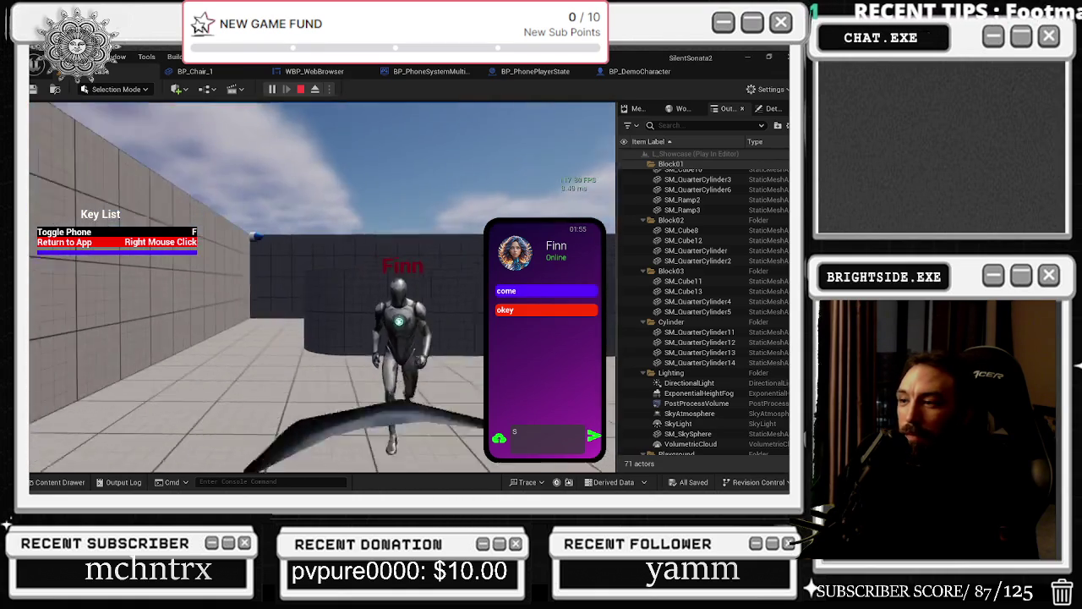
pyautogui.write('go')
pyautogui.press('Return')
pyautogui.write('top')
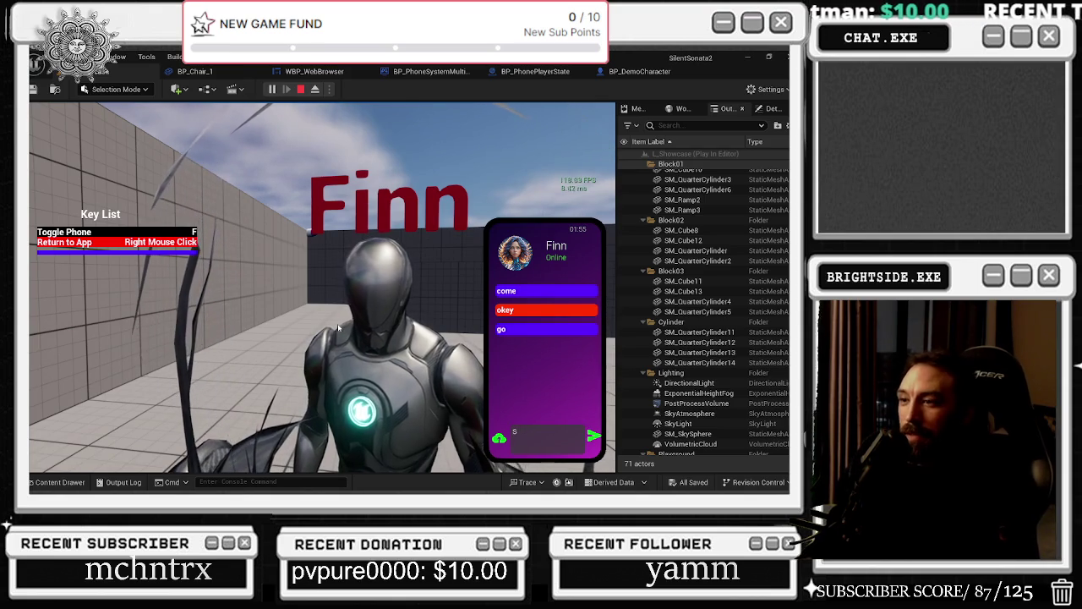
pyautogui.press('Return')
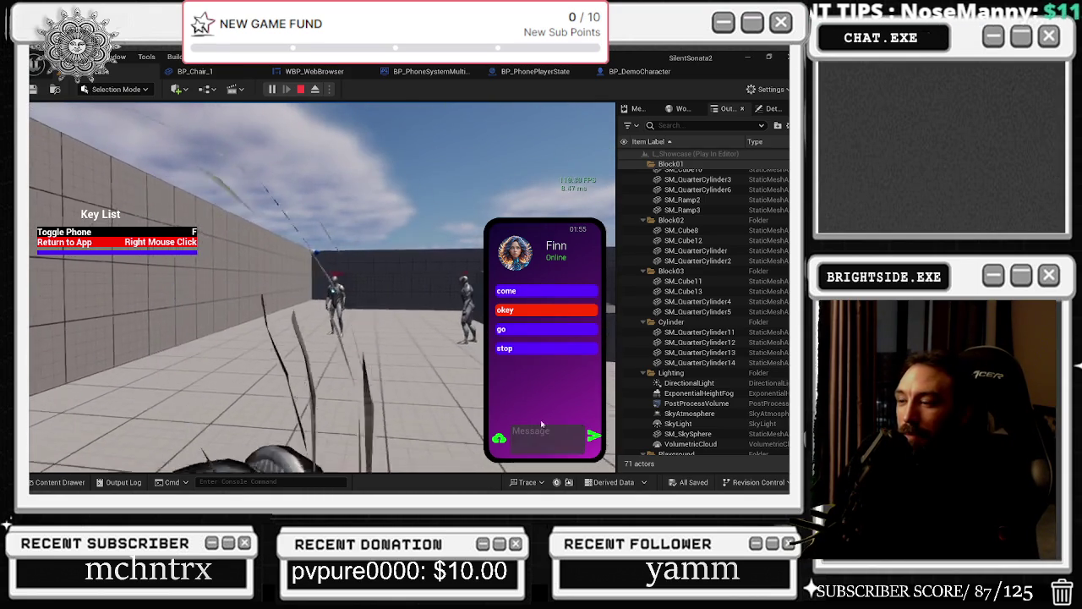
# Step: Send Finn 'come', 'stop' twice and 'come' again, then walk forward into the corridor
pyautogui.write('dcome')
pyautogui.press('BackSpace')
pyautogui.press('BackSpace')
pyautogui.press('BackSpace')
pyautogui.write('come')
pyautogui.press('Return')
pyautogui.write('stop')
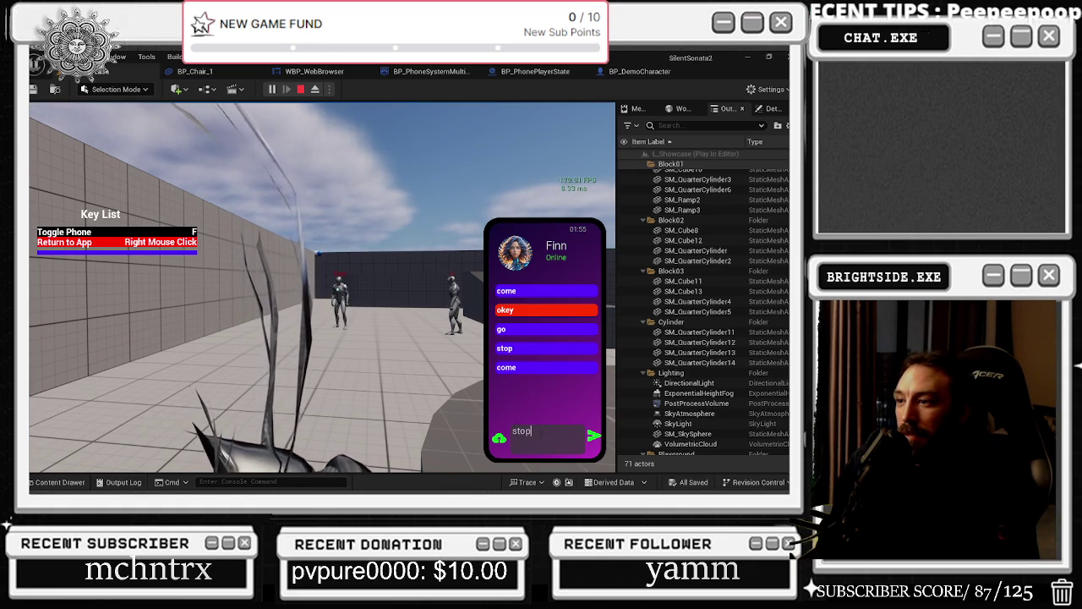
pyautogui.press('Return')
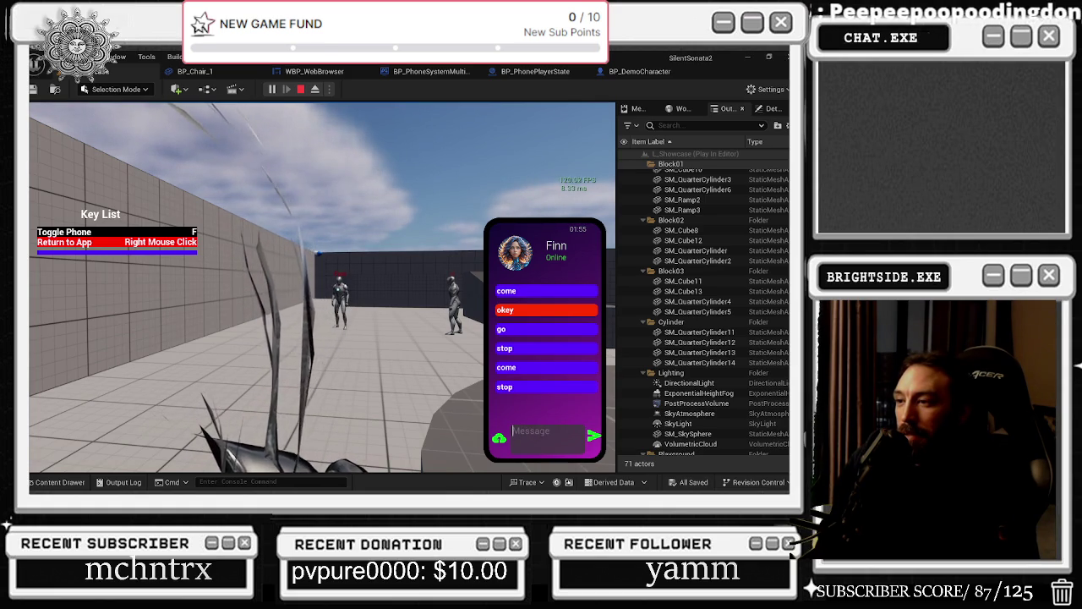
pyautogui.write('stop')
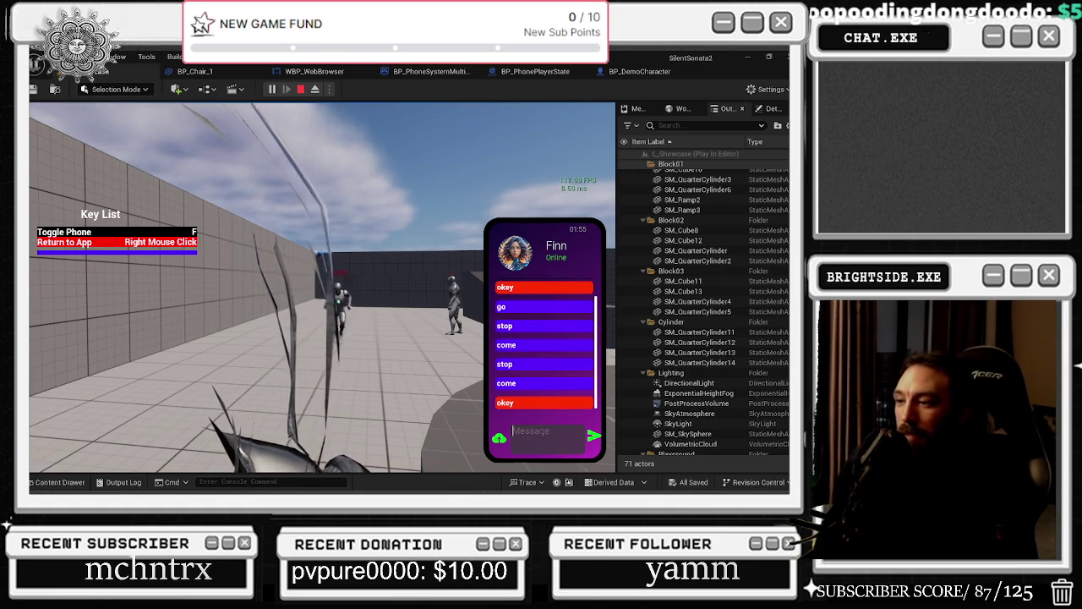
pyautogui.press('Return')
pyautogui.write('s')
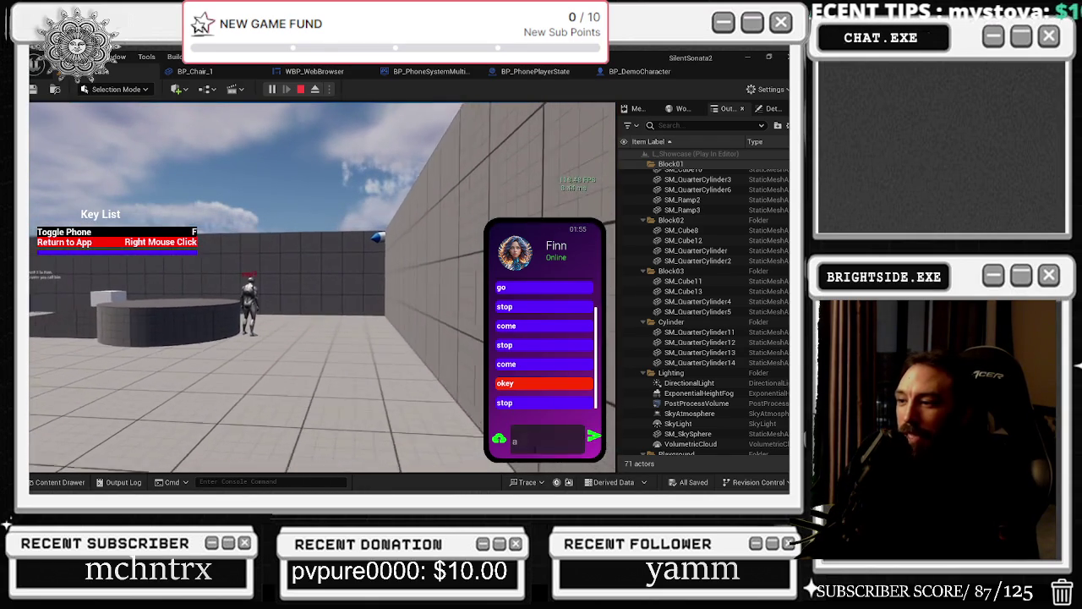
pyautogui.write('ome')
pyautogui.press('Return')
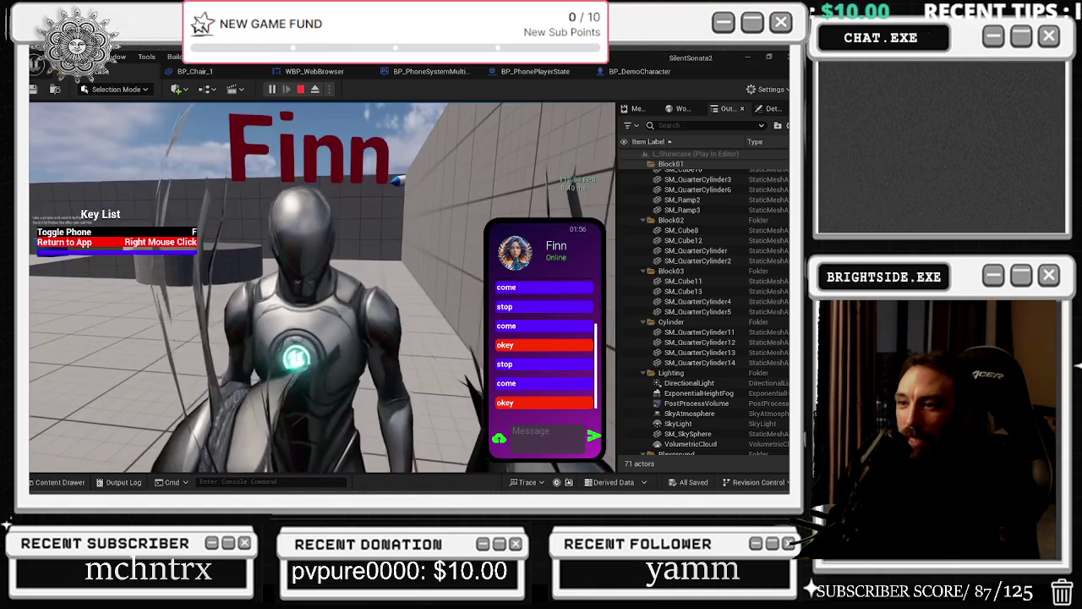
pyautogui.press('w')
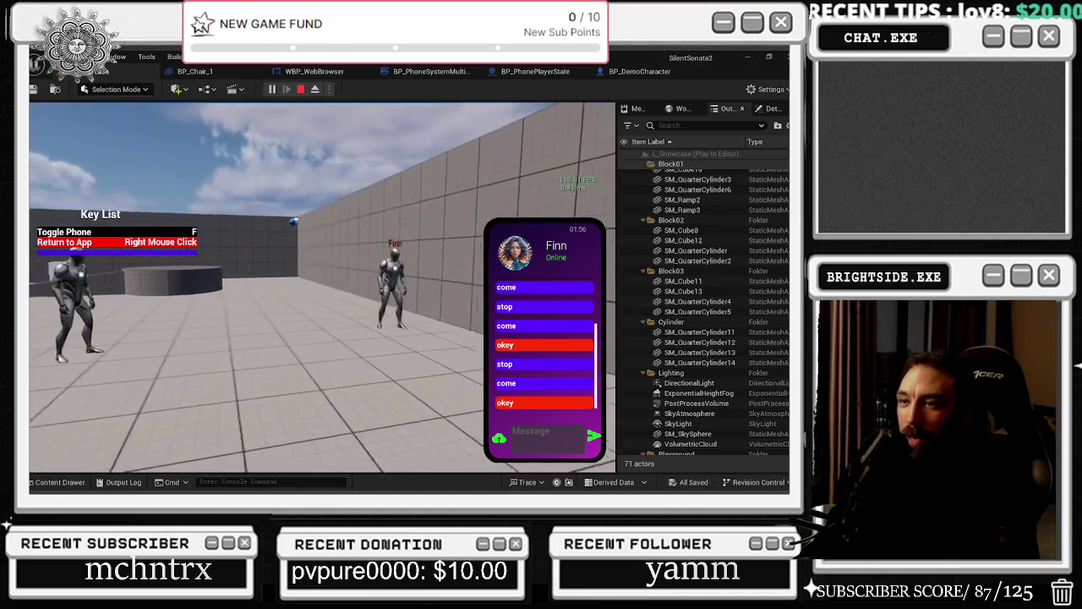
pyautogui.press('w')
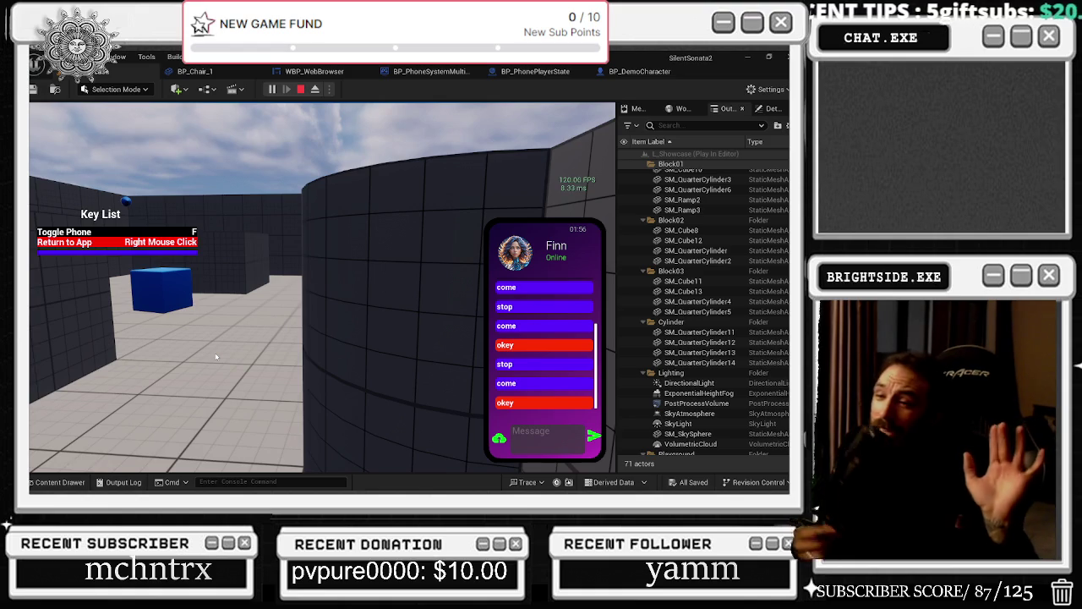
# Step: Look around the level to check the two NPCs are following the player
pyautogui.moveTo(215, 357); pyautogui.dragTo(358, 350)
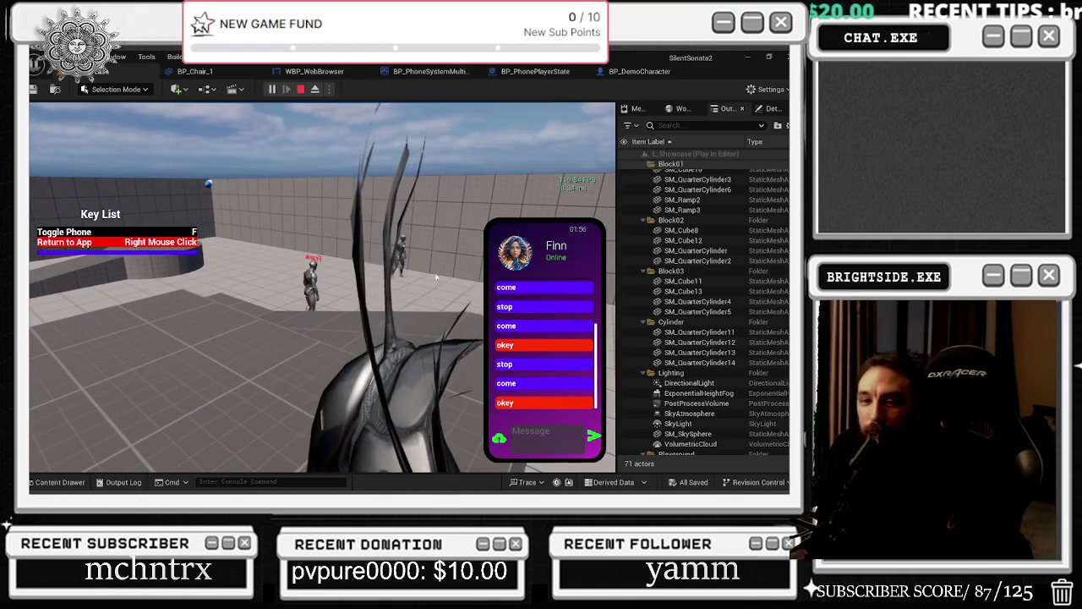
pyautogui.moveTo(517, 425); pyautogui.dragTo(499, 372)
pyautogui.moveTo(266, 211); pyautogui.dragTo(267, 295)
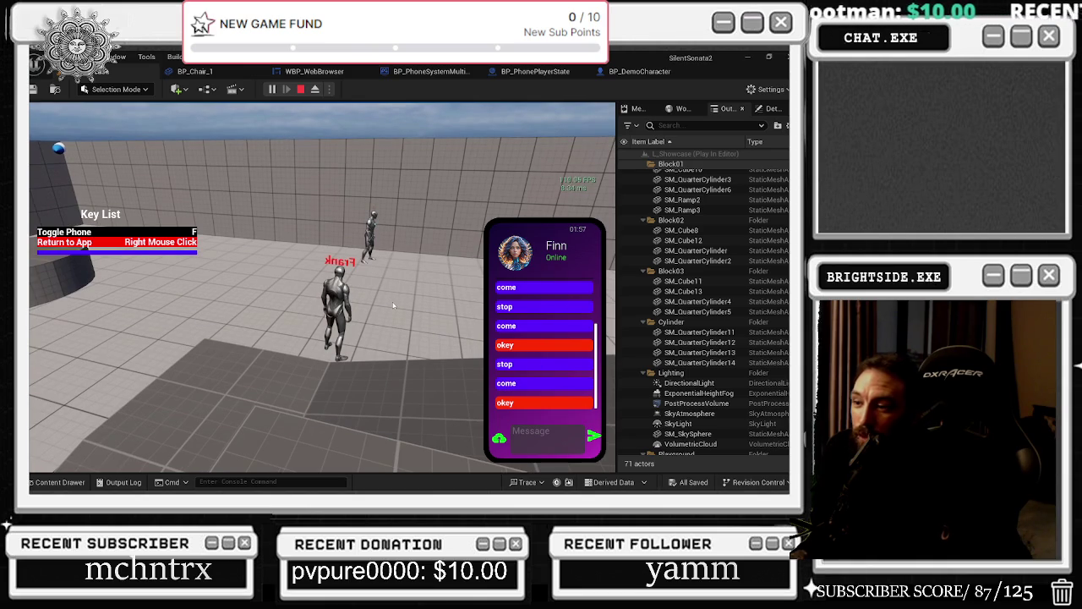
# Step: Put the phone away and bring it back, then leave Finn's chat for the message list
pyautogui.press('f')
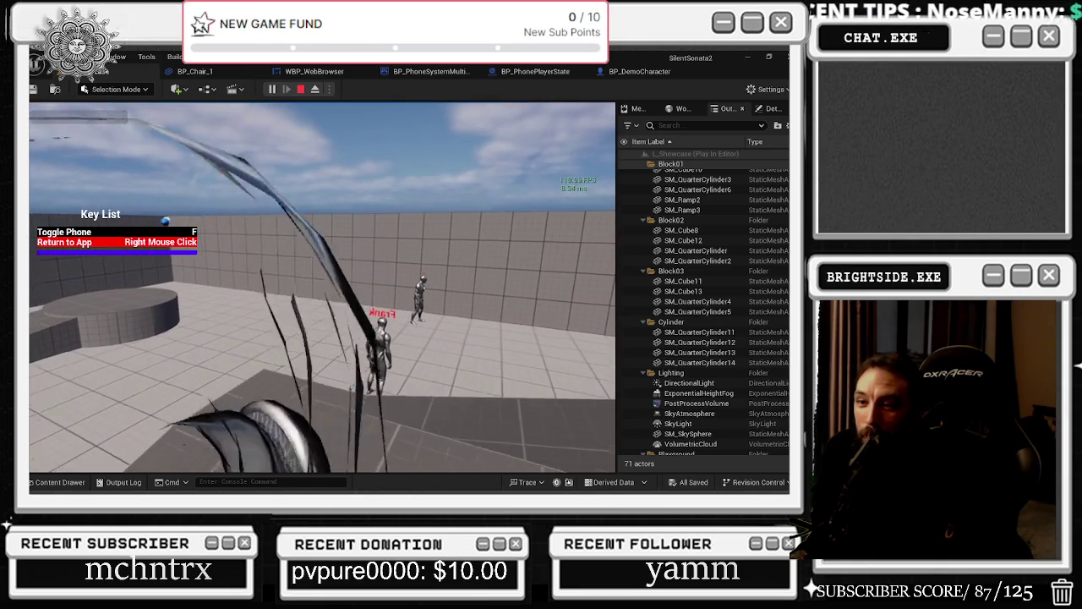
pyautogui.press('f')
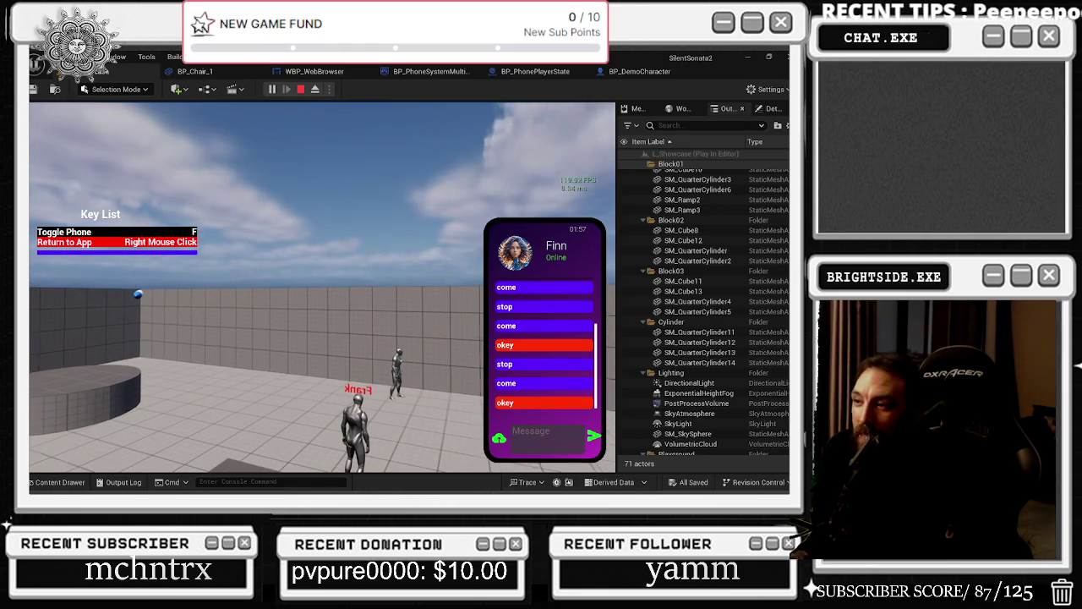
pyautogui.rightClick(517, 355)
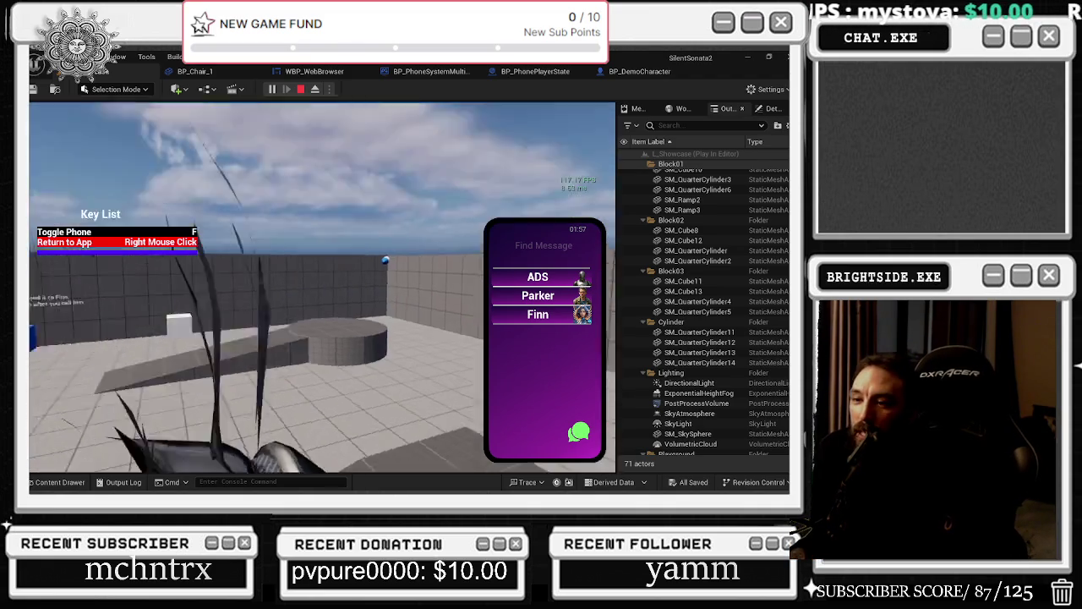
pyautogui.press('w')
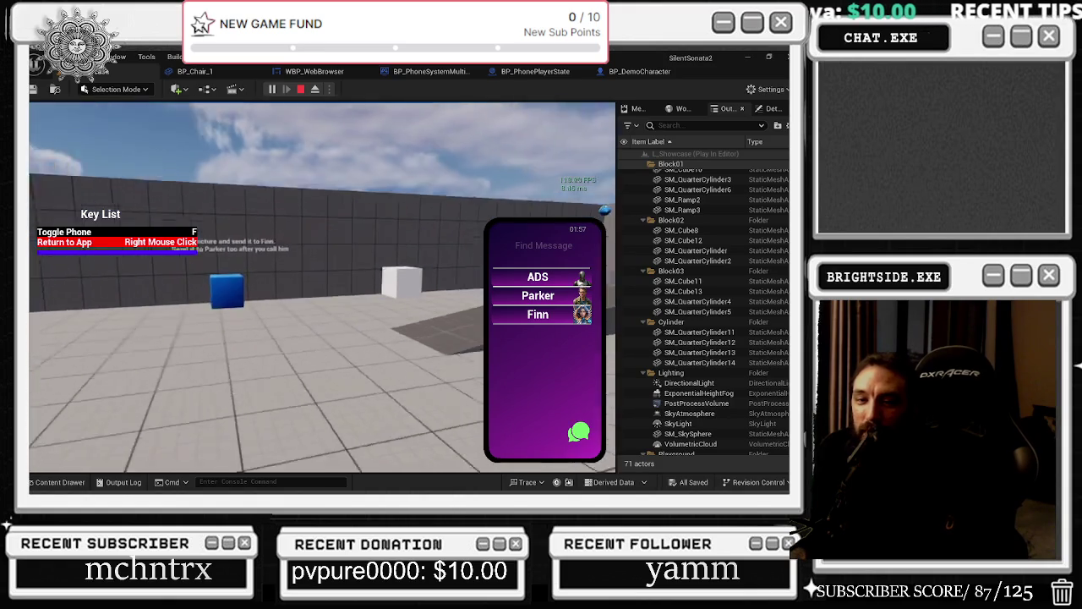
pyautogui.press('w')
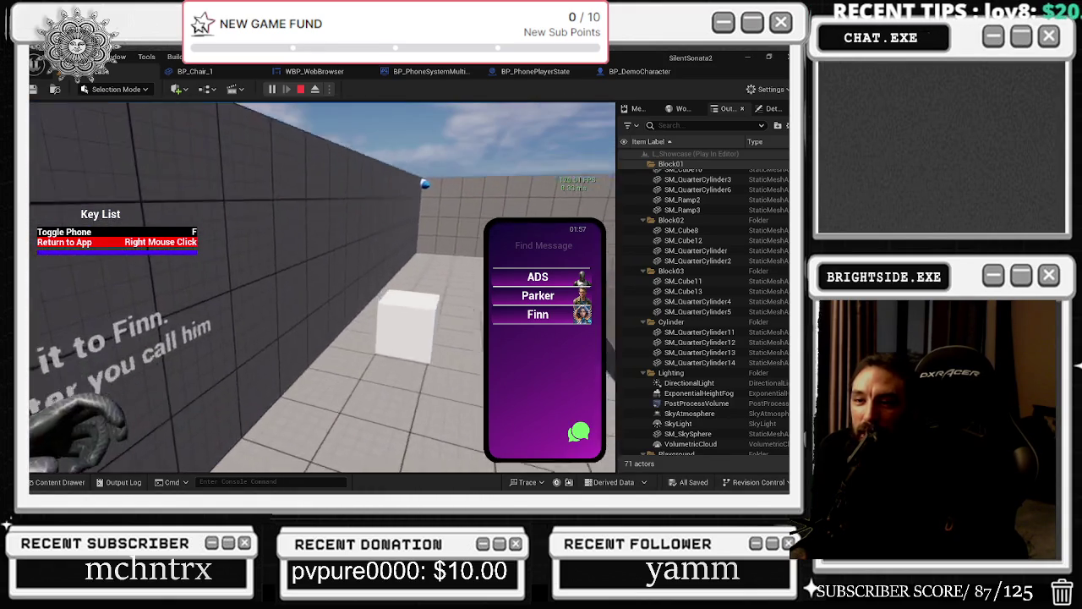
pyautogui.press('w')
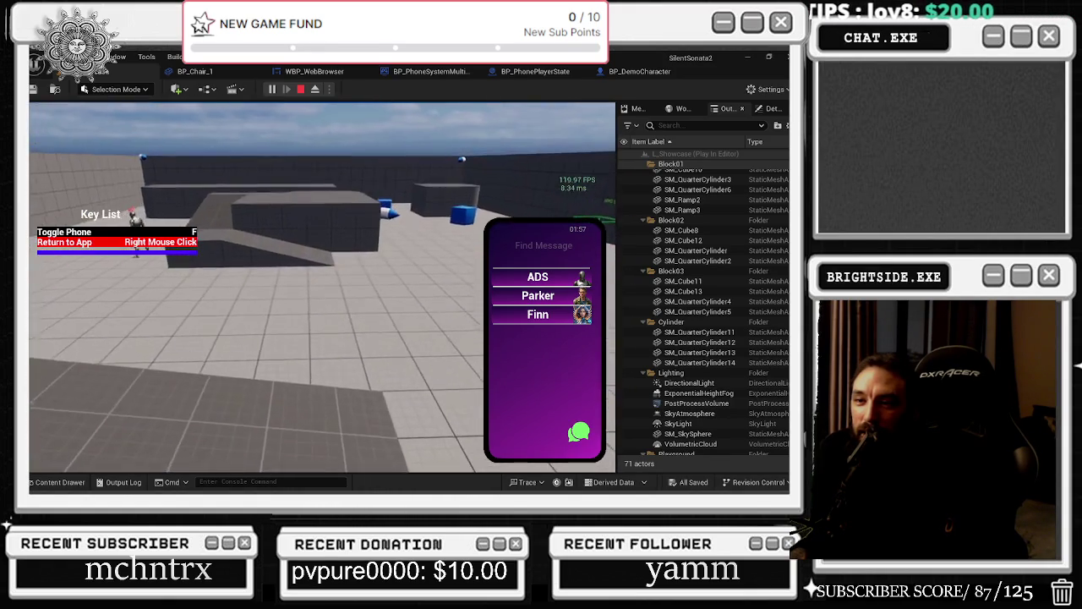
pyautogui.press('w')
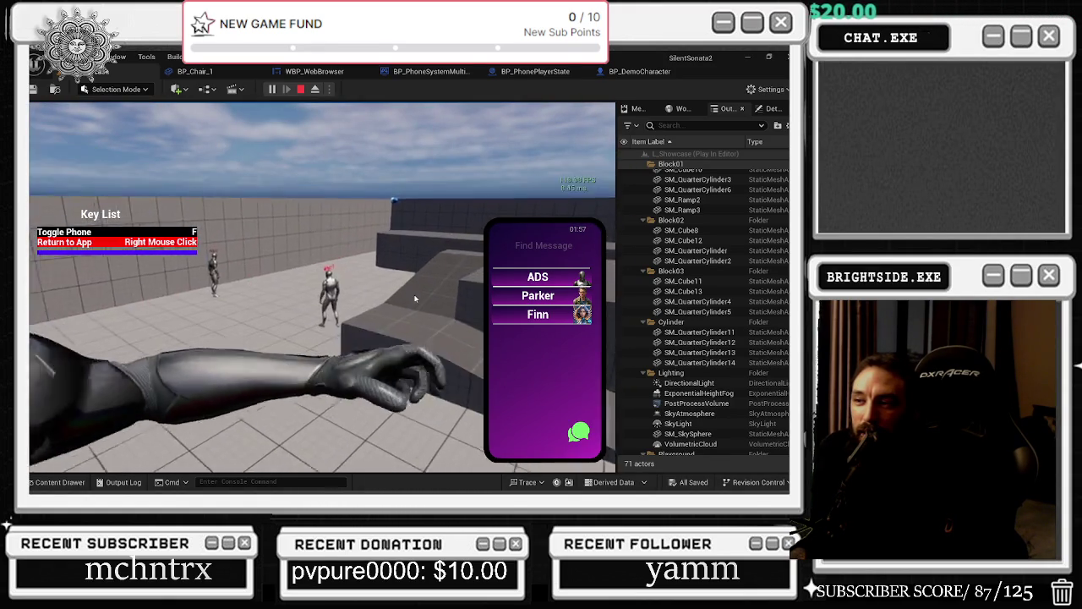
pyautogui.press('w')
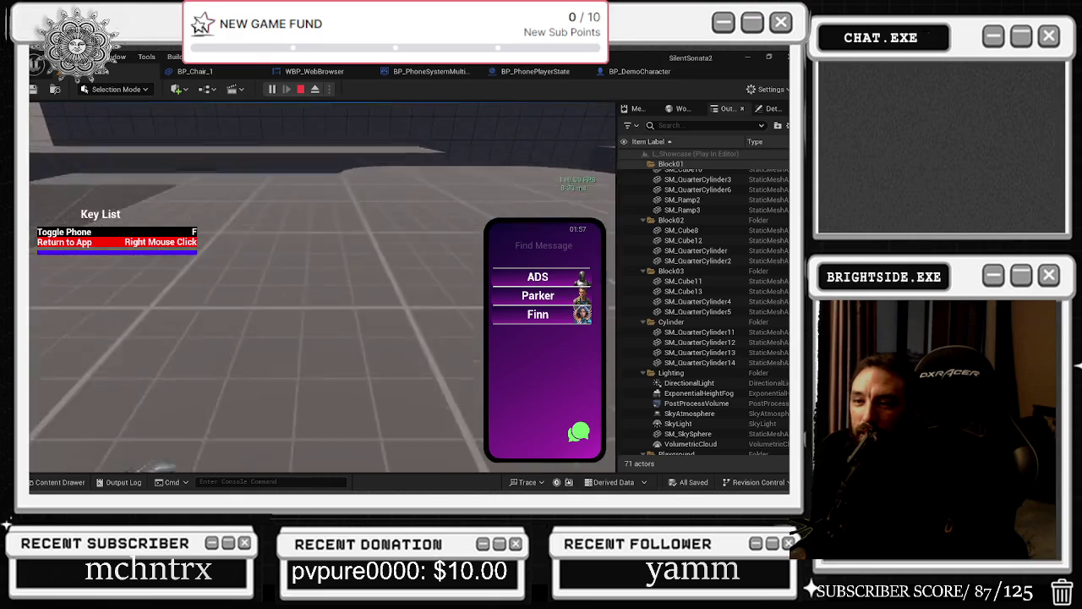
pyautogui.press('w')
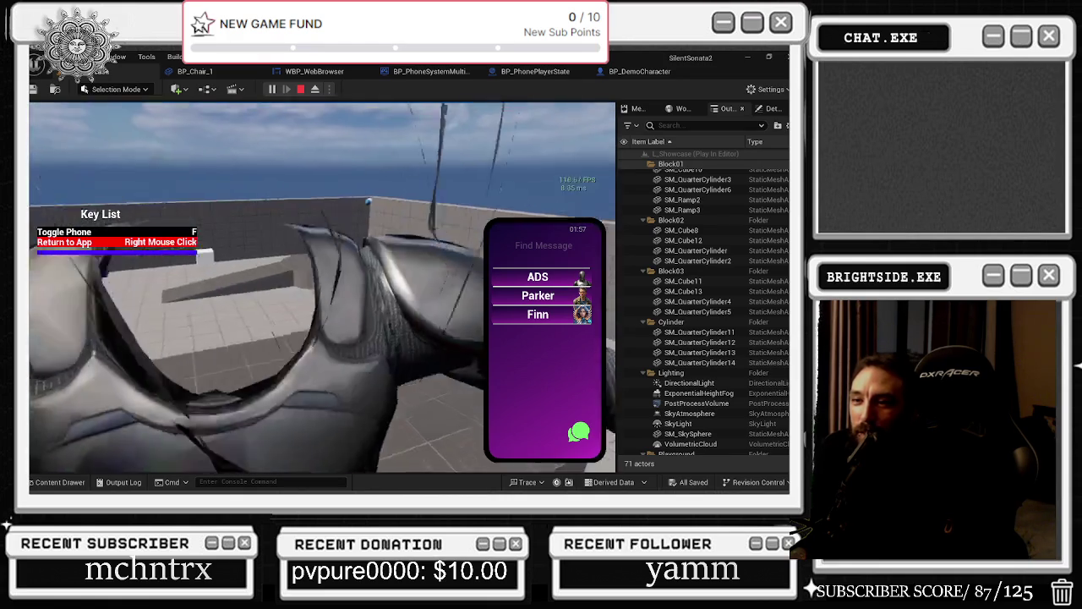
pyautogui.press('w')
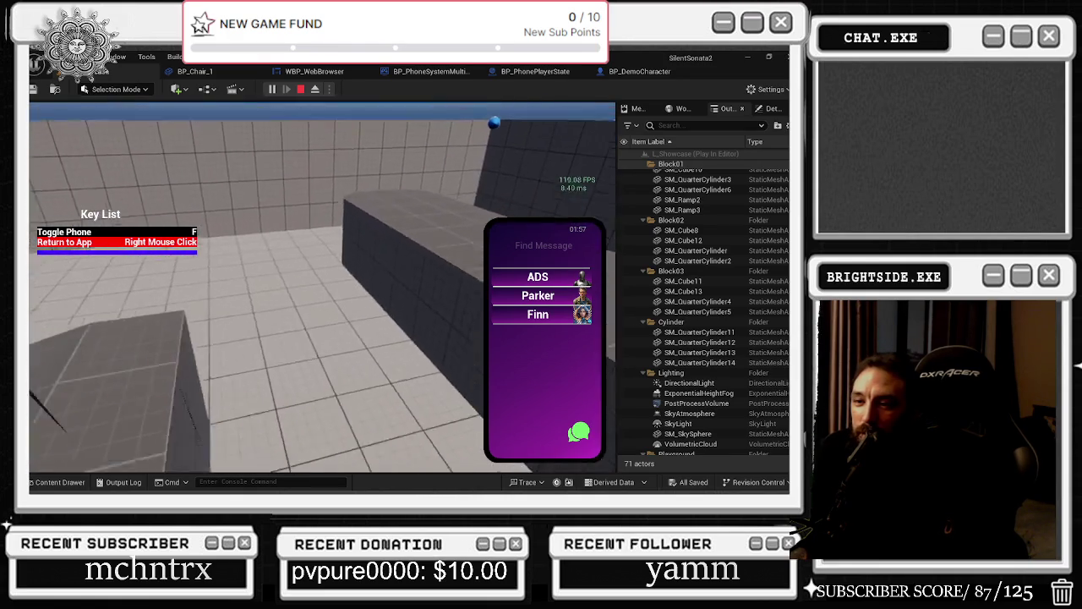
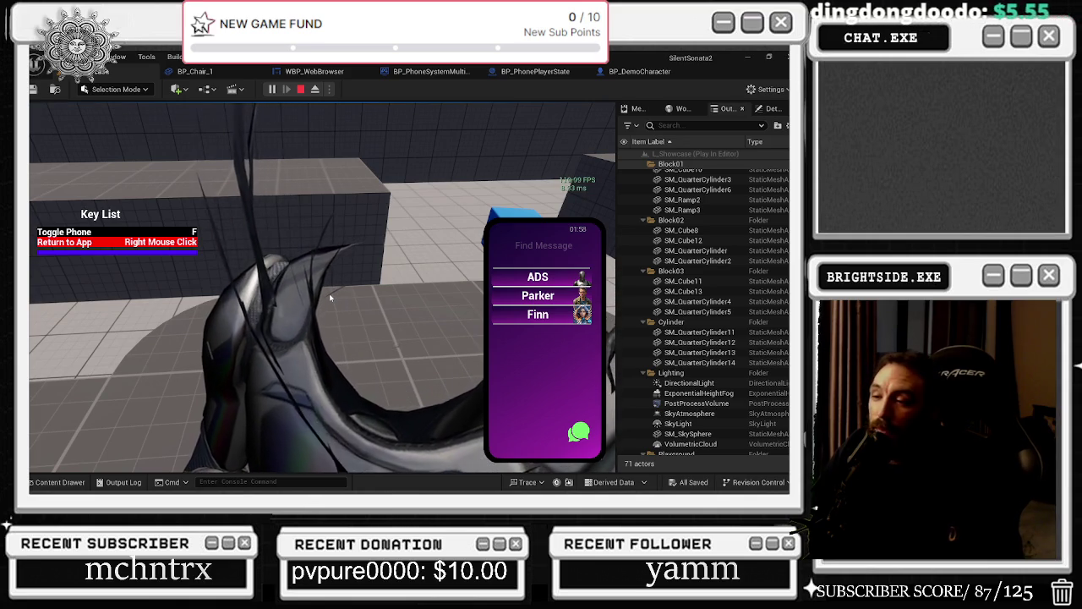
# Step: Walk the character over the grey block, up to the other character, and look toward the wall
pyautogui.press('w')
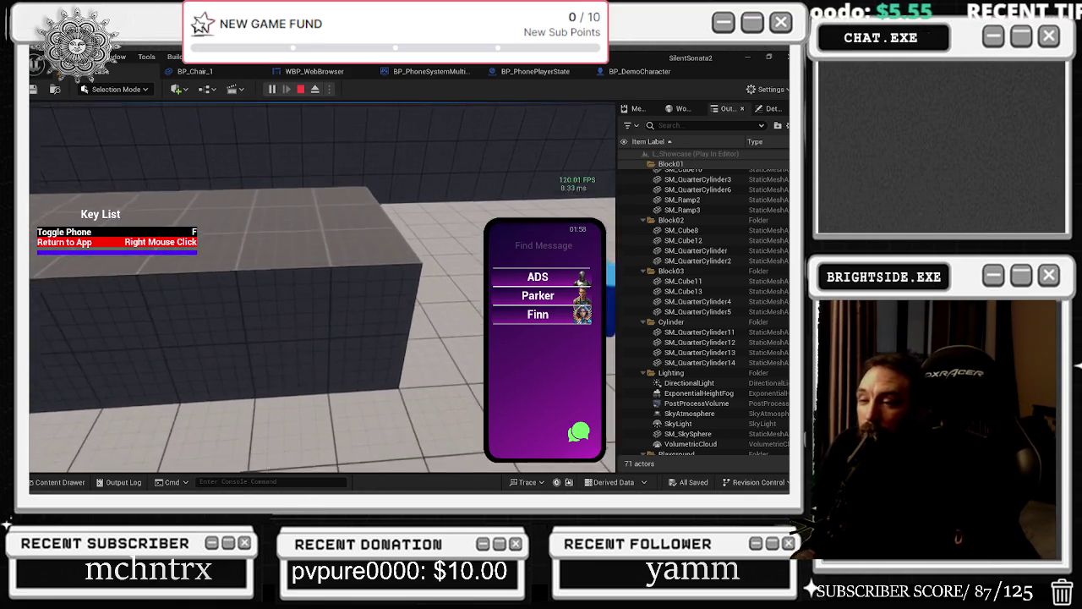
pyautogui.press('space')
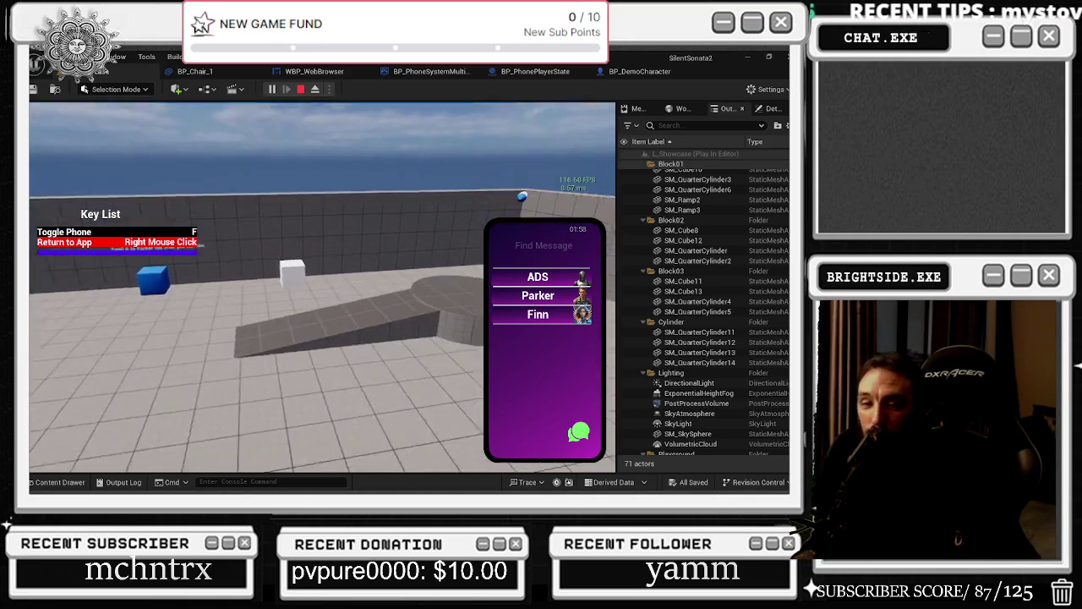
pyautogui.press('w')
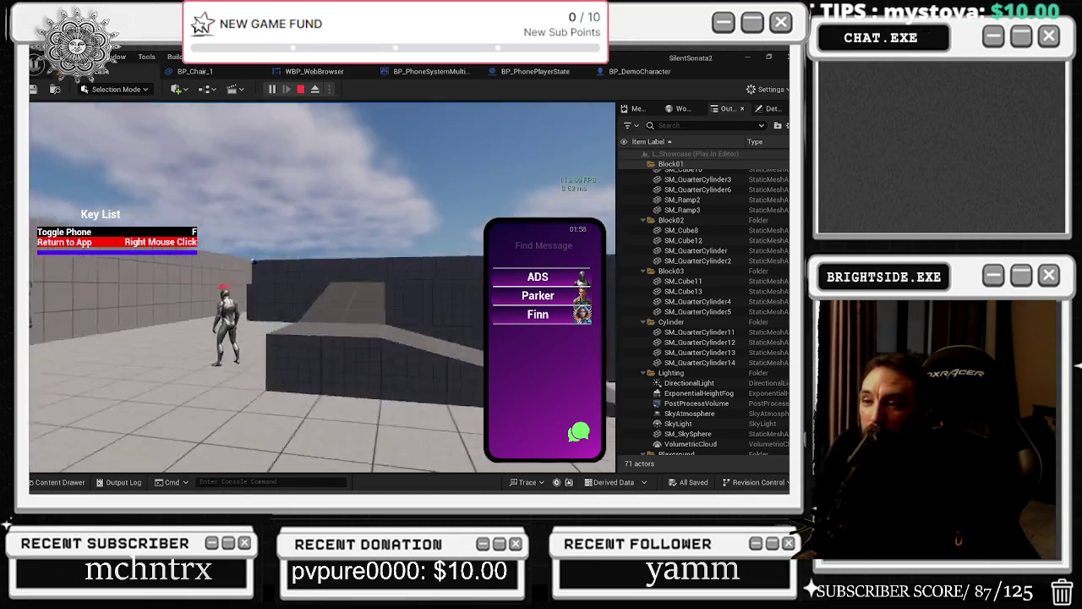
pyautogui.press('w')
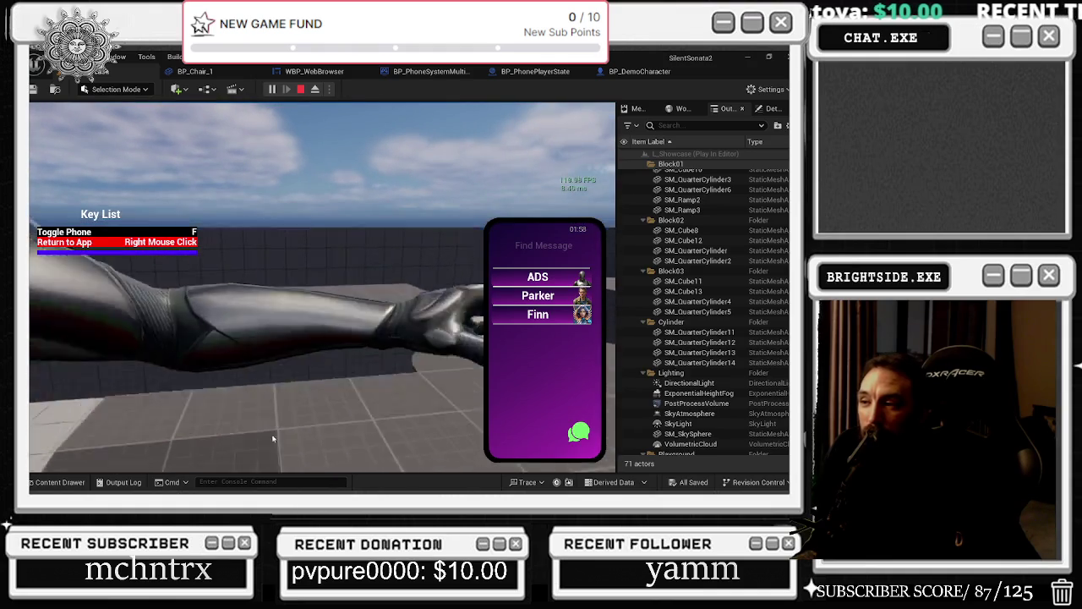
pyautogui.press('w')
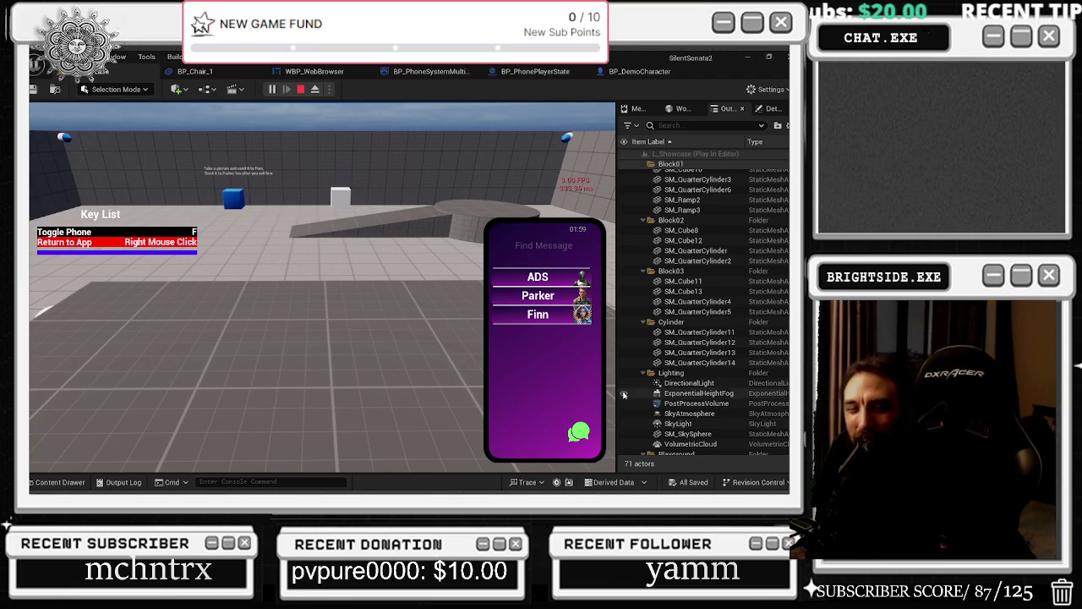
pyautogui.moveTo(524, 335)
pyautogui.mouseDown()
pyautogui.moveTo(423, 319)
pyautogui.moveTo(428, 329)
pyautogui.moveTo(546, 300)
pyautogui.mouseUp()
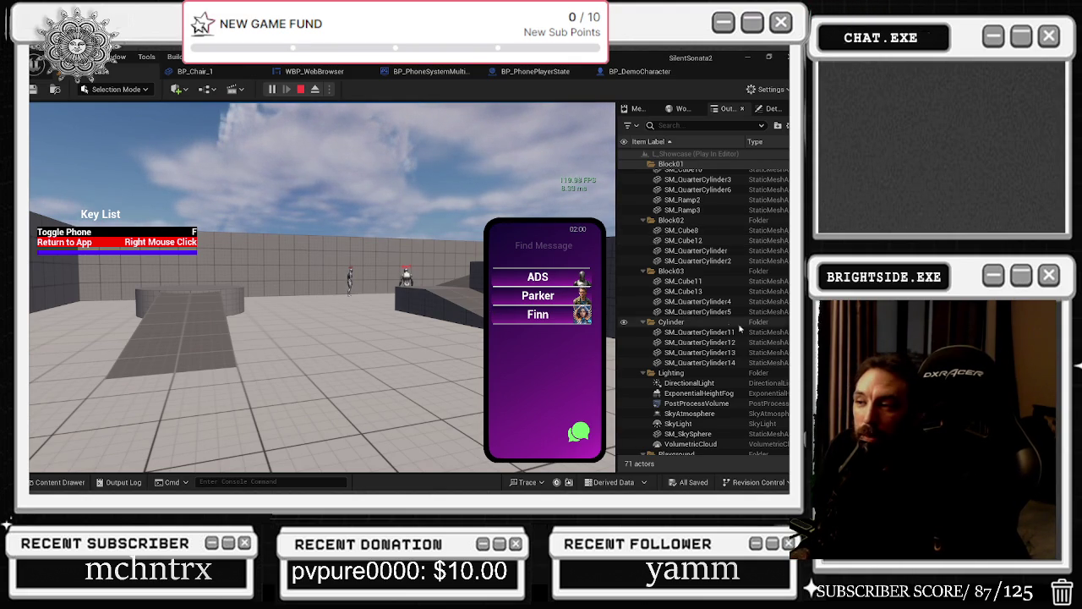
# Step: Free the cursor and start a new conversation on the phone to list the contacts
pyautogui.click(438, 385)
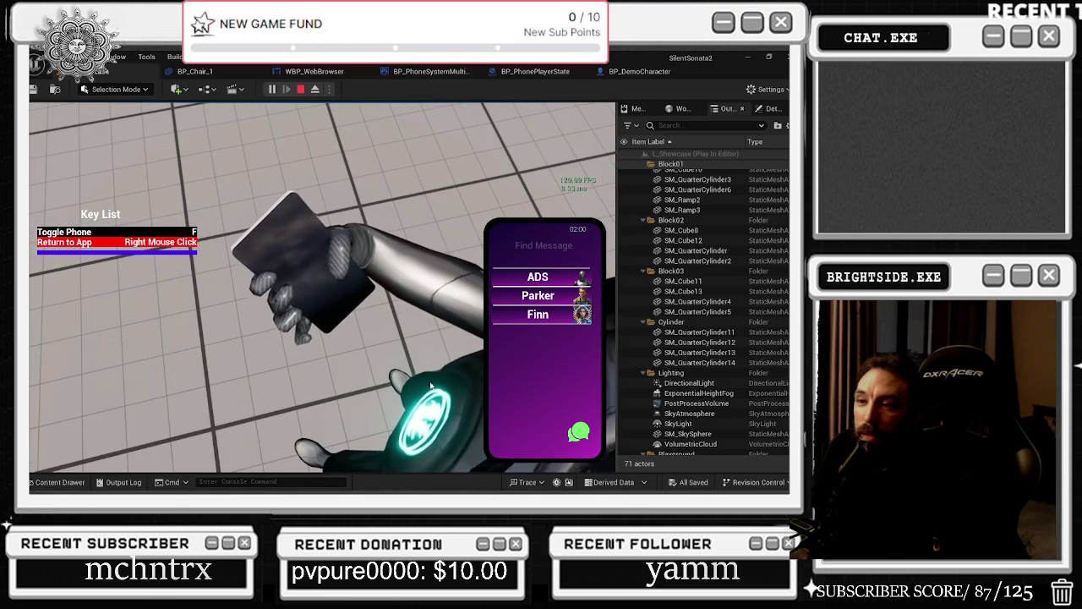
pyautogui.moveTo(438, 338)
pyautogui.rightClick(275, 275)
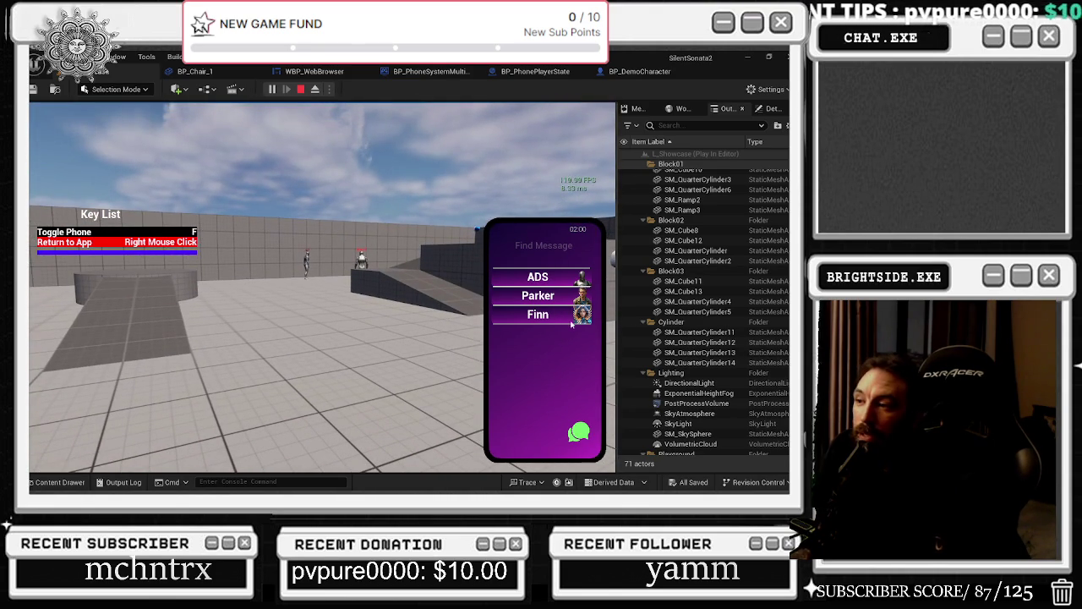
pyautogui.click(579, 433)
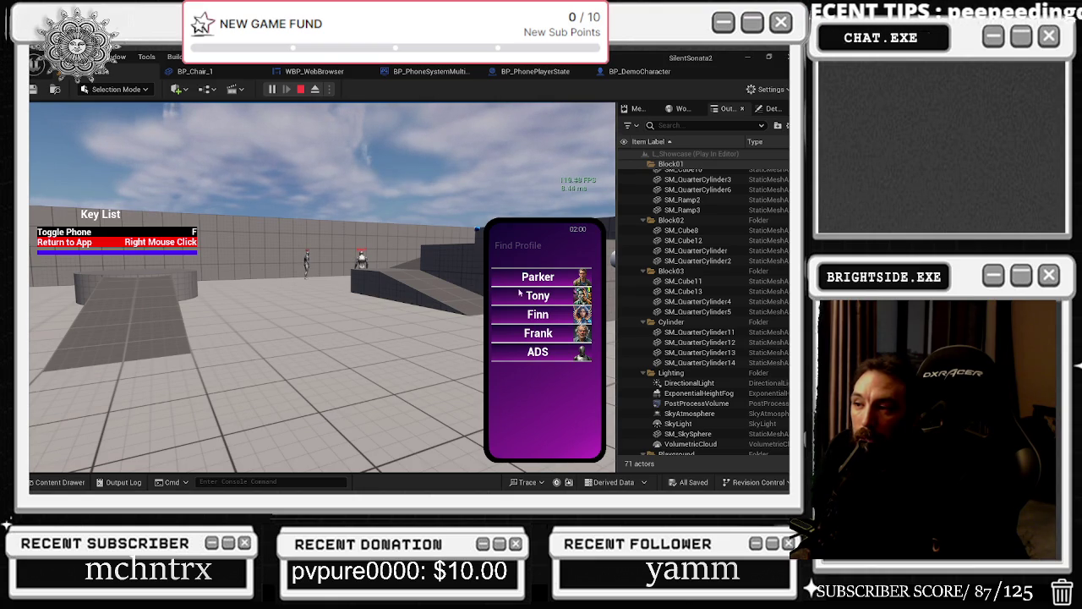
# Step: Walk toward the wall and characters, then back the character away from the wall
pyautogui.press('w')
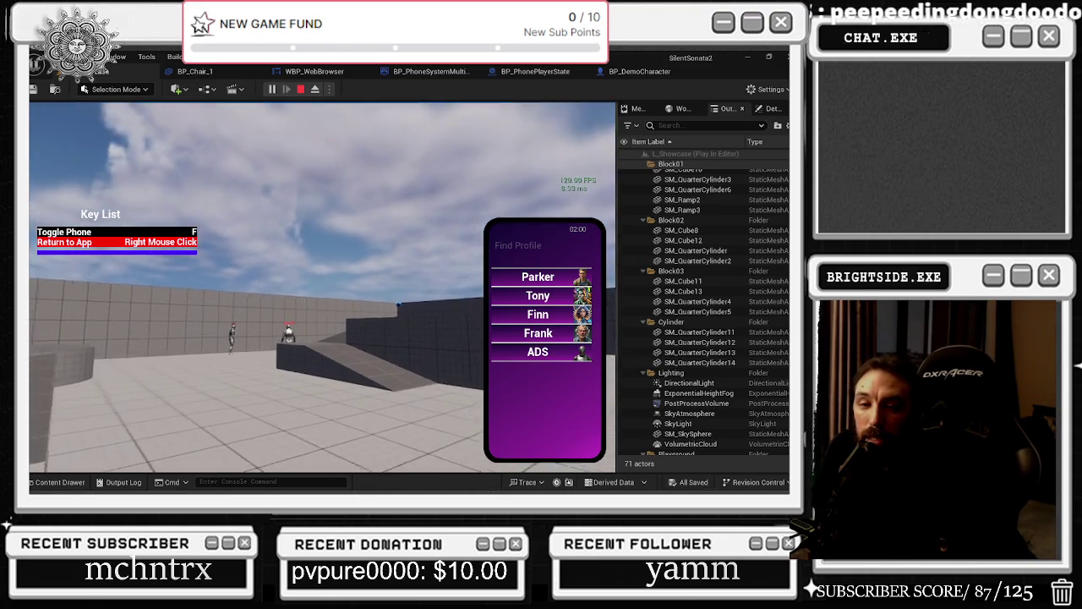
pyautogui.press('w')
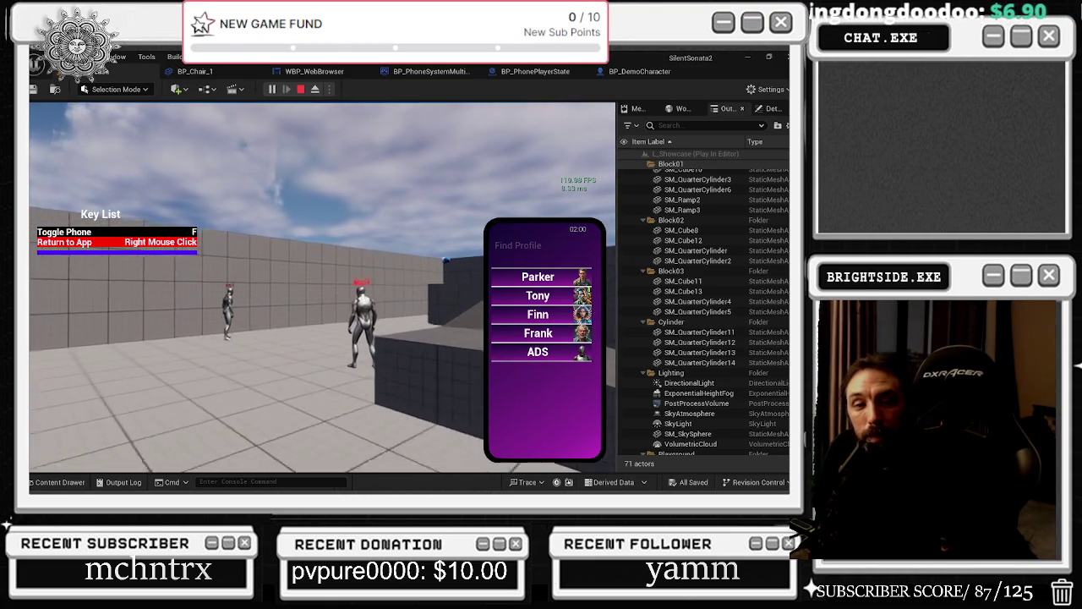
pyautogui.press('s')
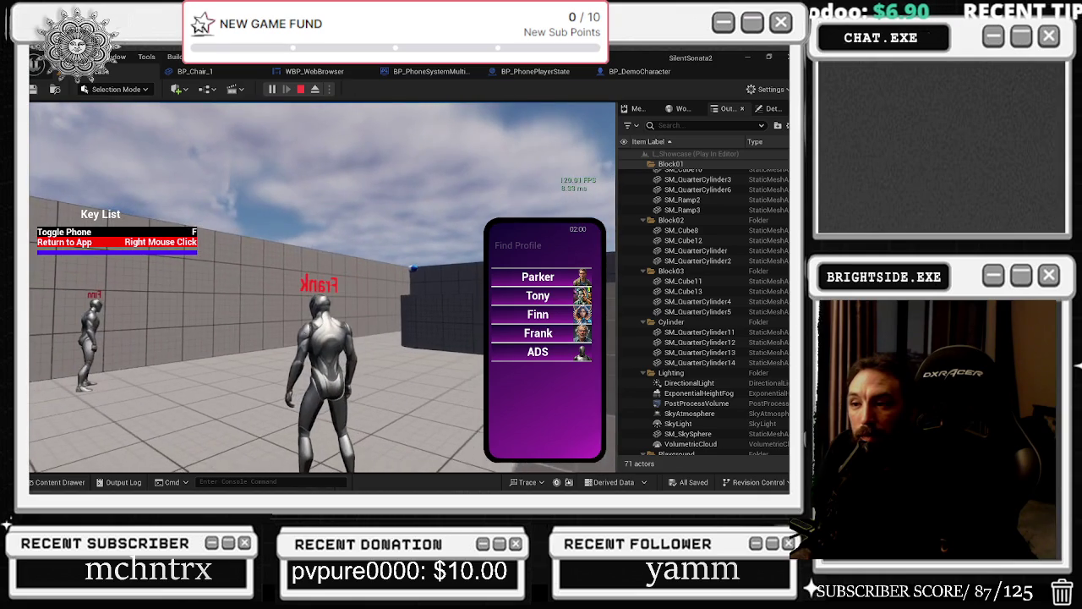
pyautogui.press('s')
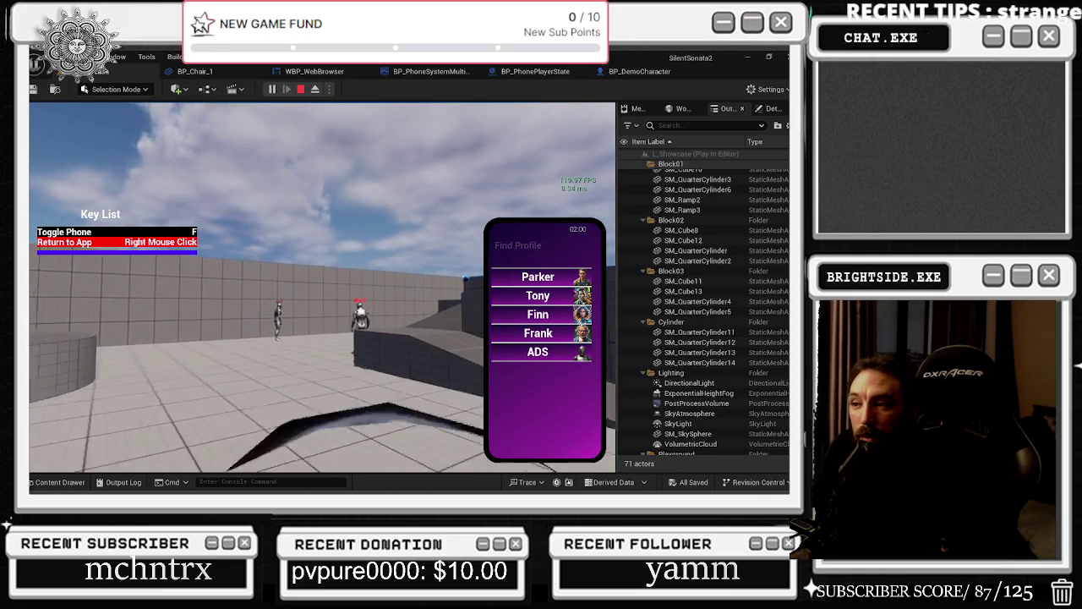
pyautogui.press('s')
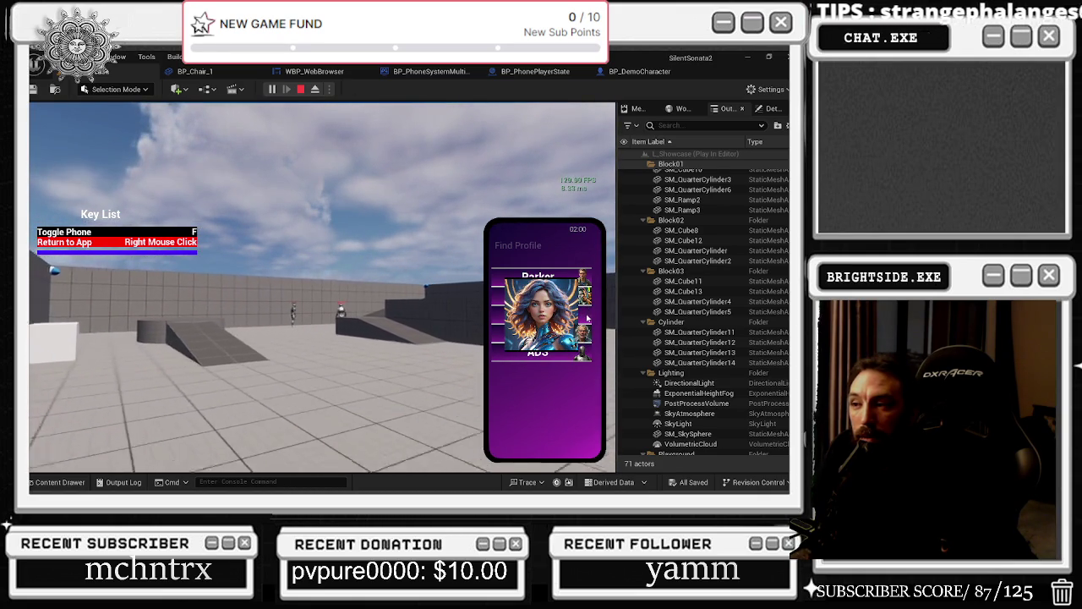
pyautogui.press('s')
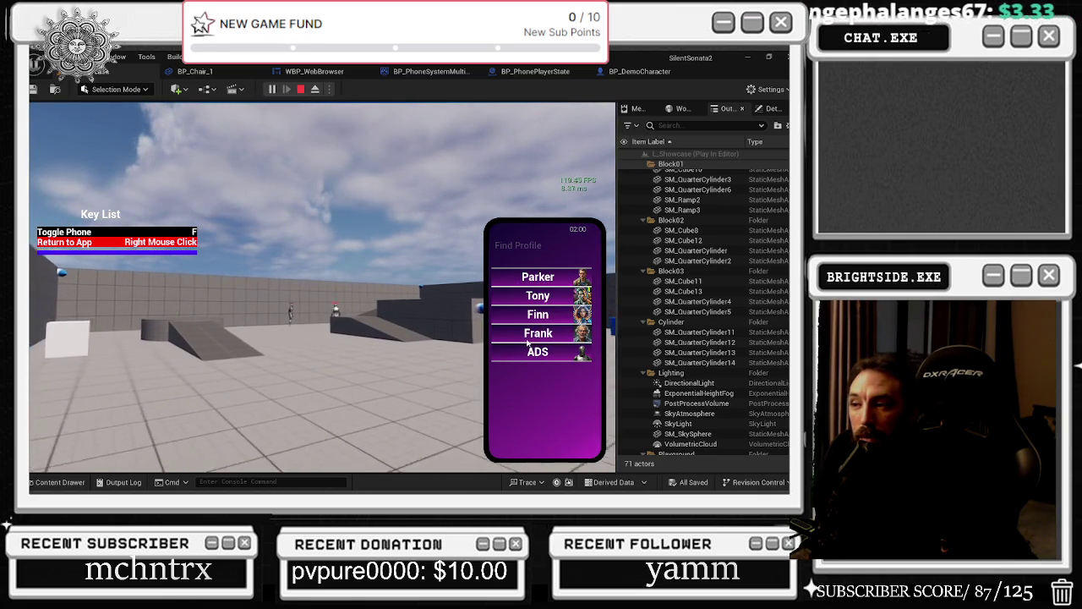
# Step: In Frank's chat send 'send pic' and 'send picture', then back out to the home screen
pyautogui.click(527, 337)
pyautogui.click(546, 435)
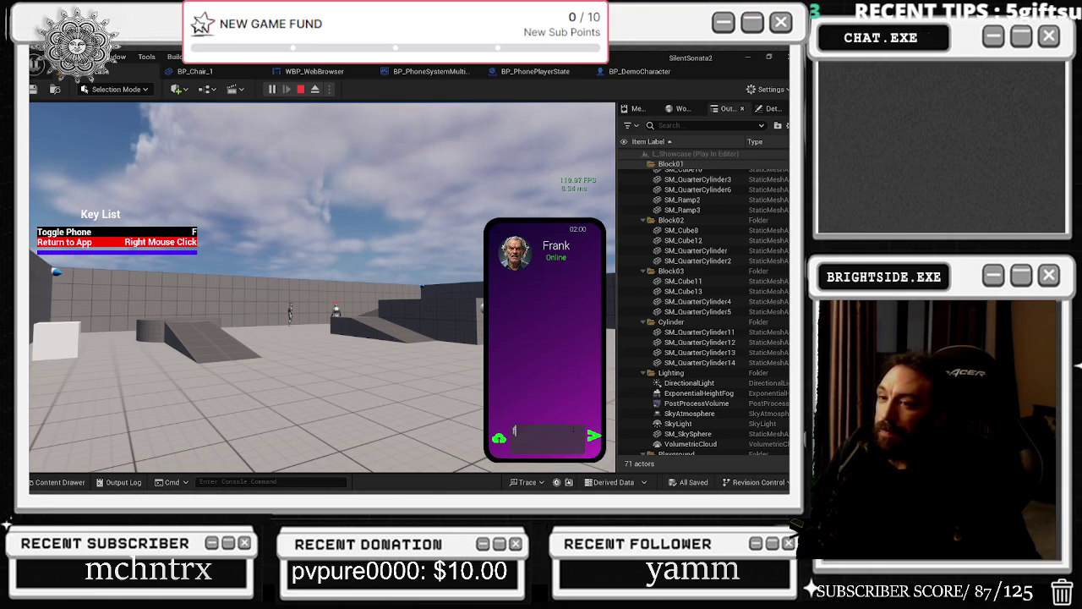
pyautogui.write('Frank')
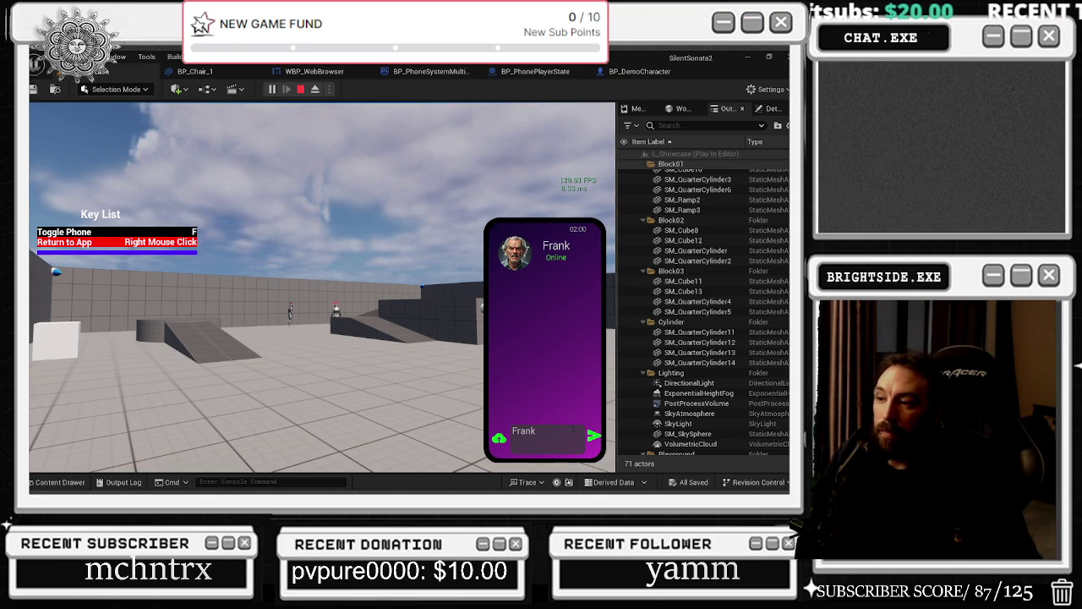
pyautogui.press('Return')
pyautogui.write('send pic')
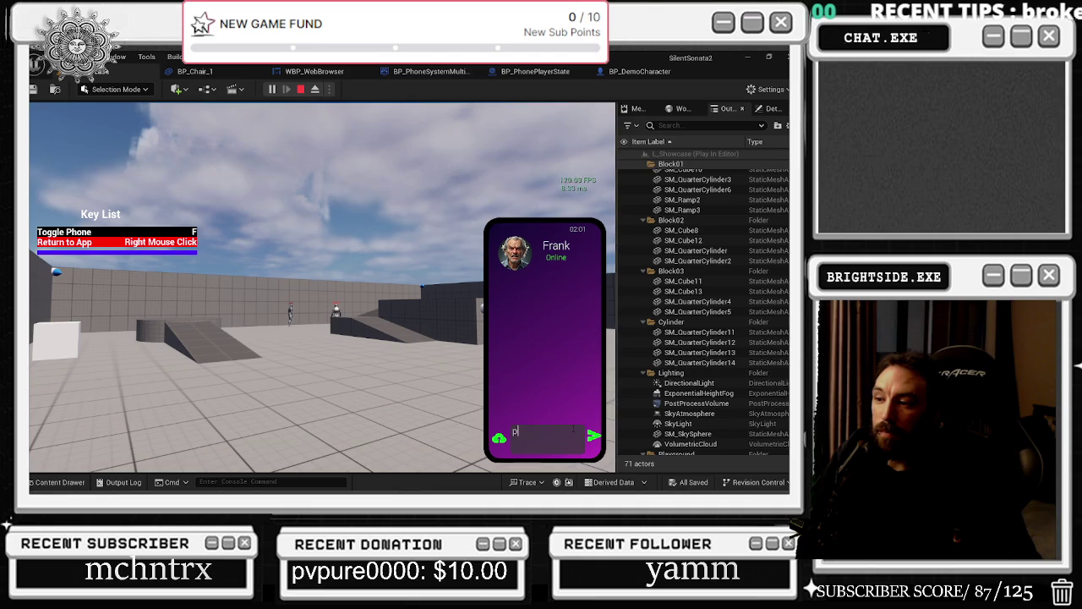
pyautogui.press('Return')
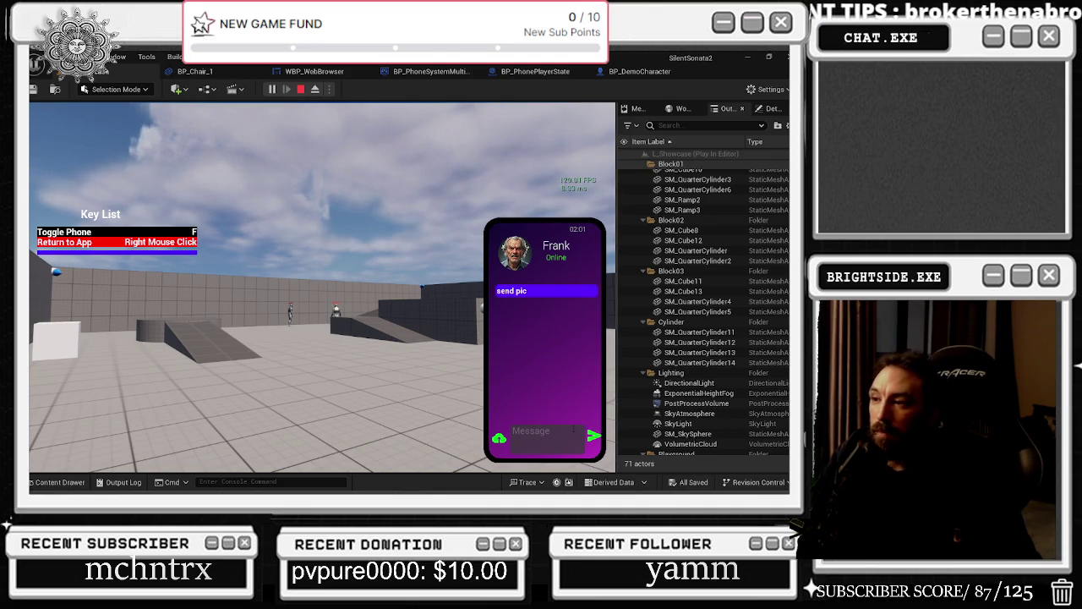
pyautogui.write('send picture')
pyautogui.press('Return')
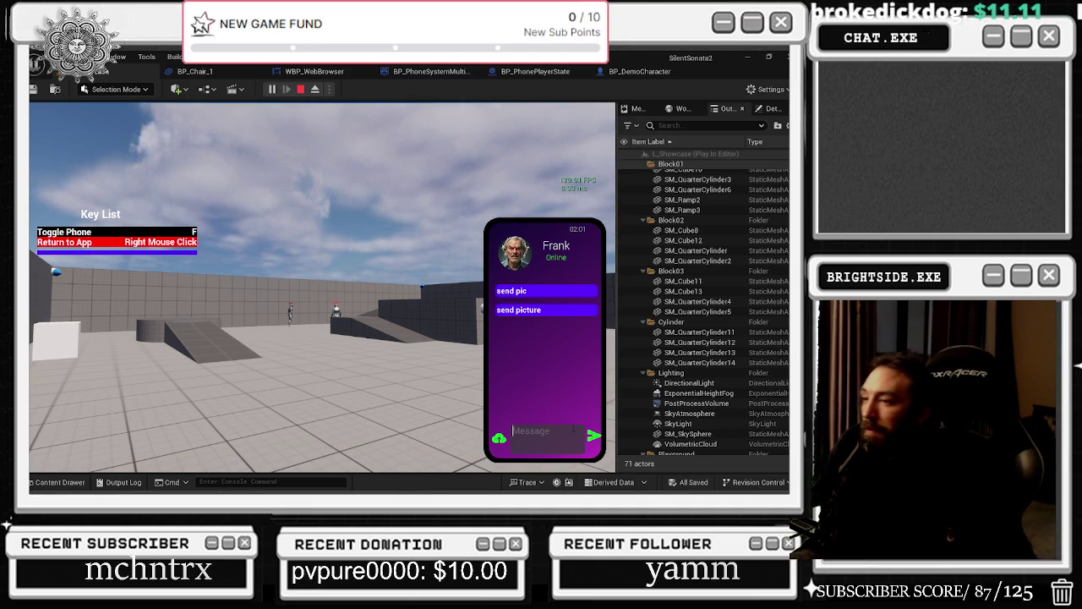
pyautogui.rightClick(508, 385)
pyautogui.rightClick(513, 292)
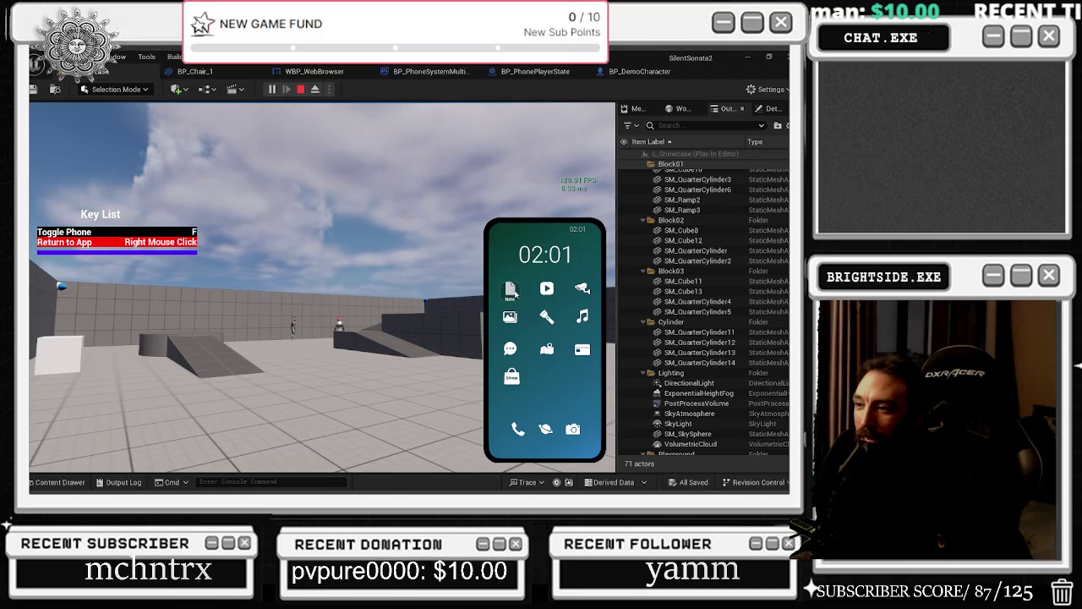
# Step: Open the Messages app and start a new conversation with ADS
pyautogui.click(510, 349)
pyautogui.rightClick(546, 245)
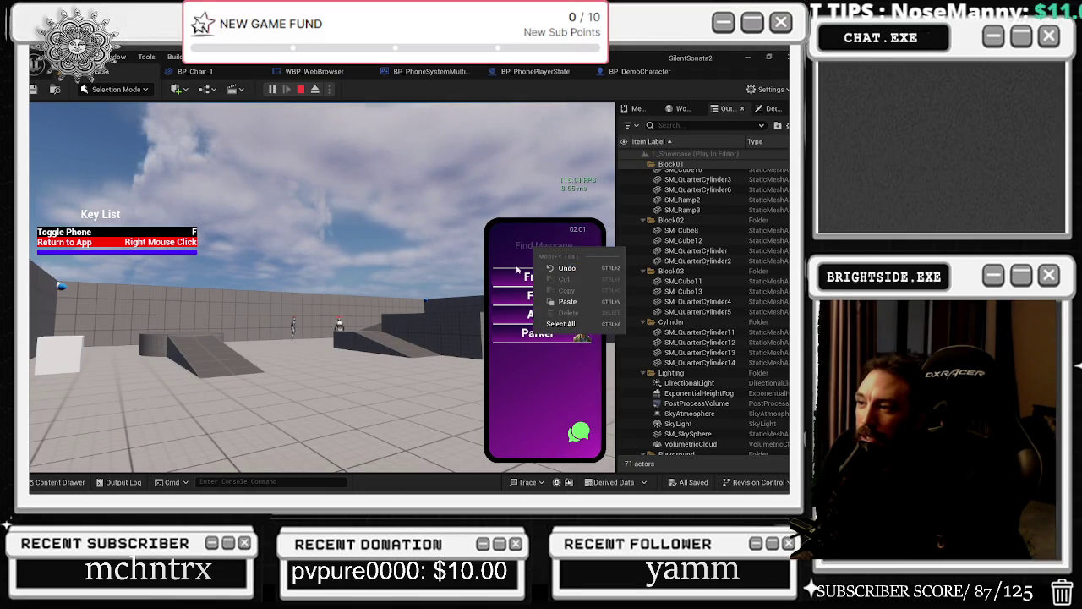
pyautogui.click(546, 245)
pyautogui.click(582, 434)
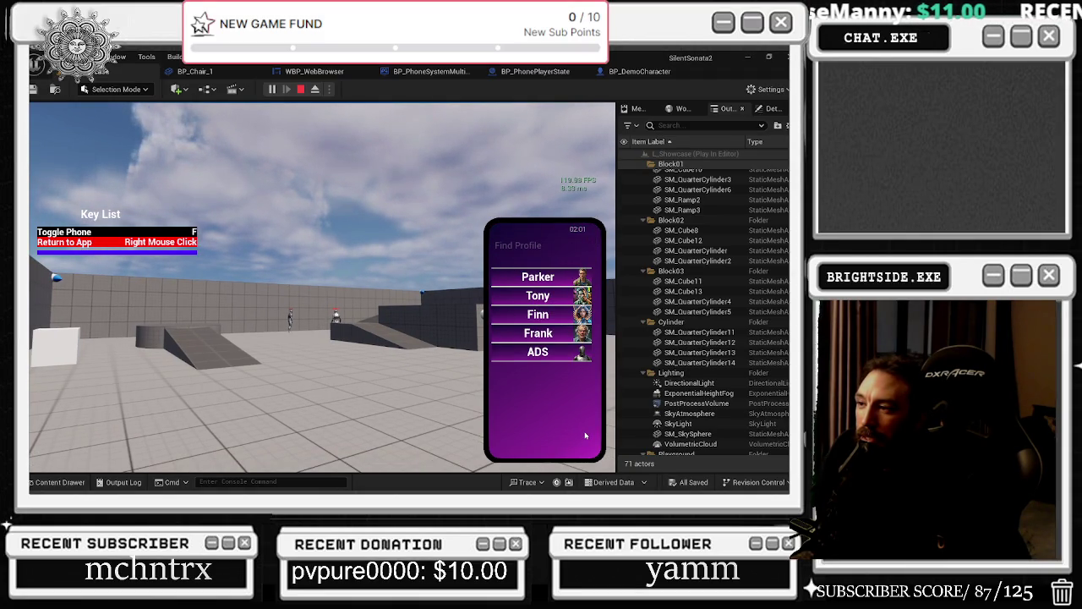
pyautogui.click(538, 352)
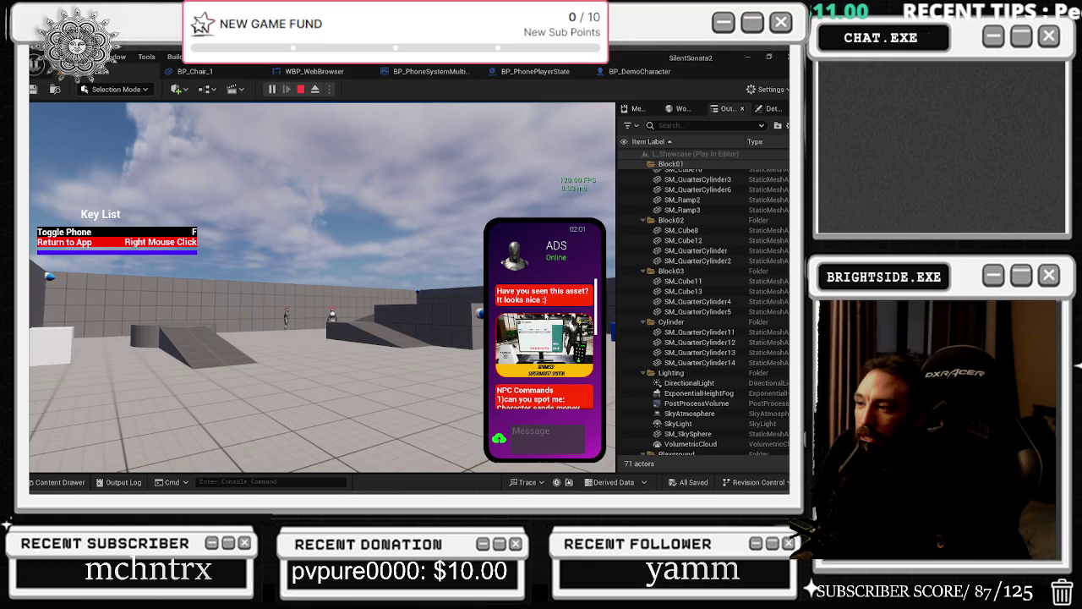
# Step: Scroll through the NPC Commands message in ADS's chat, then return to the chat list
pyautogui.scroll(-3, 541, 338)
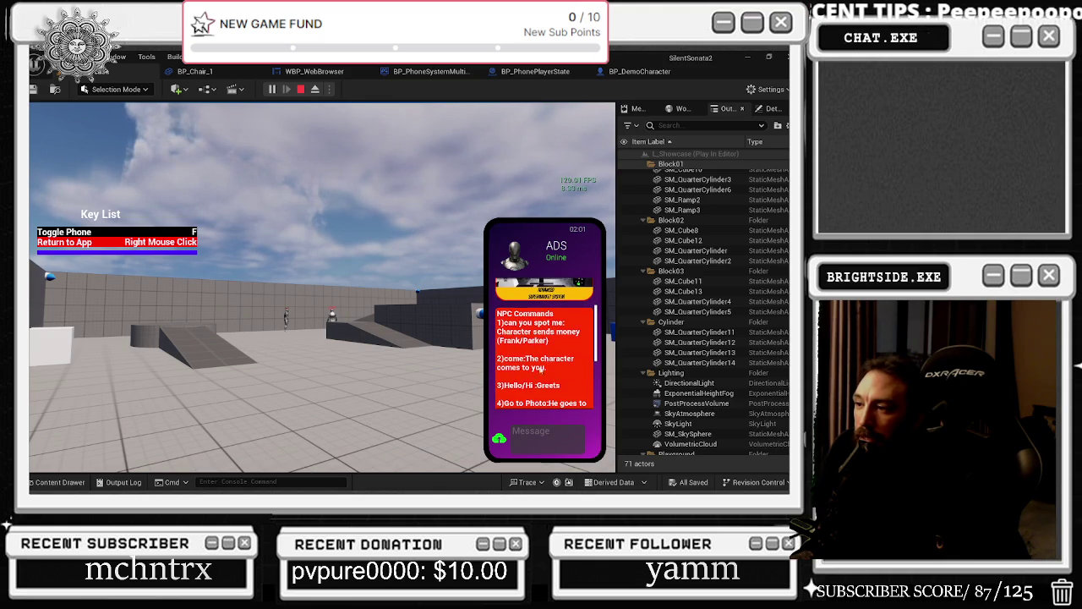
pyautogui.scroll(-3, 531, 386)
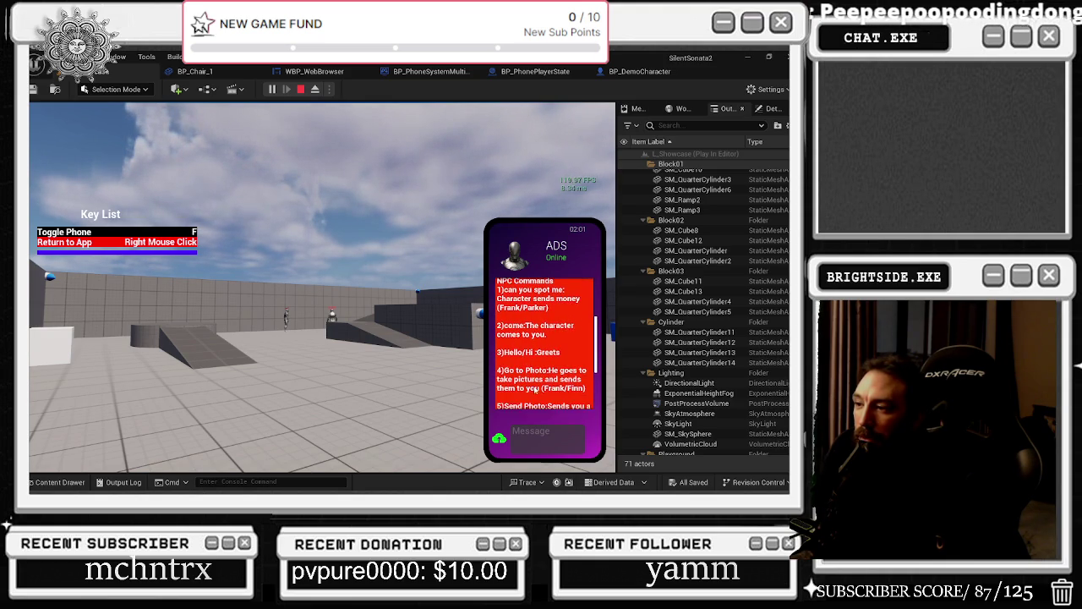
pyautogui.scroll(-1, 561, 365)
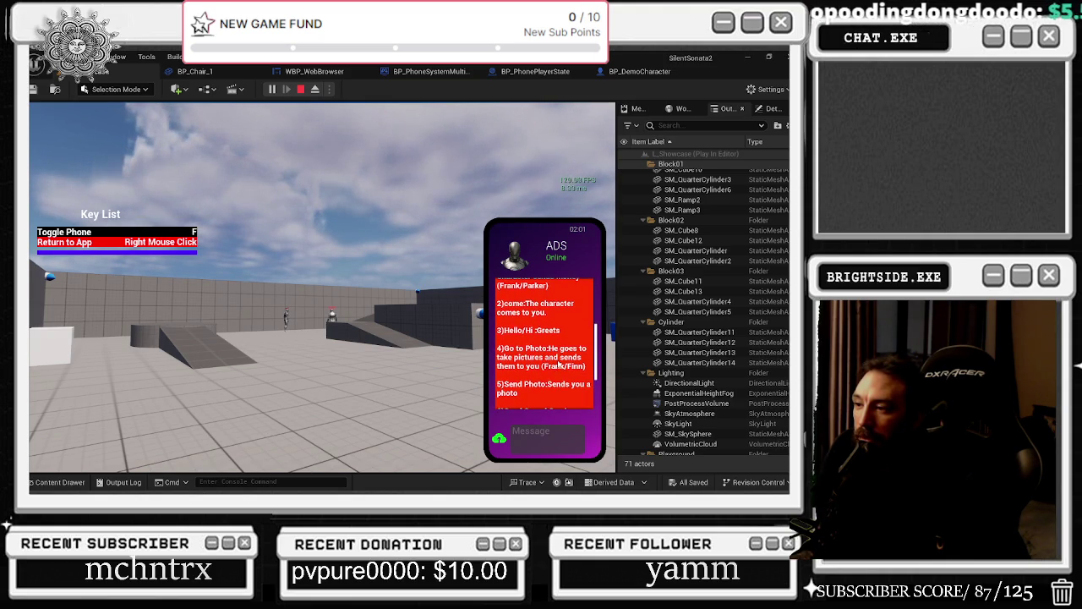
pyautogui.scroll(-1, 567, 356)
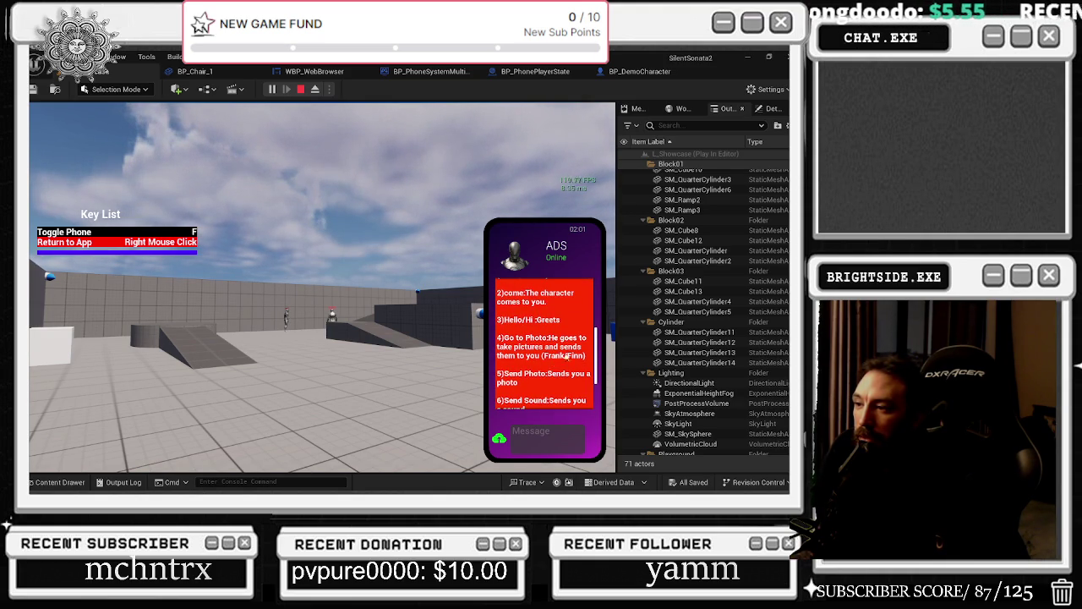
pyautogui.scroll(-2, 550, 389)
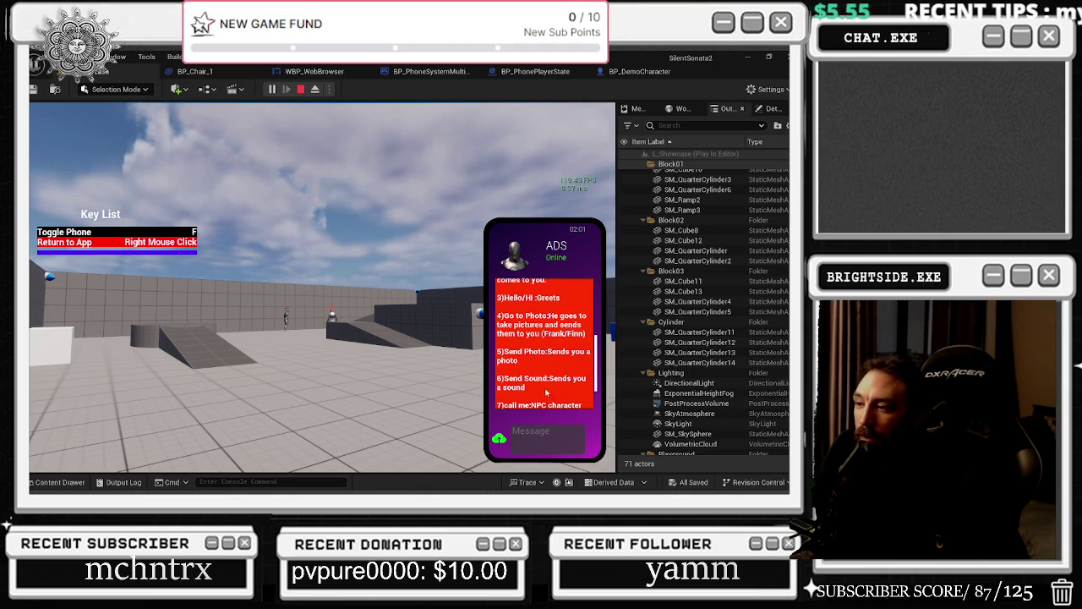
pyautogui.scroll(-1, 524, 357)
pyautogui.scroll(-2, 562, 411)
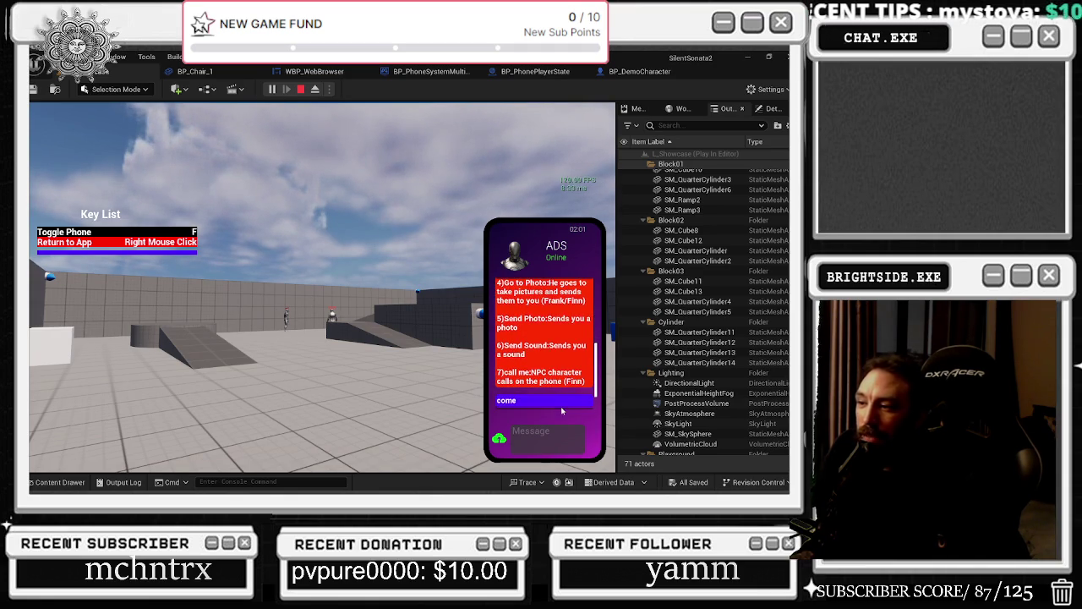
pyautogui.rightClick(526, 355)
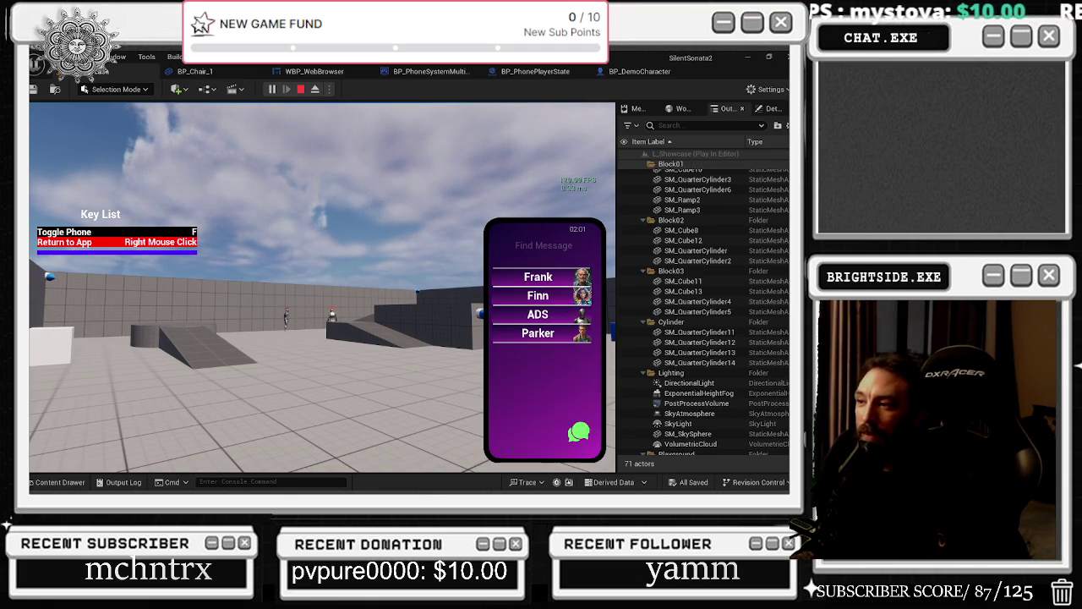
# Step: In Frank's chat, send the messages 'send sound' and 'send photo'
pyautogui.click(546, 288)
pyautogui.write('send sound')
pyautogui.press('Return')
pyautogui.write('send photo')
pyautogui.press('Return')
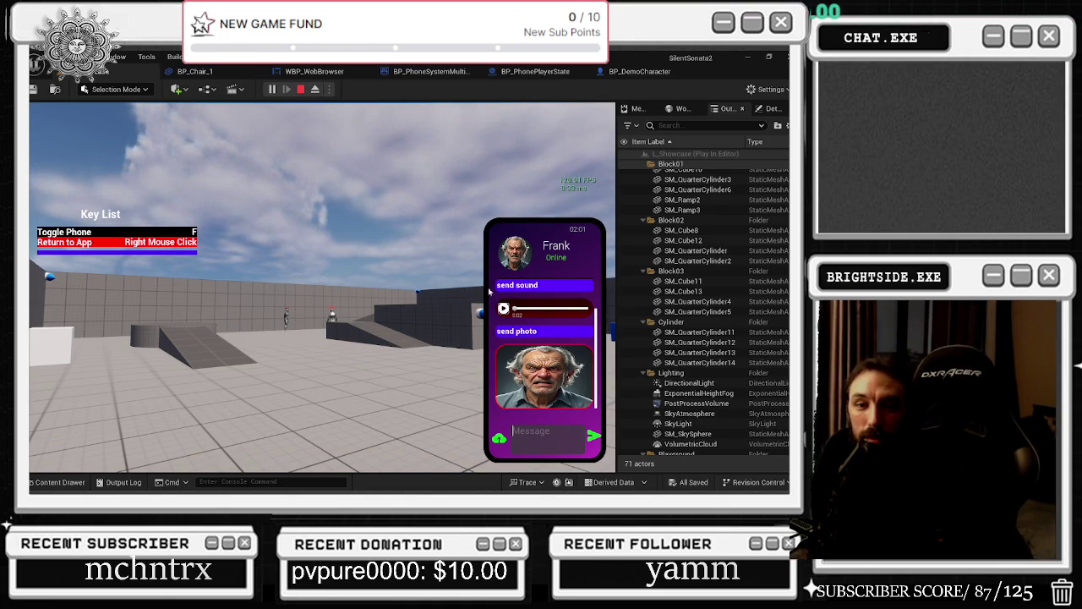
# Step: View the returned photo full-screen, flip to the next and previous photo, then close the viewer
pyautogui.click(551, 374)
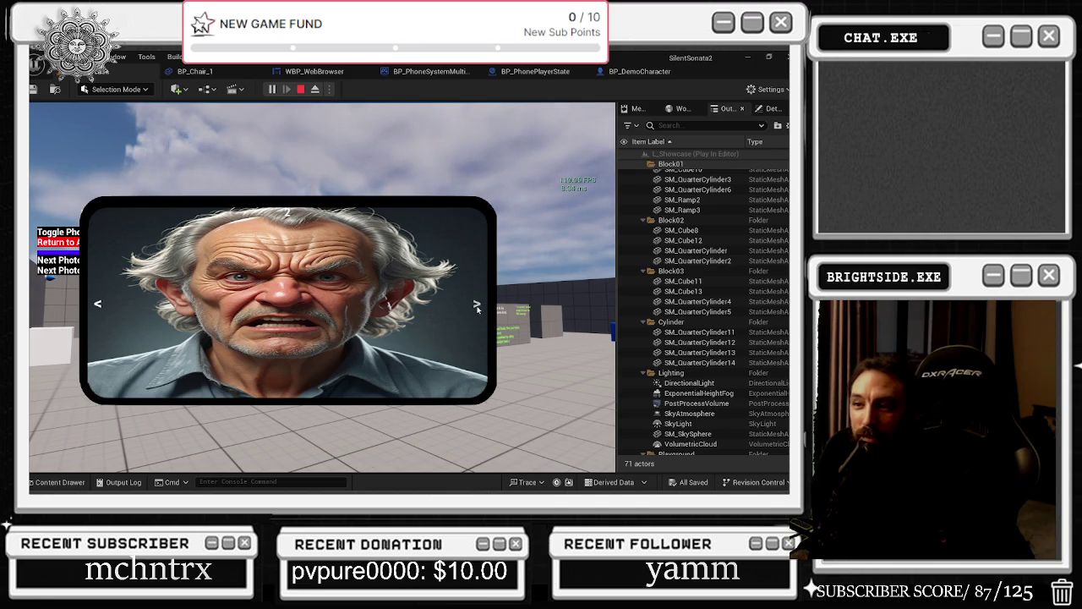
pyautogui.click(477, 307)
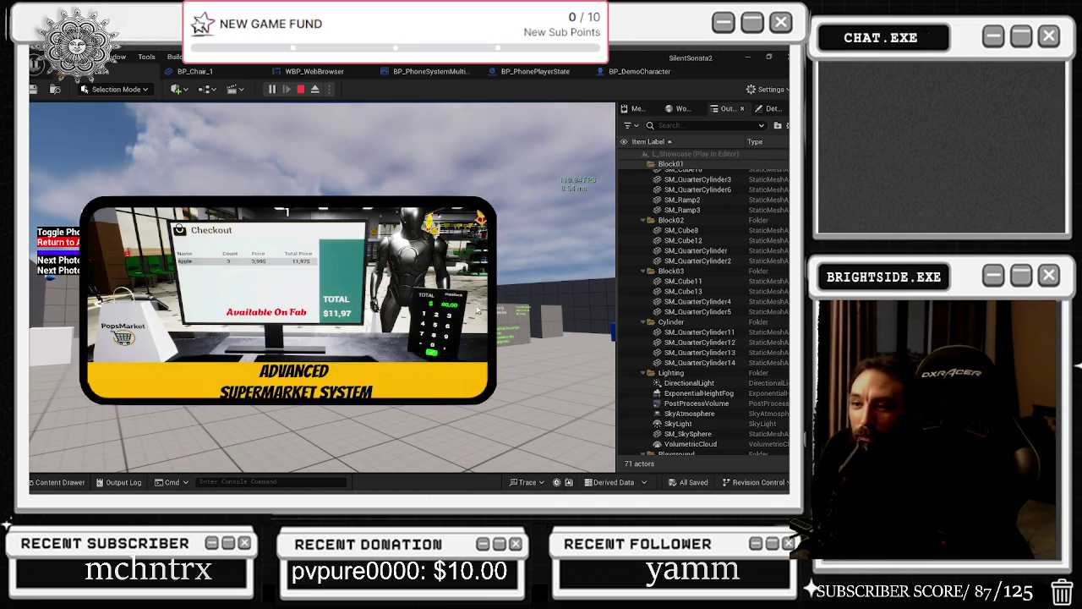
pyautogui.click(477, 306)
pyautogui.rightClick(533, 268)
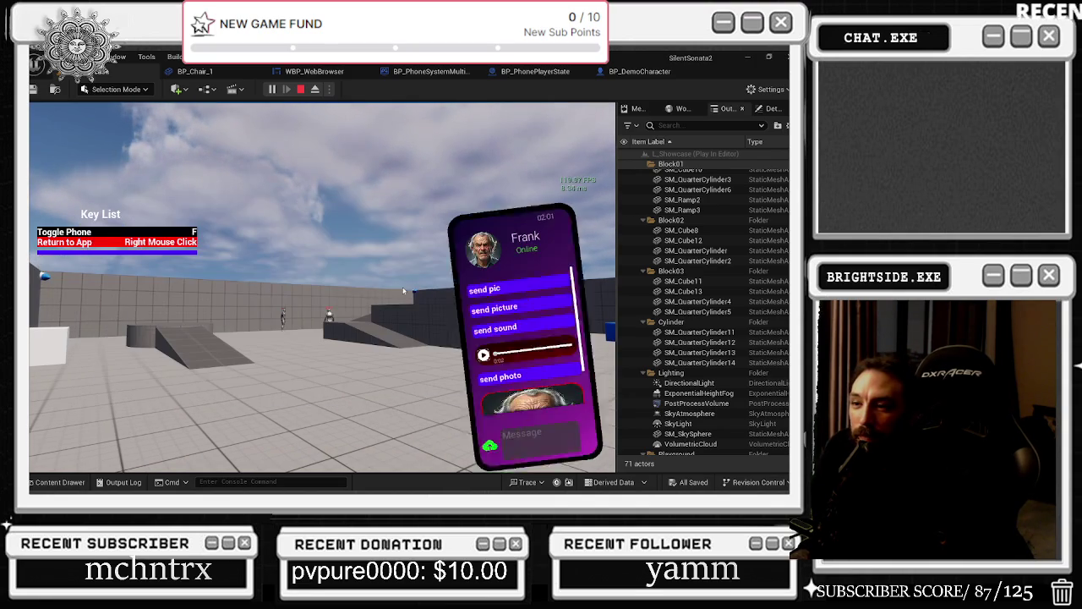
# Step: Play Frank's voice message, then play it again
pyautogui.click(503, 308)
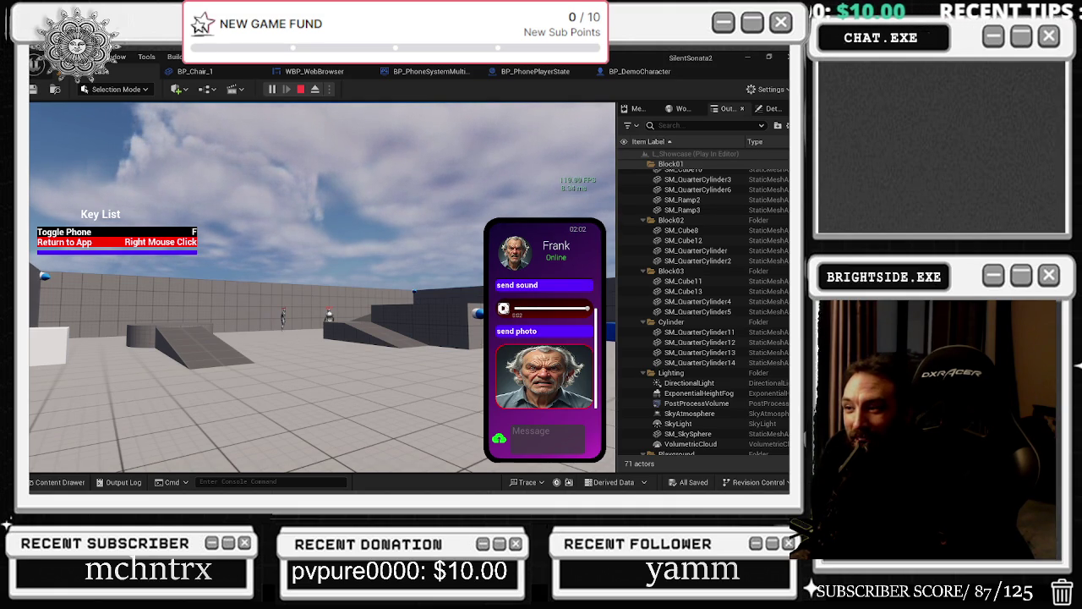
pyautogui.click(542, 435)
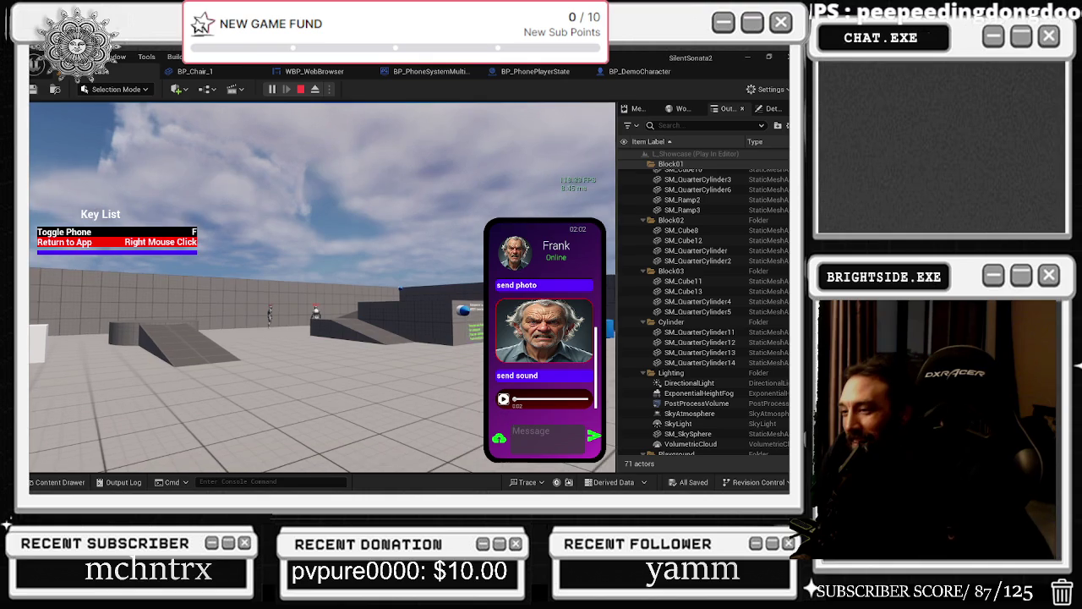
pyautogui.click(503, 398)
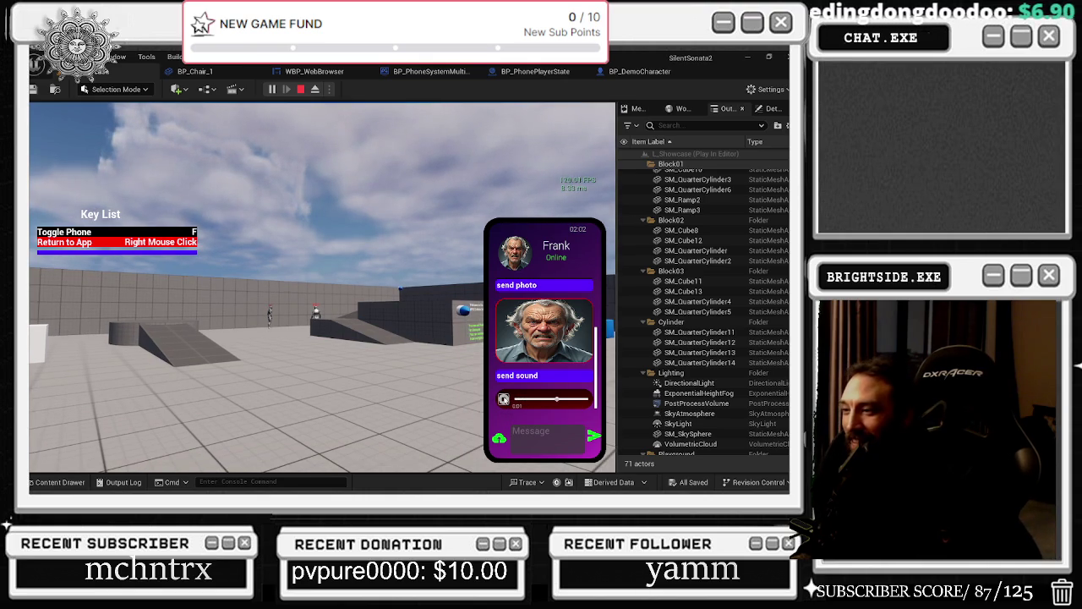
# Step: Switch from Frank's chat to Finn's and send 'send sound' twice
pyautogui.rightClick(487, 226)
pyautogui.click(536, 293)
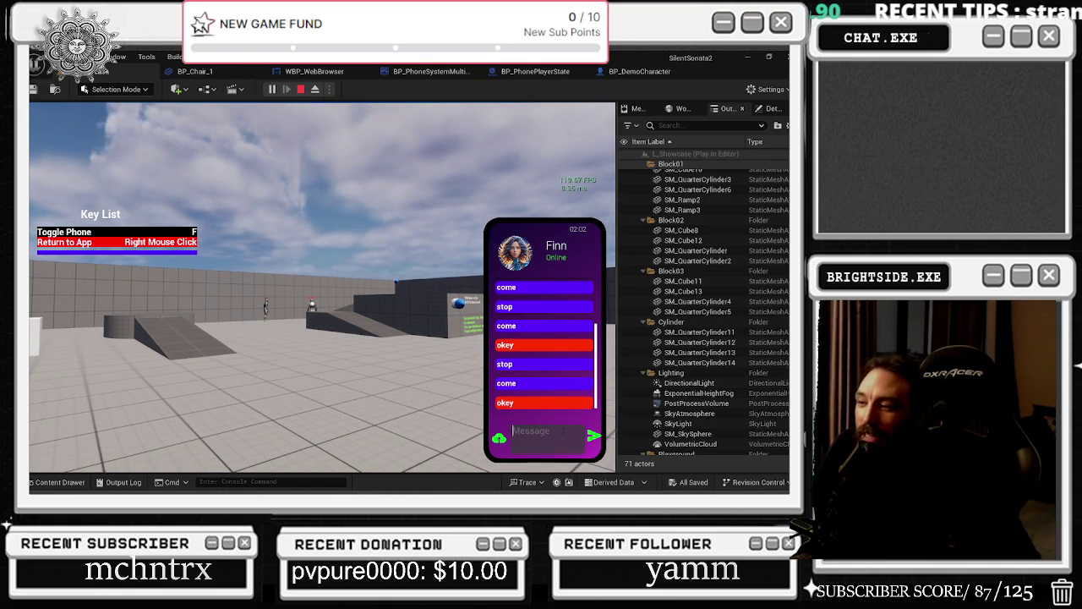
pyautogui.write('send sound')
pyautogui.press('Return')
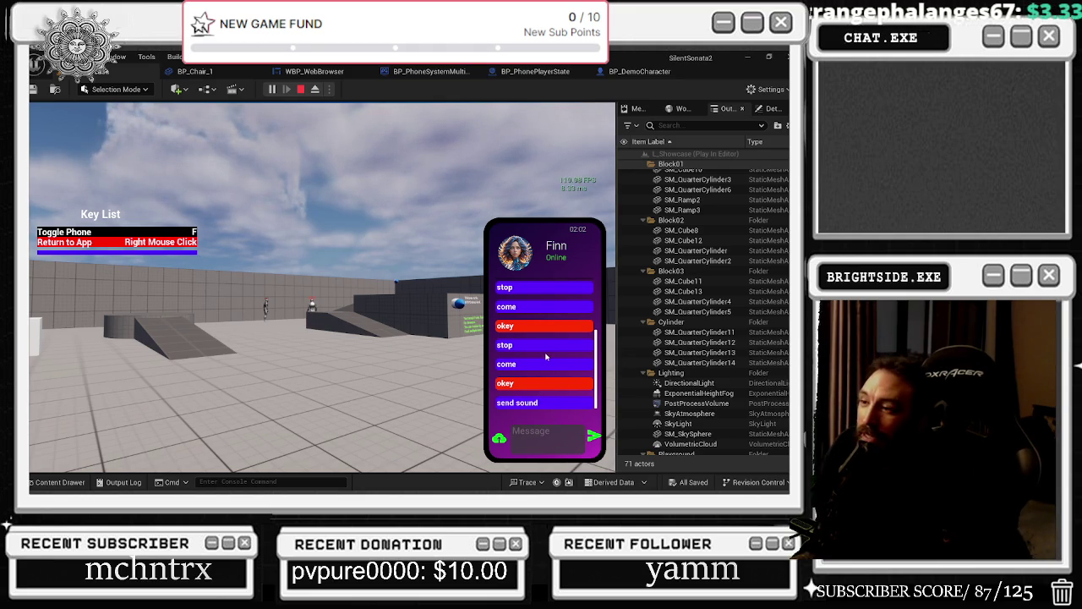
pyautogui.write('send sound')
pyautogui.press('Return')
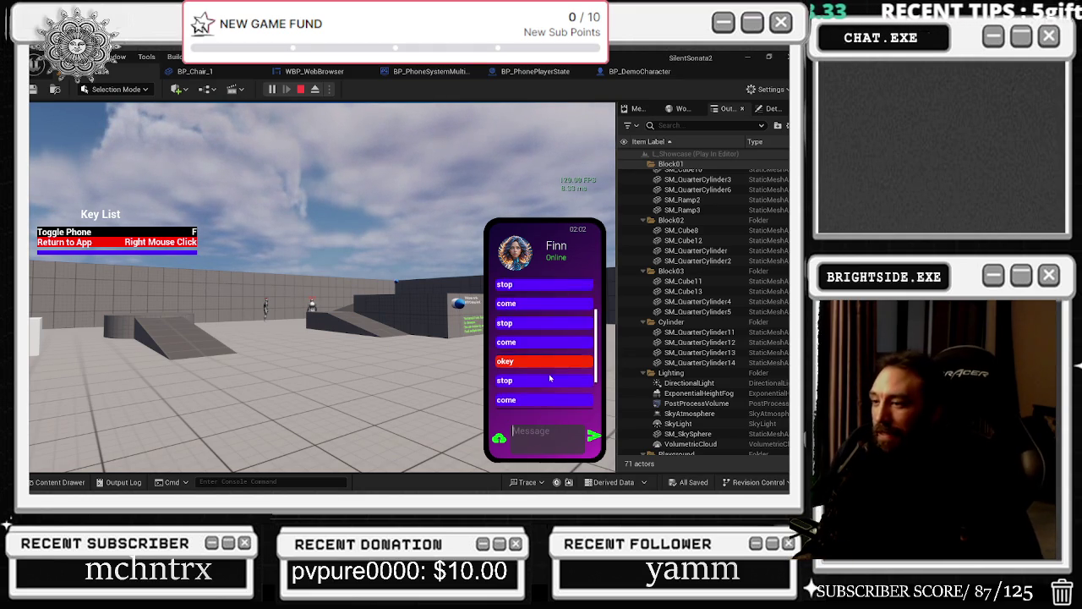
# Step: Delete the 'stop' and 'okey' messages from Finn's chat
pyautogui.click(555, 346)
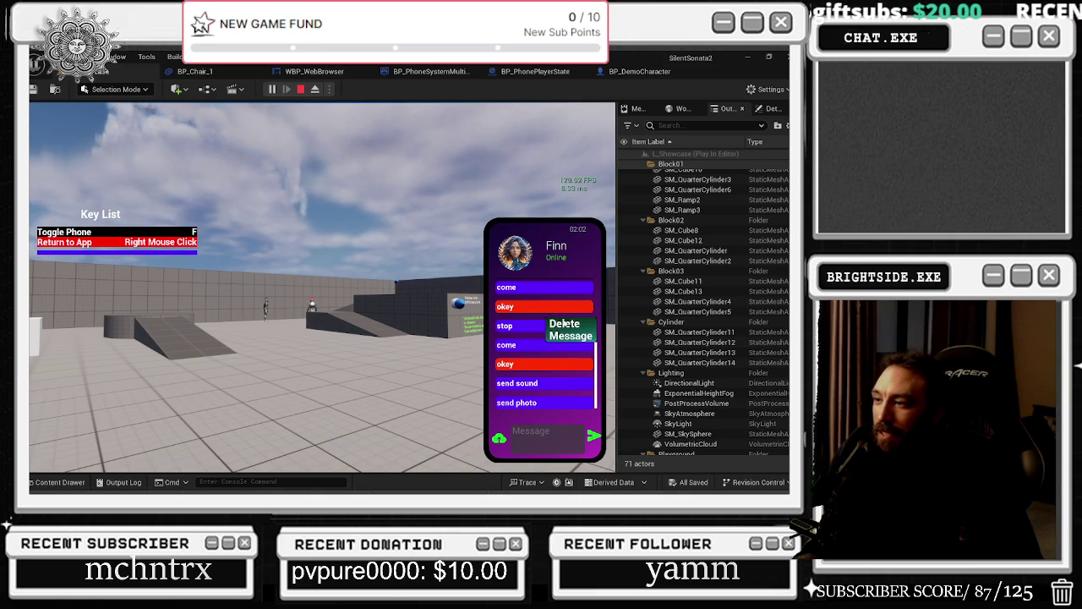
pyautogui.click(569, 336)
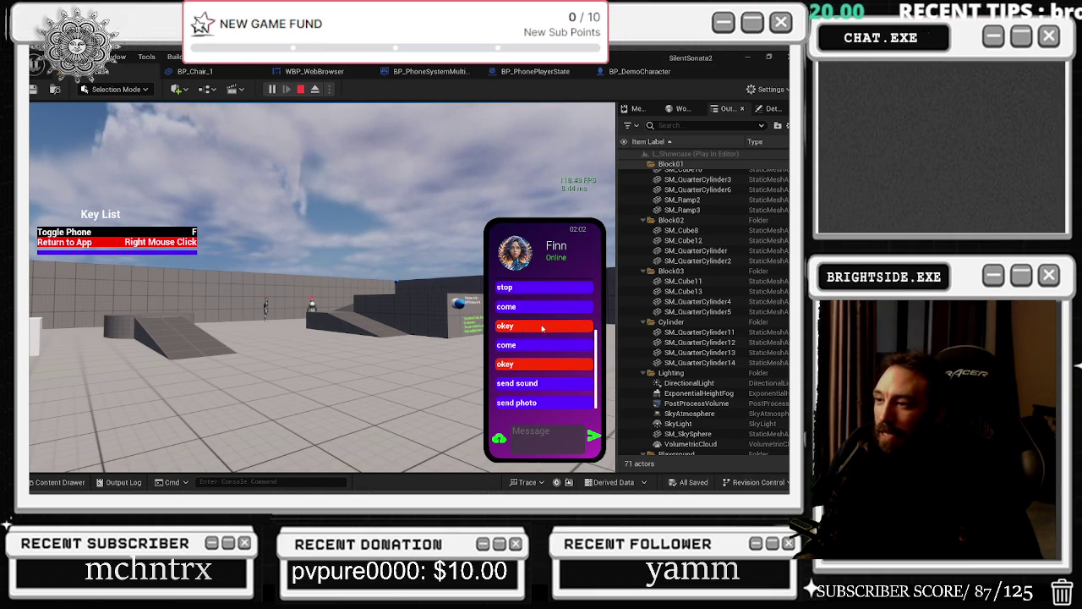
pyautogui.click(506, 326)
pyautogui.click(536, 342)
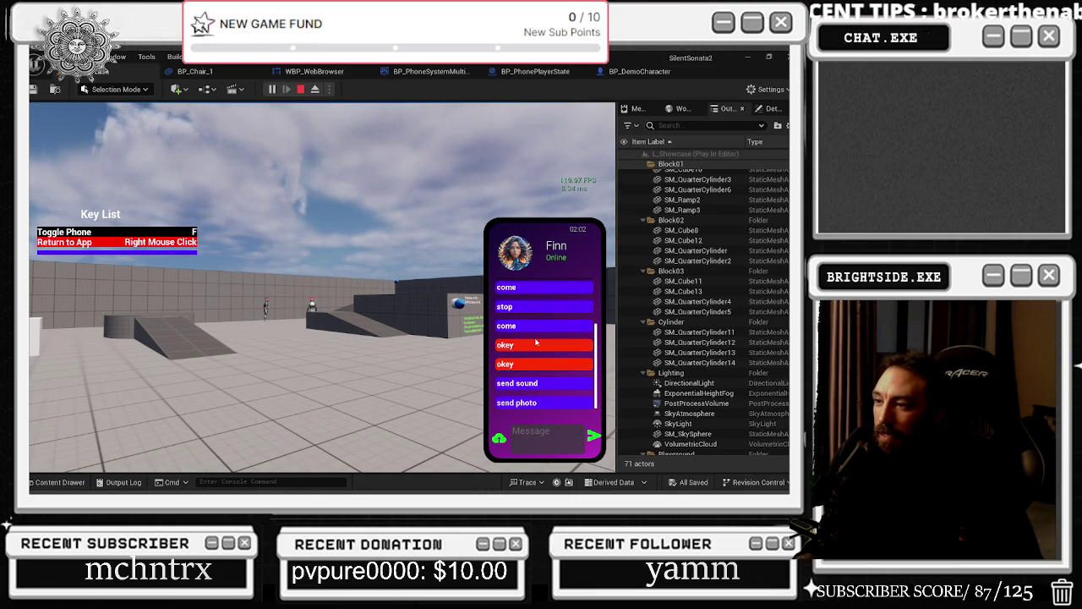
# Step: Put the phone away, stop the play session, and open the Play options menu
pyautogui.rightClick(356, 312)
pyautogui.press('w')
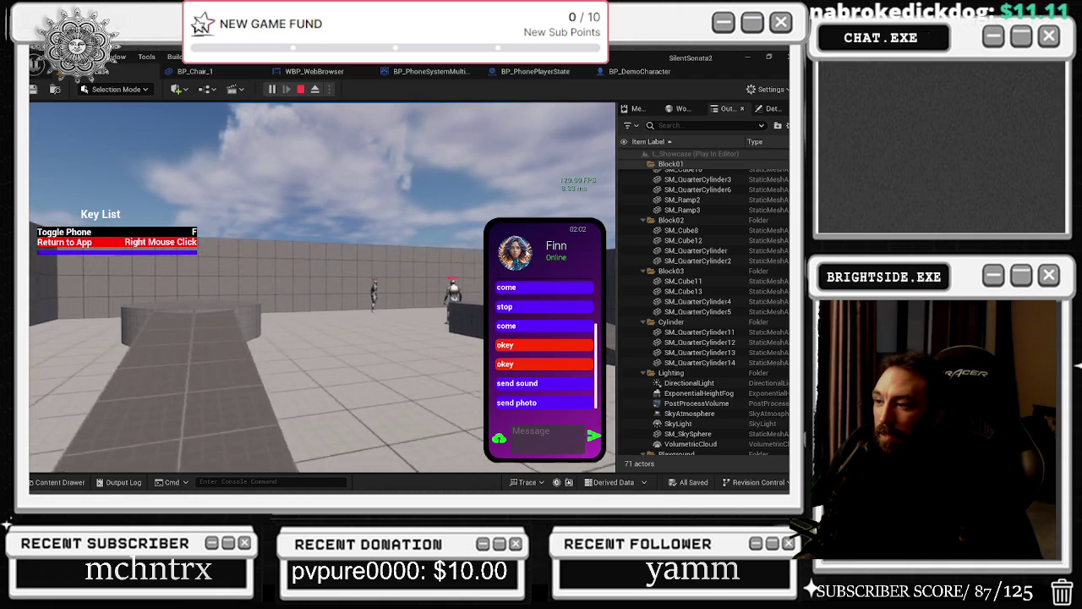
pyautogui.press('Escape')
pyautogui.click(329, 89)
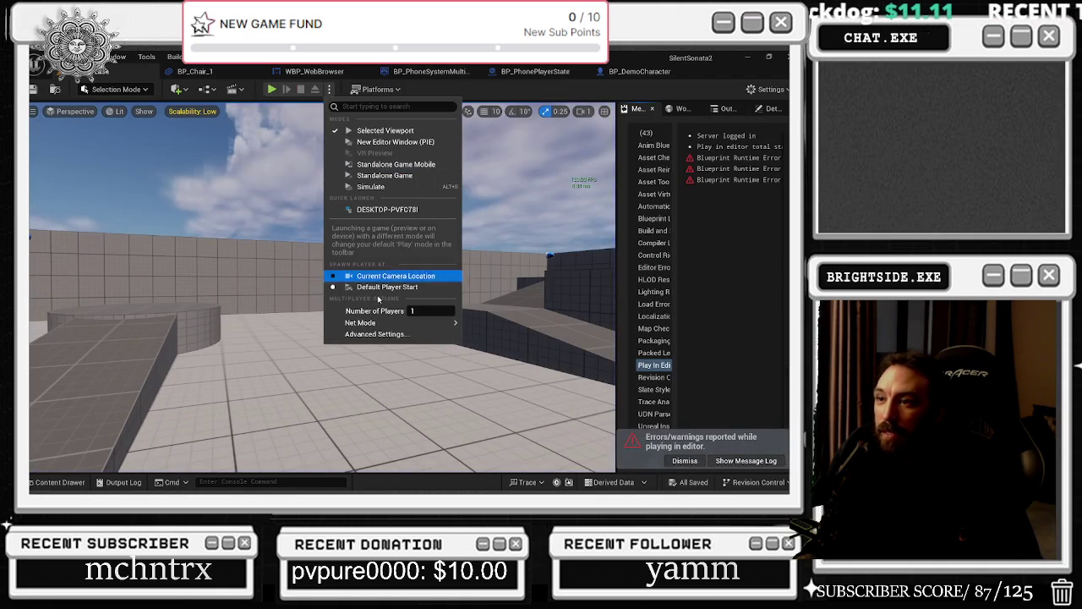
# Step: Set Net Mode to Play As Listen Server, start play, and drag the client window right
pyautogui.moveTo(424, 325)
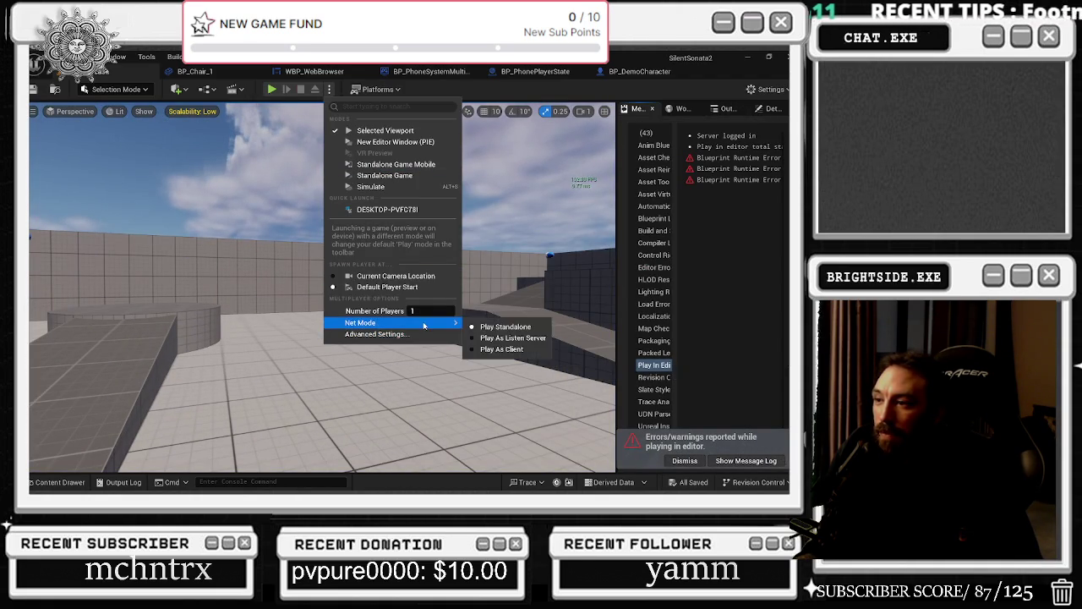
pyautogui.click(513, 337)
pyautogui.click(330, 89)
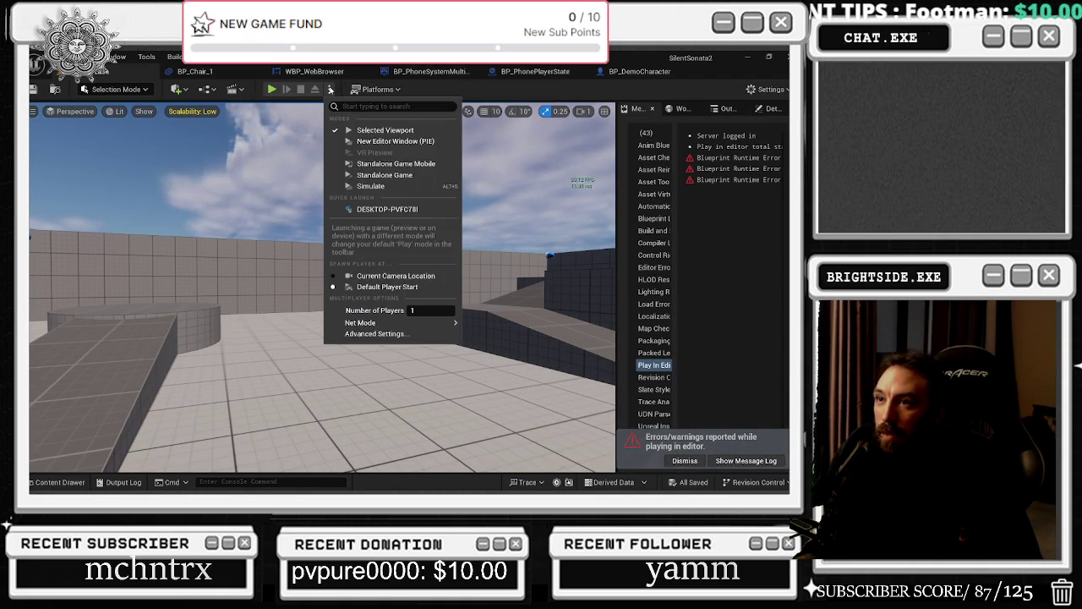
pyautogui.click(271, 93)
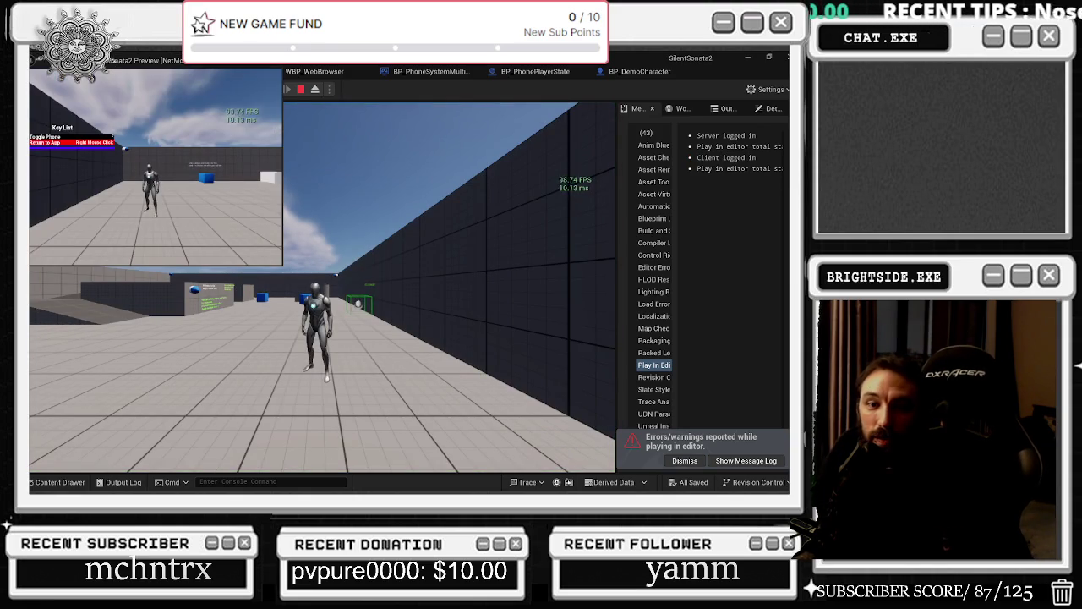
pyautogui.hotkey('alt', 'Tab')
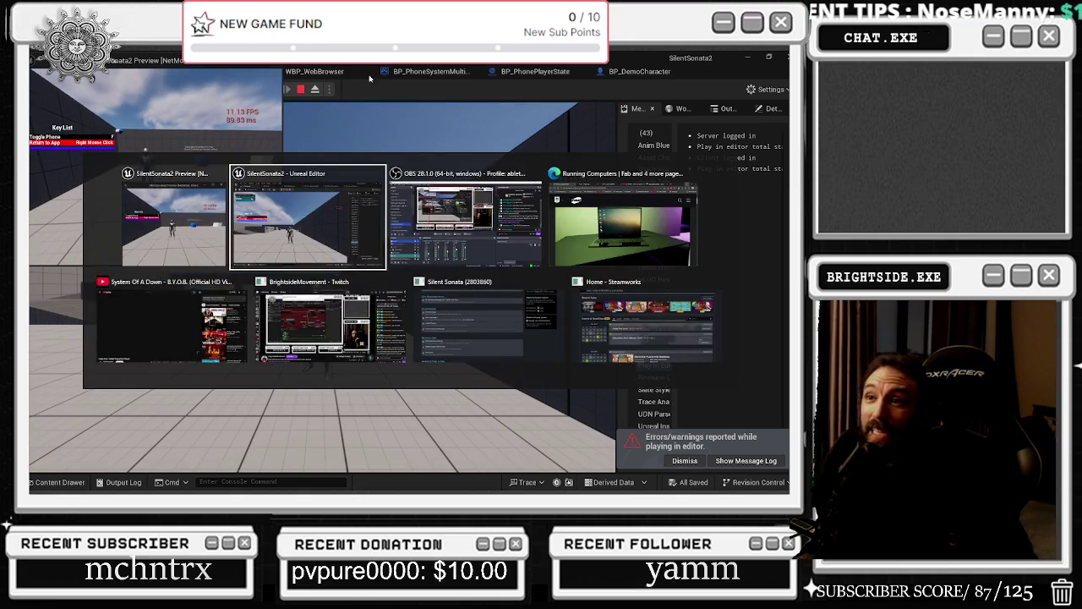
pyautogui.moveTo(190, 66)
pyautogui.mouseDown()
pyautogui.moveTo(553, 103)
pyautogui.moveTo(607, 161)
pyautogui.mouseUp()
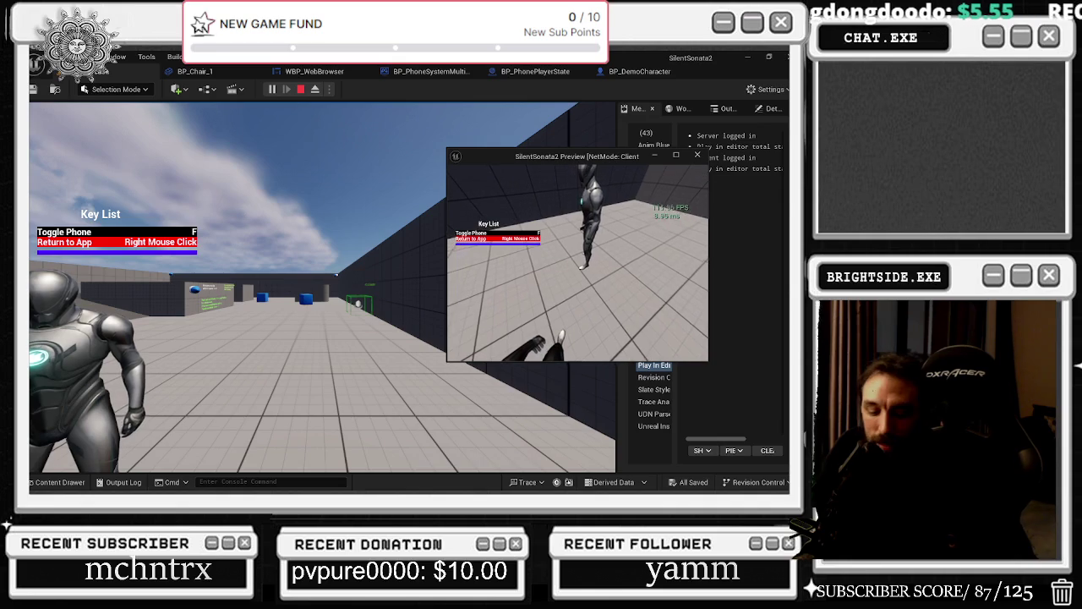
# Step: In the enlarged client window, bring up the phone and show Contacts, which include server
pyautogui.press('f')
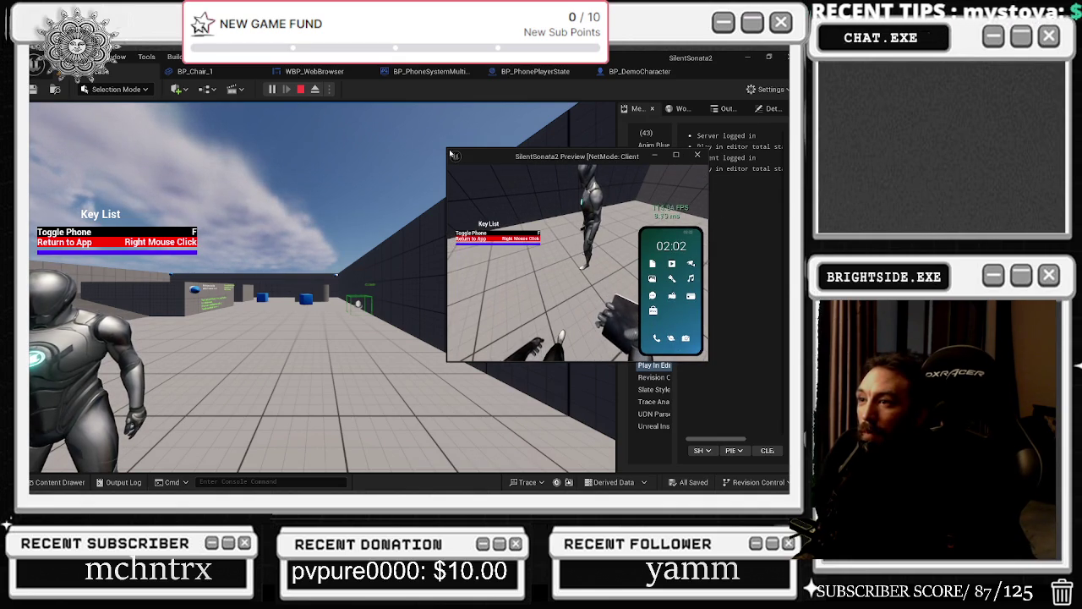
pyautogui.moveTo(447, 149)
pyautogui.mouseDown()
pyautogui.moveTo(406, 63)
pyautogui.moveTo(374, 59)
pyautogui.mouseUp()
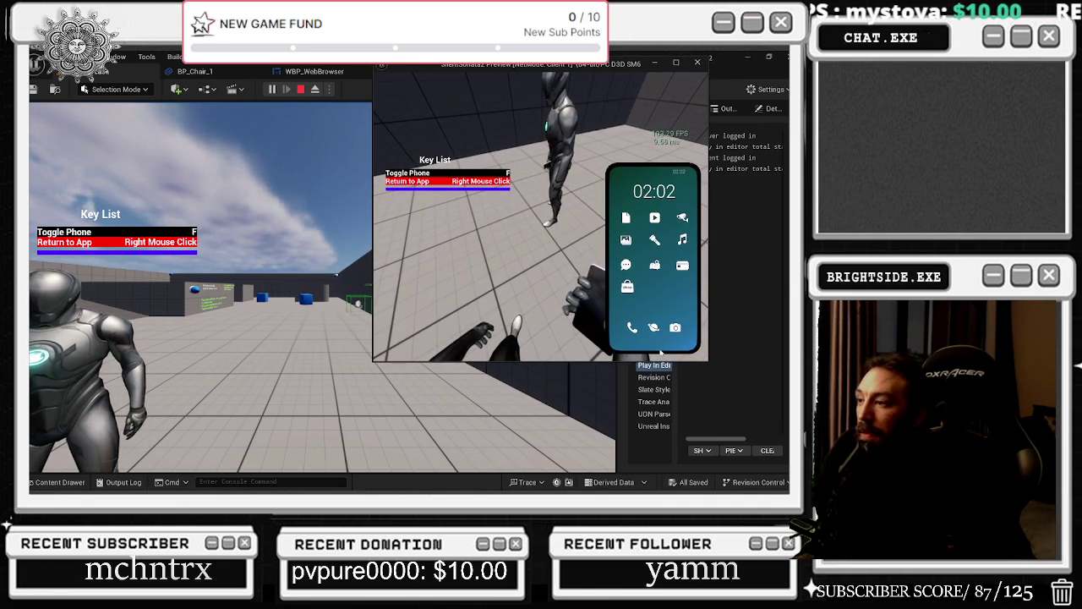
pyautogui.moveTo(710, 362); pyautogui.dragTo(790, 492)
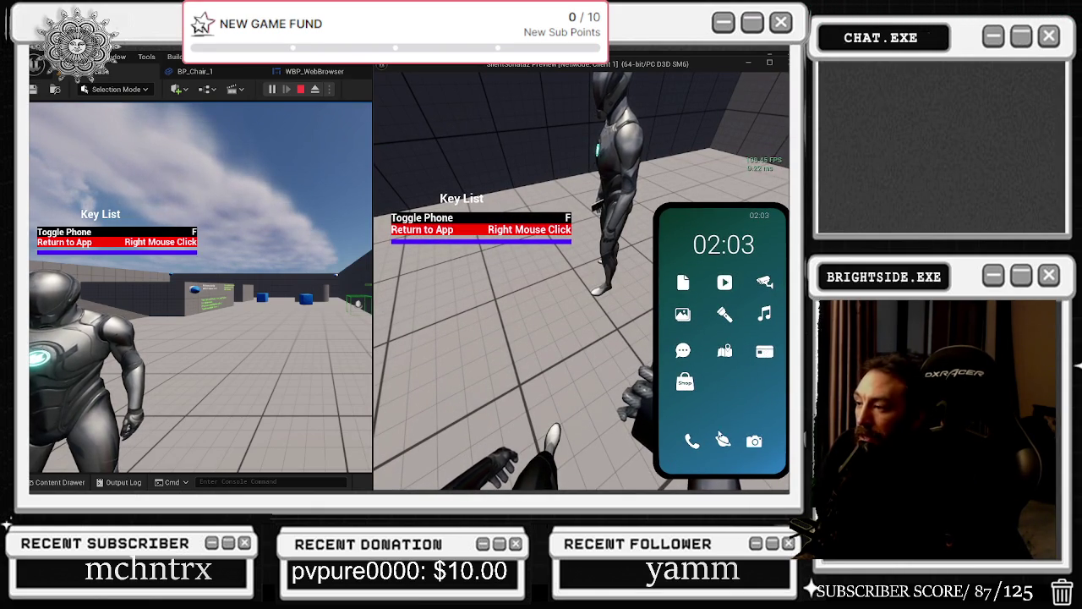
pyautogui.click(695, 442)
pyautogui.click(760, 457)
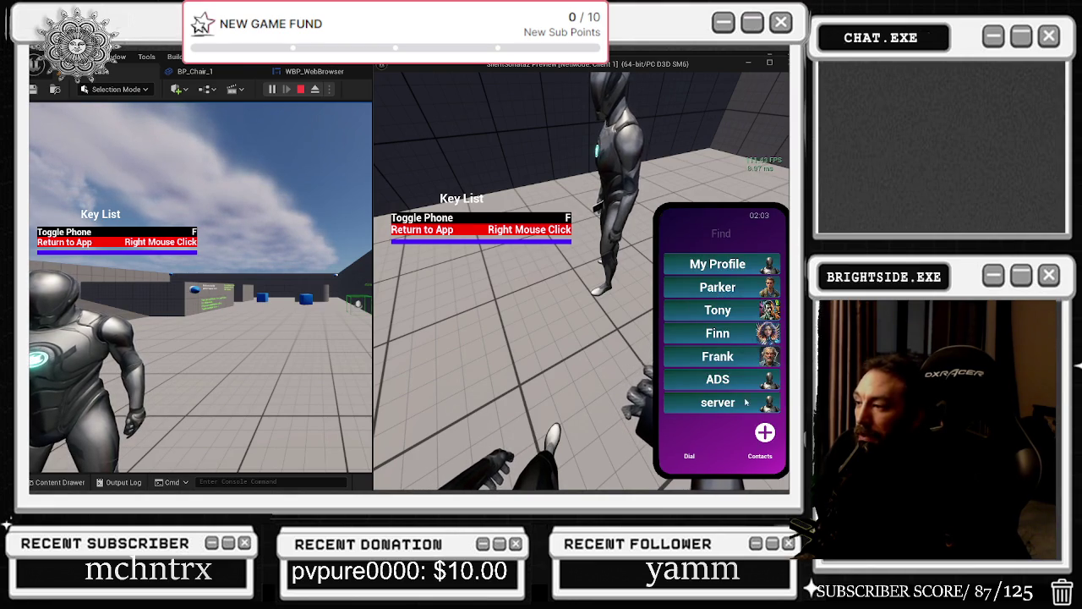
# Step: Back in the editor's server view, bring up the server player's phone and open the dialer
pyautogui.click(320, 388)
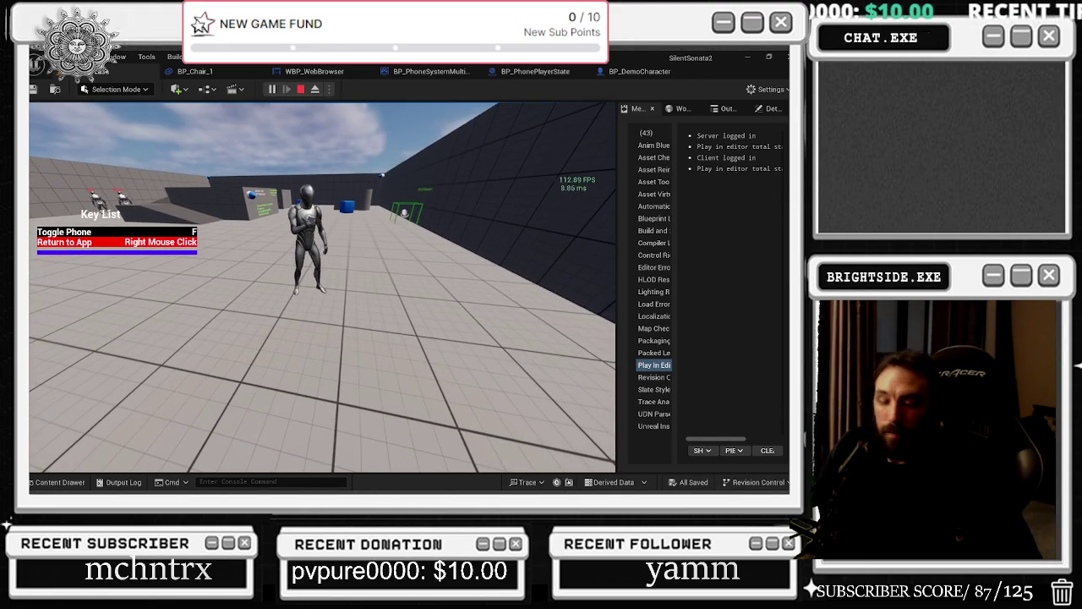
pyautogui.press('f')
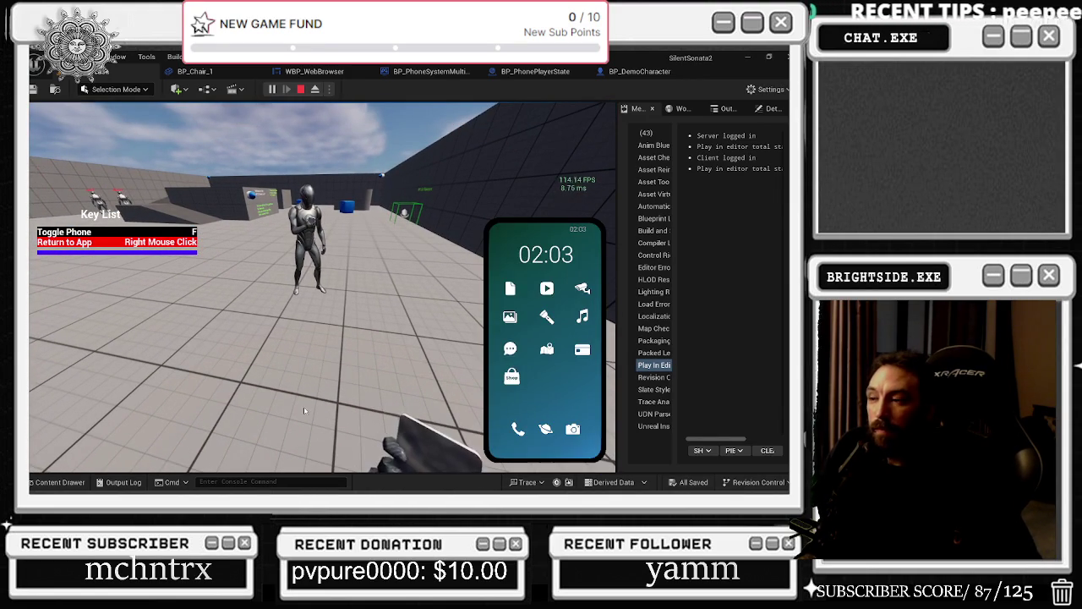
pyautogui.hotkey('alt', 'Tab')
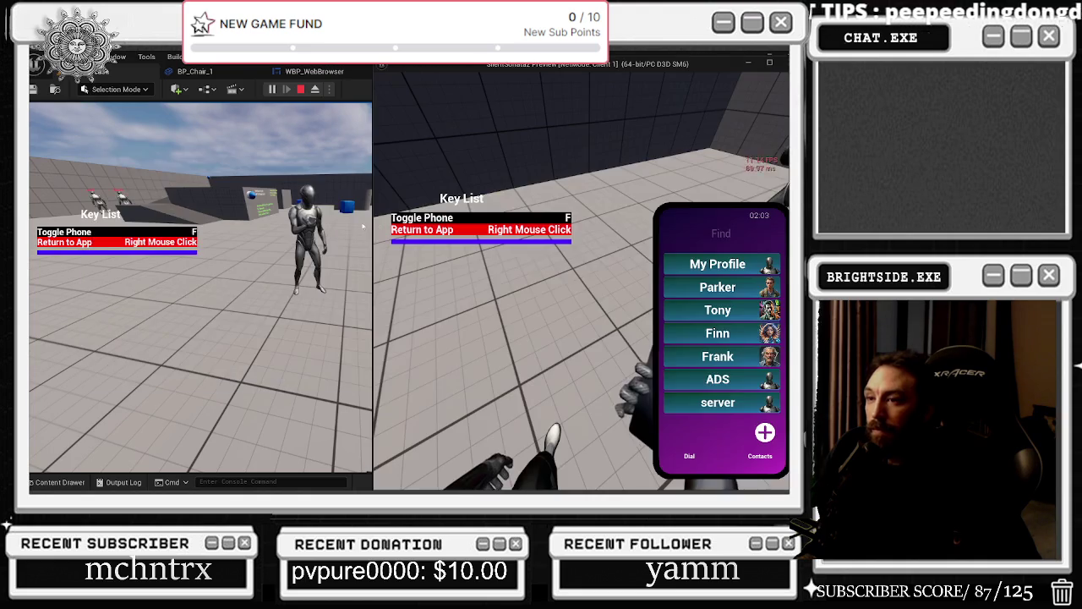
pyautogui.click(274, 260)
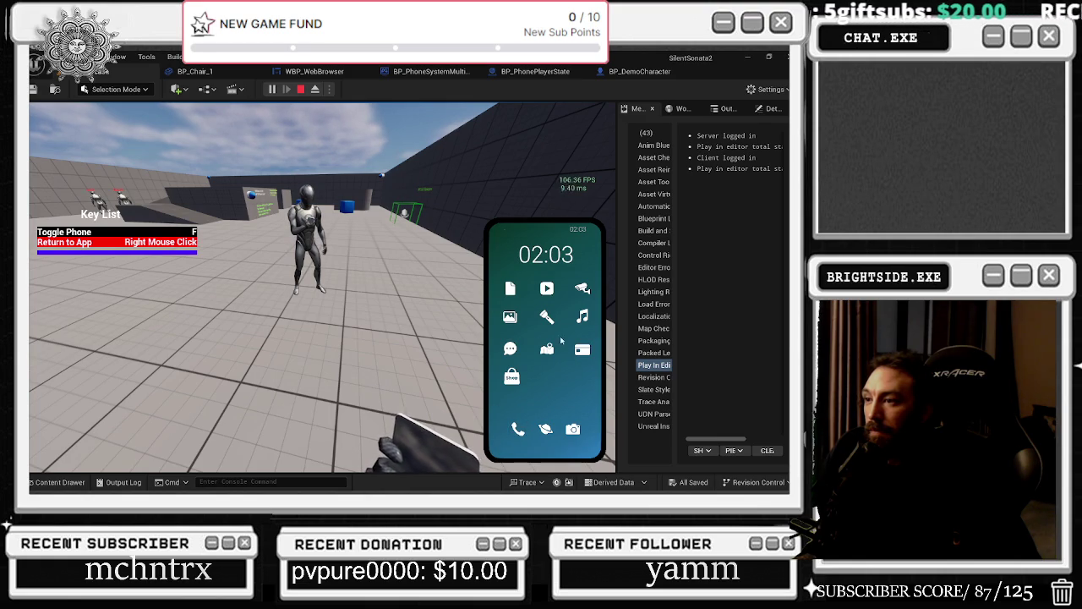
pyautogui.click(516, 431)
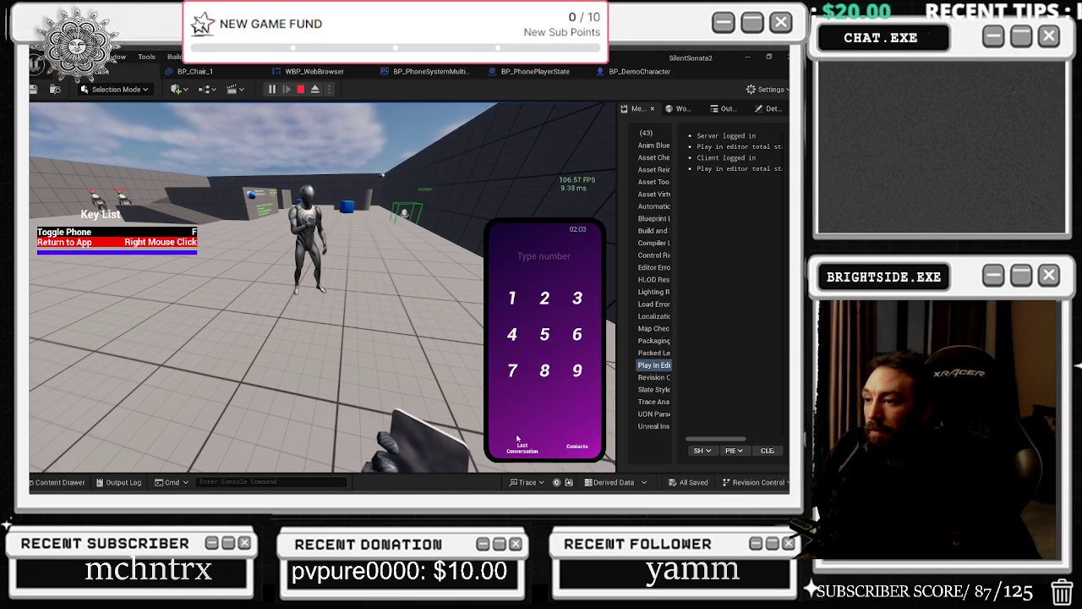
# Step: From the server's phone contacts, open a chat with the client and send a test message
pyautogui.click(570, 446)
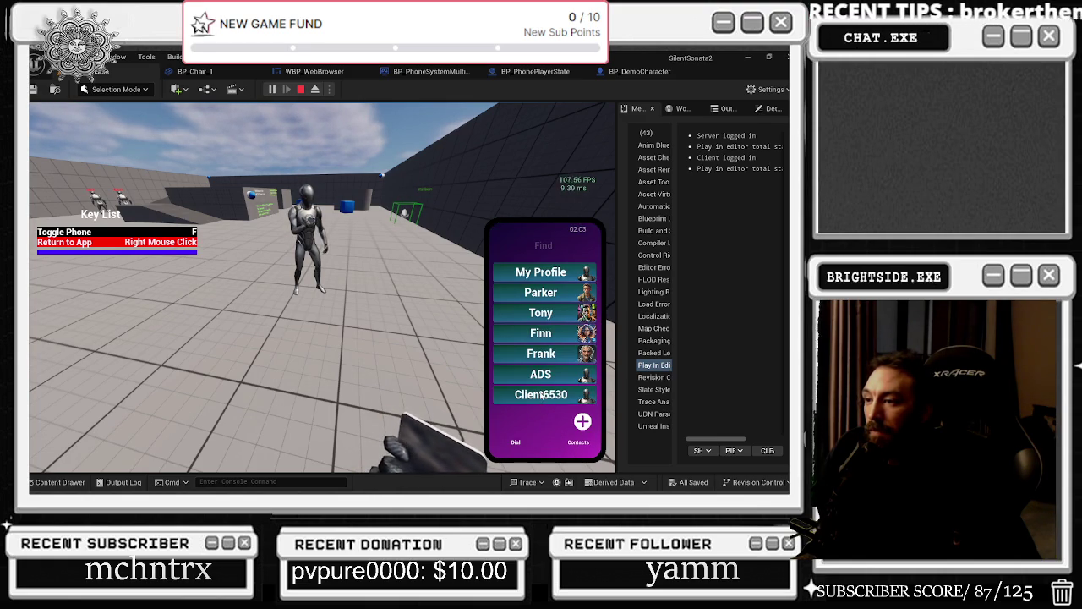
pyautogui.hotkey('alt', 'Tab')
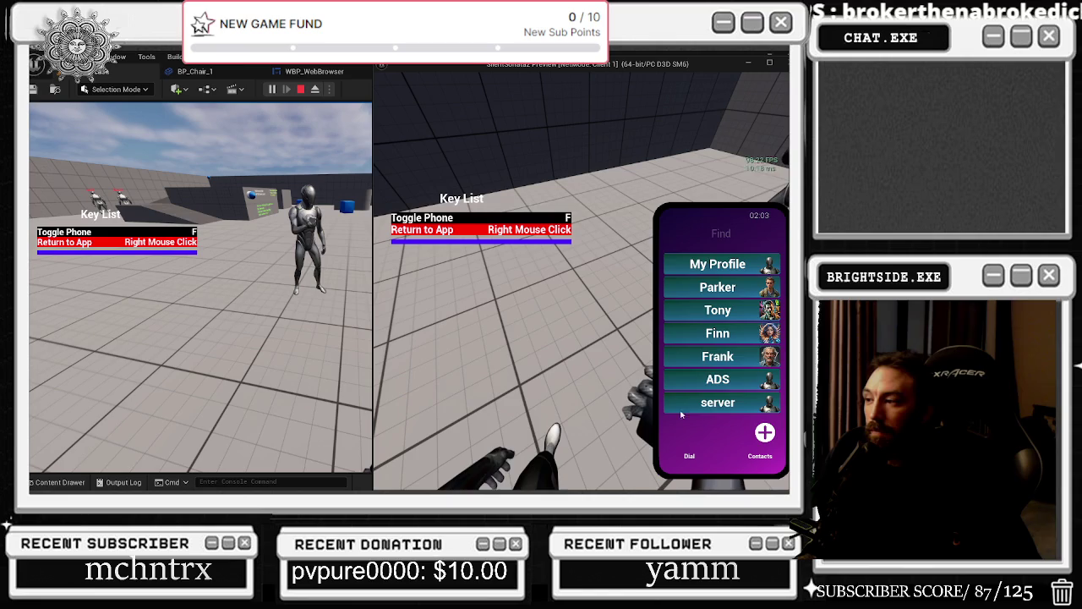
pyautogui.click(701, 403)
pyautogui.hotkey('alt', 'Tab')
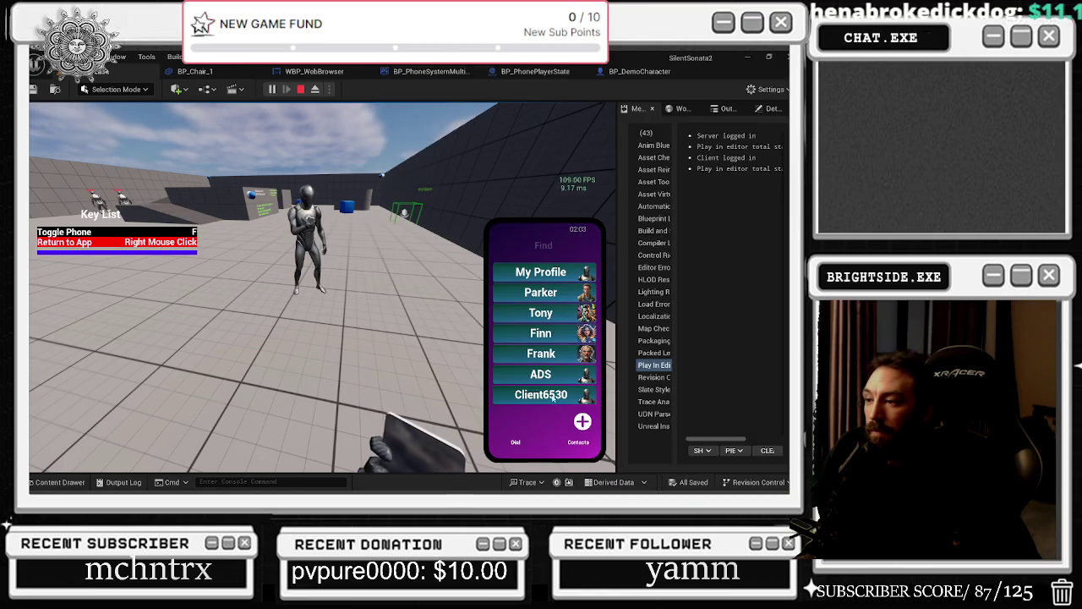
pyautogui.click(553, 398)
pyautogui.click(582, 399)
pyautogui.click(515, 431)
pyautogui.write('s')
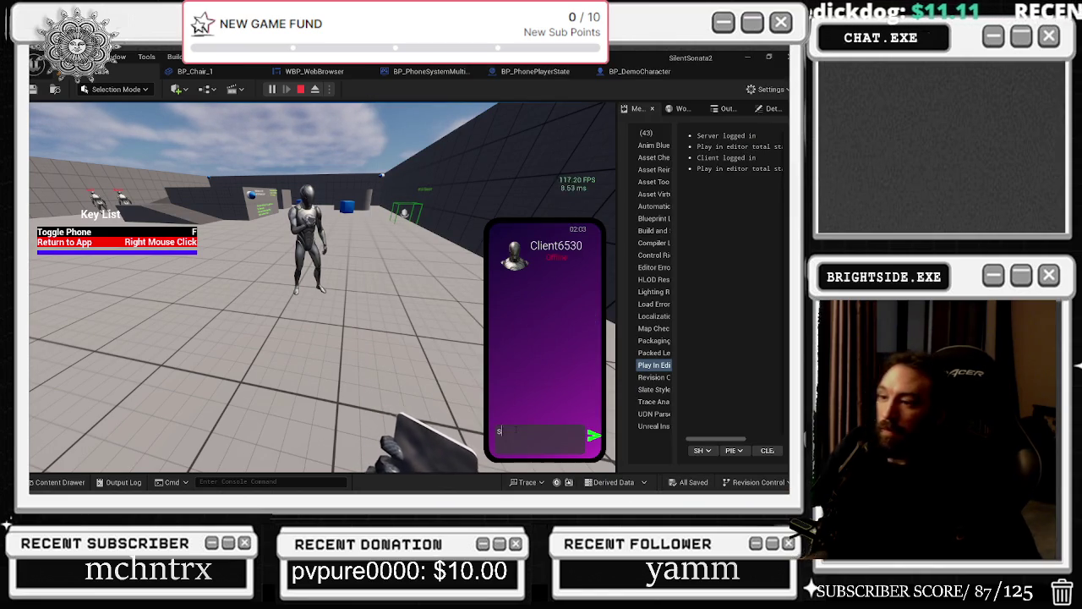
pyautogui.write('end a dick pic')
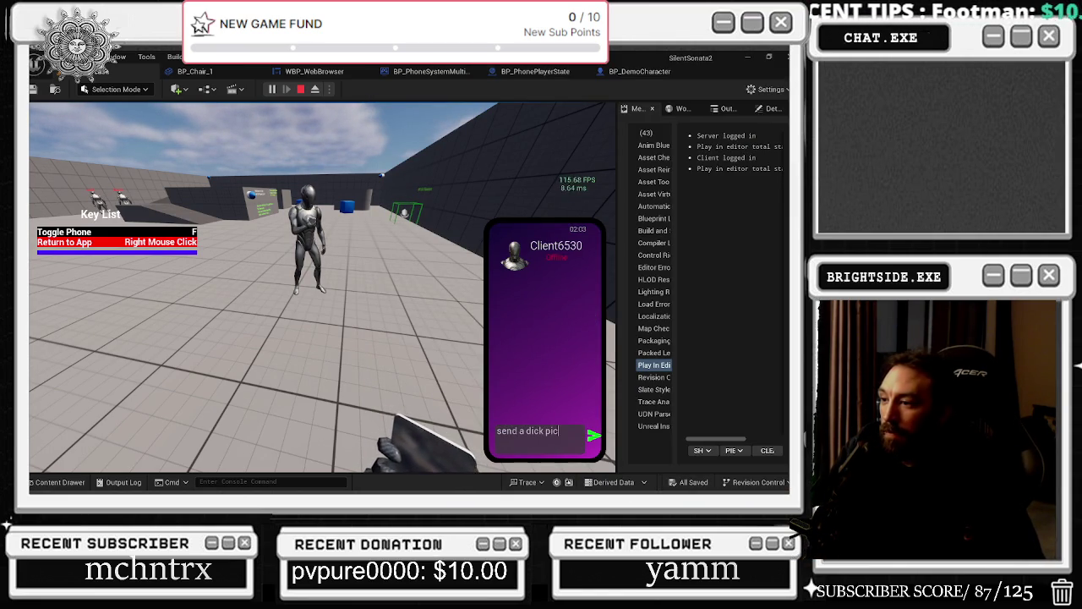
pyautogui.press('Return')
# Step: On the client's phone, open the server chat to confirm the message arrived
pyautogui.hotkey('alt', 'Tab')
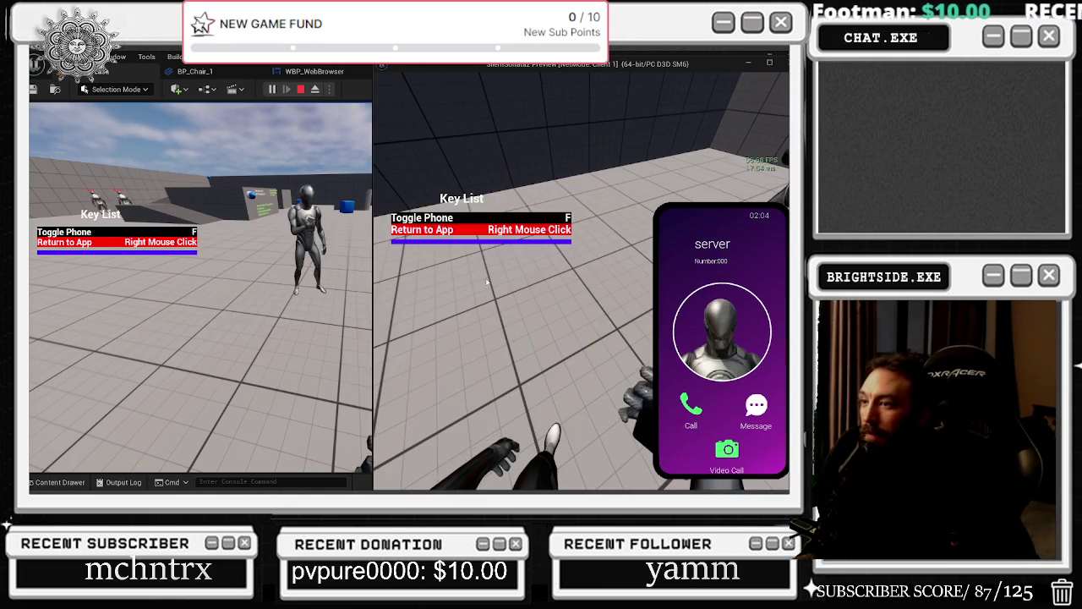
pyautogui.click(755, 406)
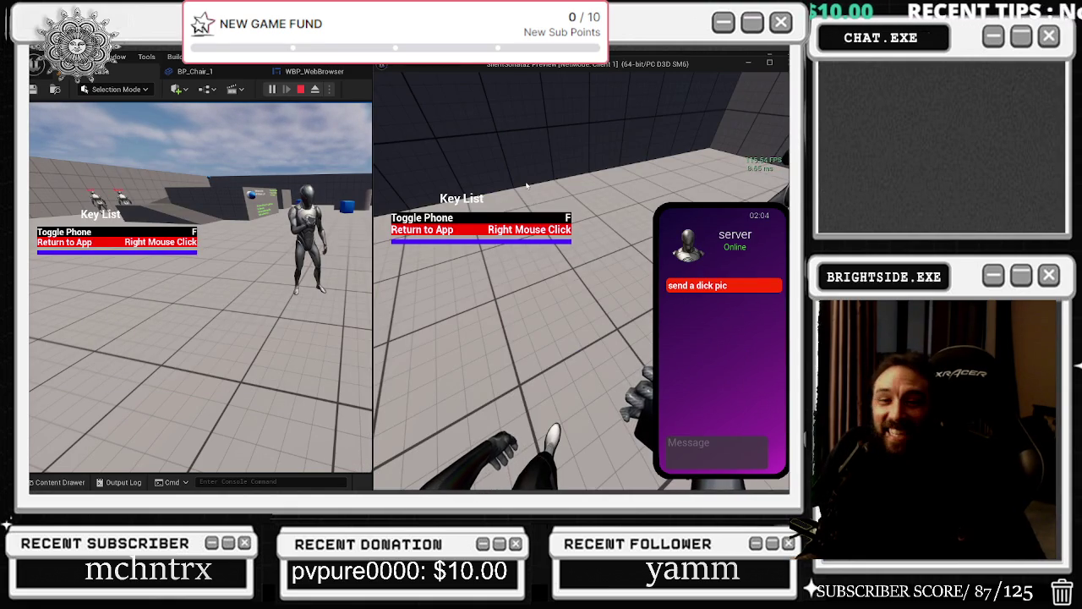
pyautogui.moveTo(467, 62)
pyautogui.mouseDown()
pyautogui.moveTo(457, 87)
pyautogui.moveTo(475, 64)
pyautogui.moveTo(444, 75)
pyautogui.moveTo(414, 53)
pyautogui.mouseUp()
pyautogui.rightClick(709, 315)
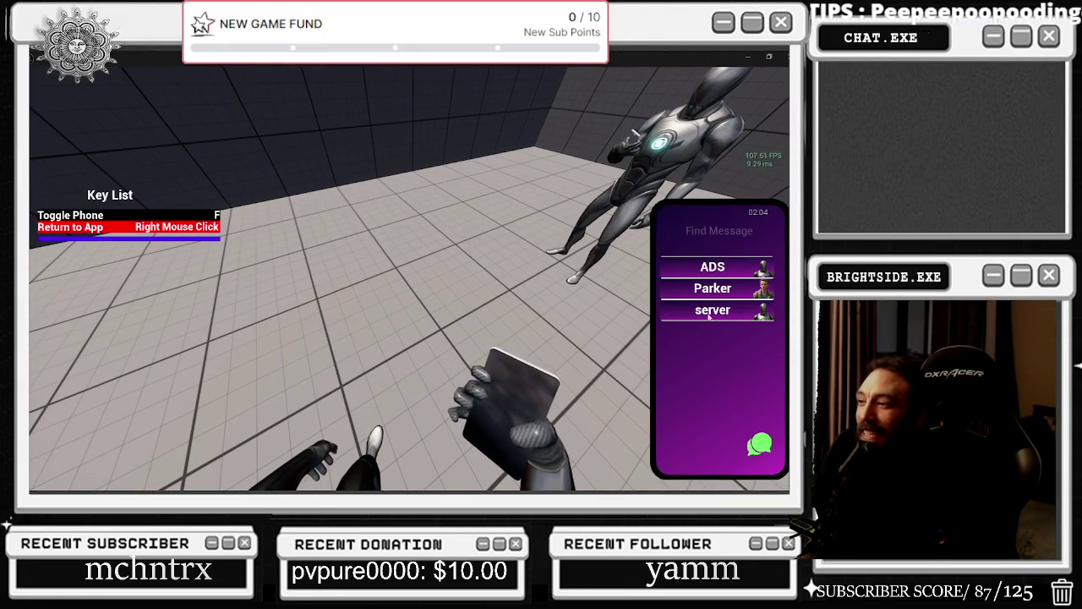
pyautogui.click(709, 313)
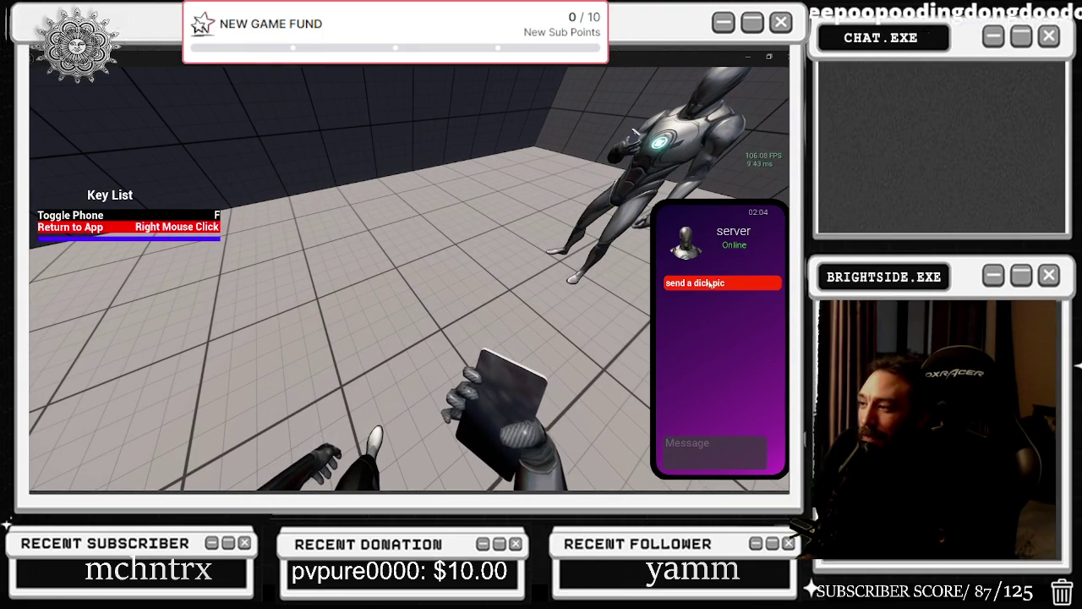
pyautogui.rightClick(709, 283)
pyautogui.click(709, 312)
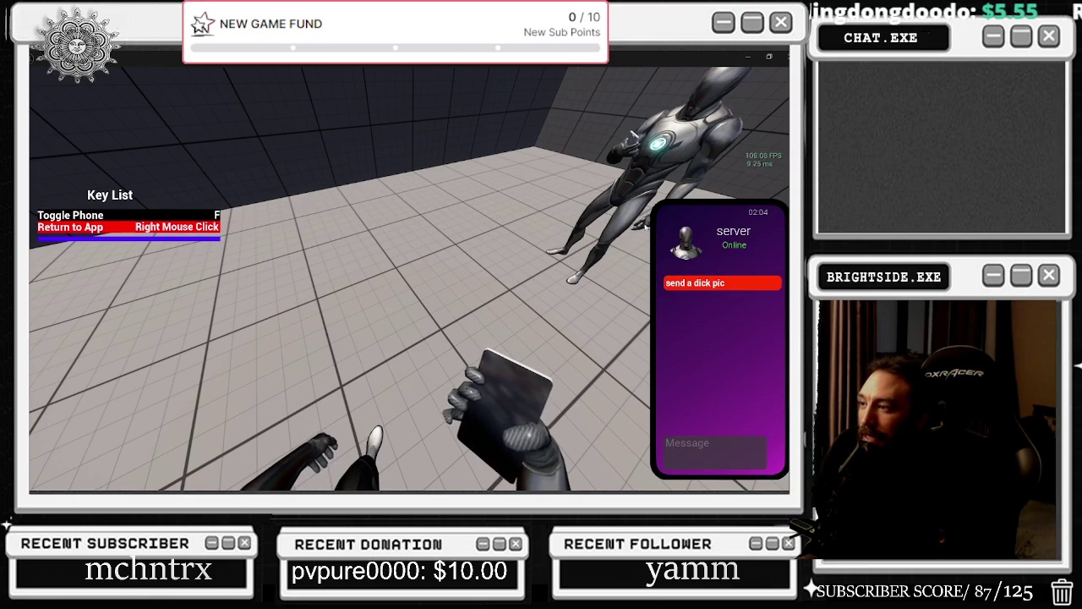
# Step: Back in the server's chat, delete the sent test message
pyautogui.moveTo(572, 65); pyautogui.dragTo(573, 288)
pyautogui.click(563, 295)
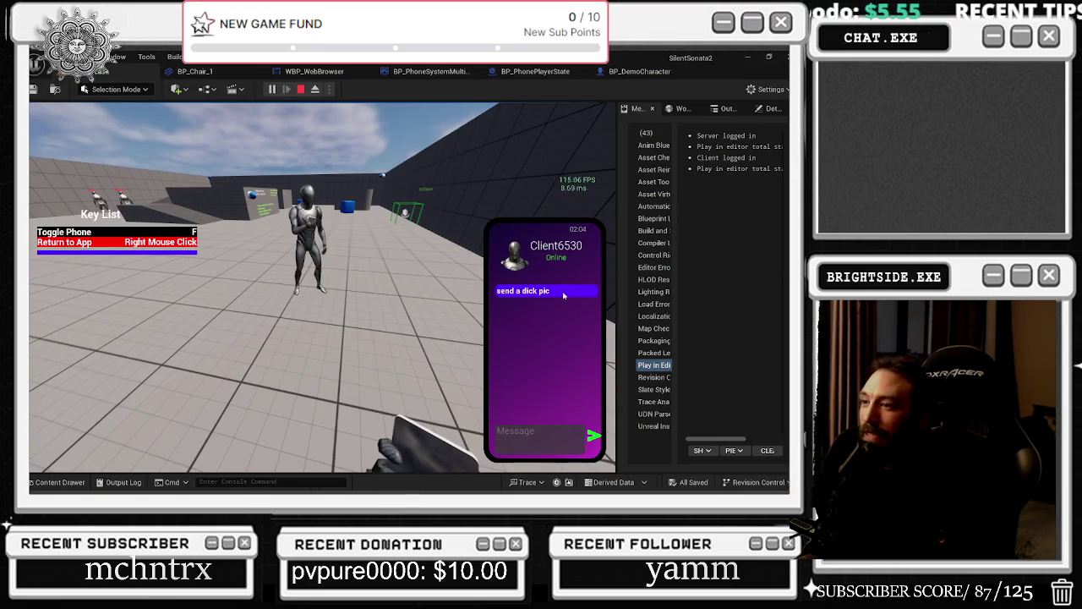
pyautogui.click(563, 293)
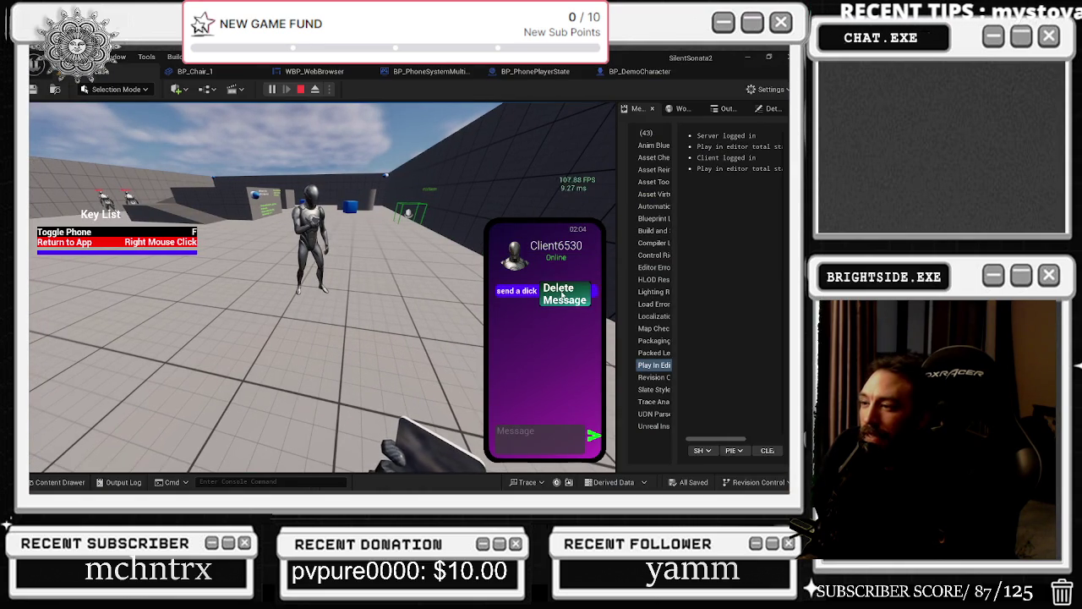
pyautogui.click(563, 295)
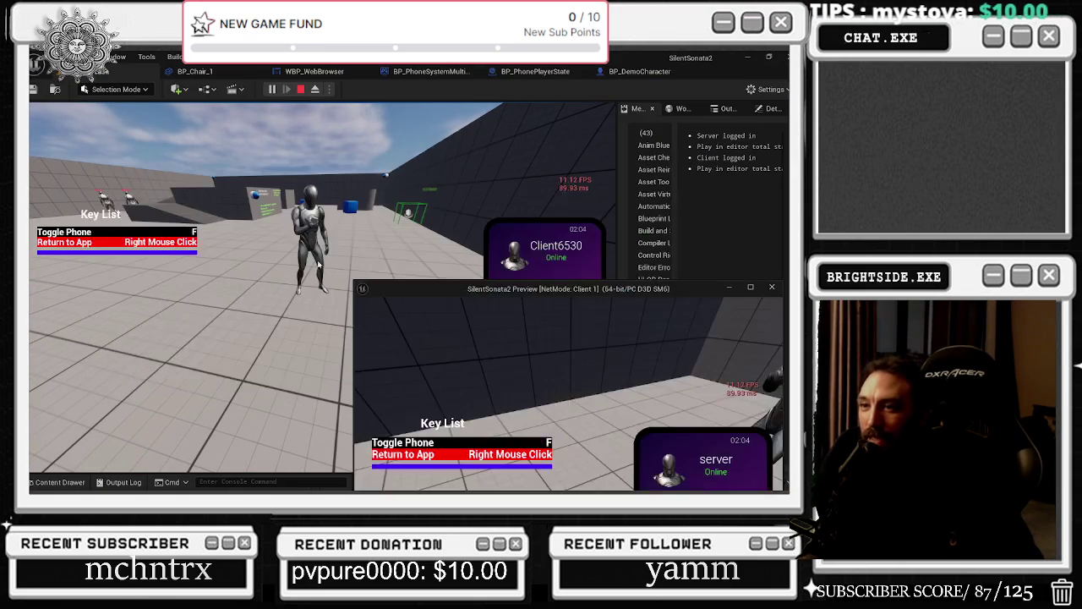
# Step: Move the Client 1 window up and right, then bring the server's live video call forward
pyautogui.moveTo(660, 294)
pyautogui.mouseDown()
pyautogui.moveTo(608, 109)
pyautogui.moveTo(623, 95)
pyautogui.mouseUp()
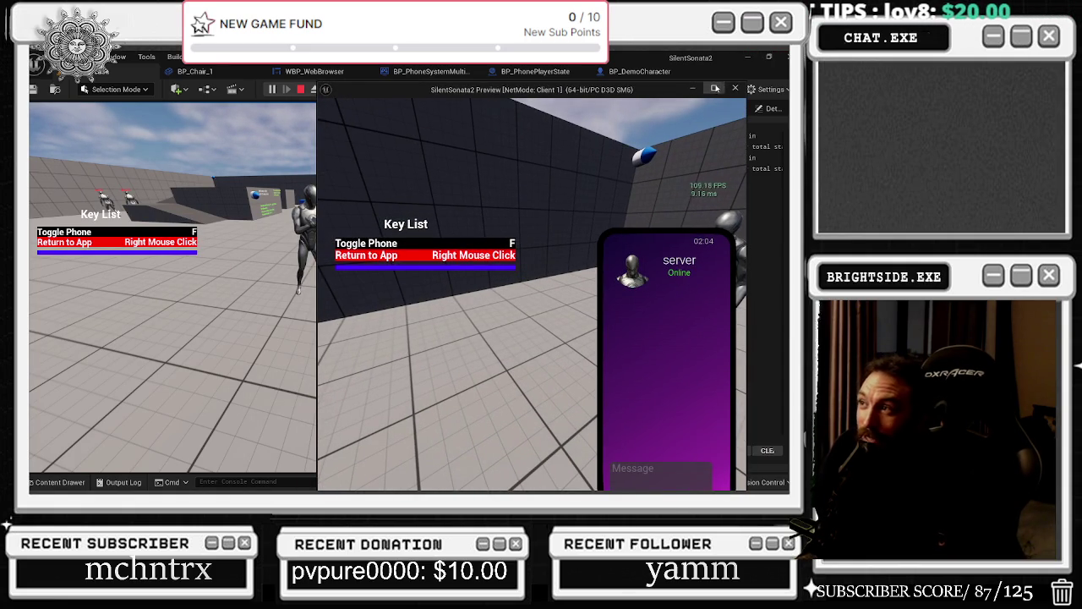
pyautogui.moveTo(659, 96); pyautogui.dragTo(690, 71)
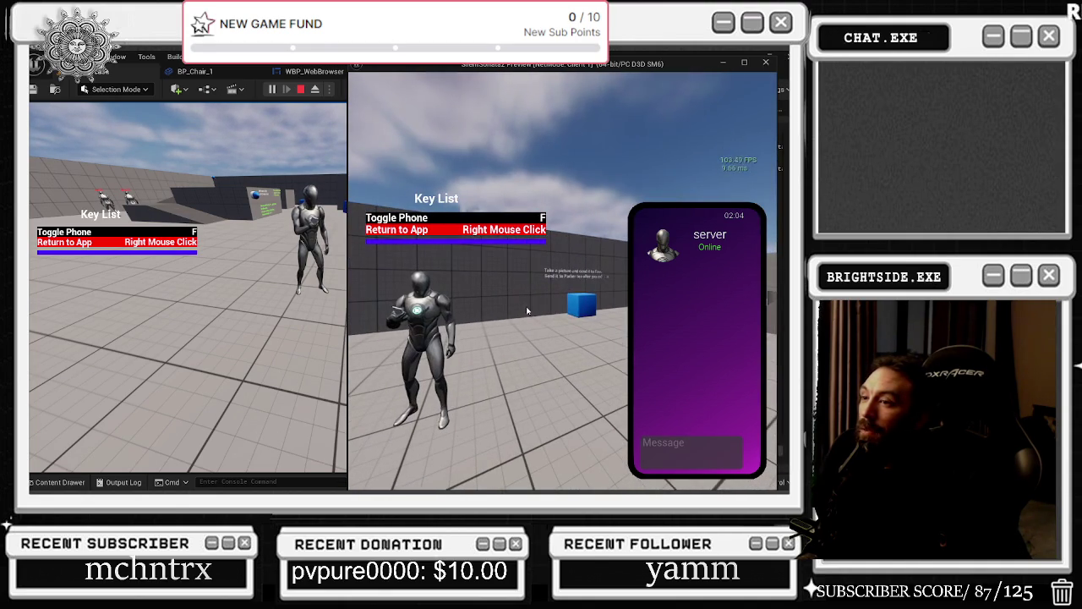
pyautogui.click(186, 338)
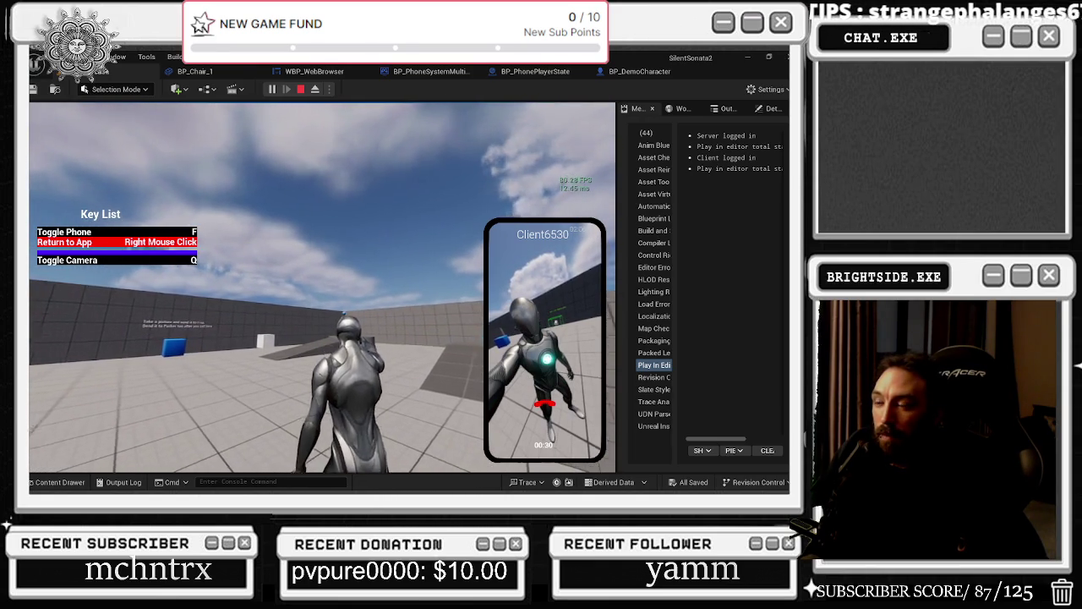
# Step: Toggle between first- and third-person camera during the video call, then stop Play In Editor
pyautogui.press('q')
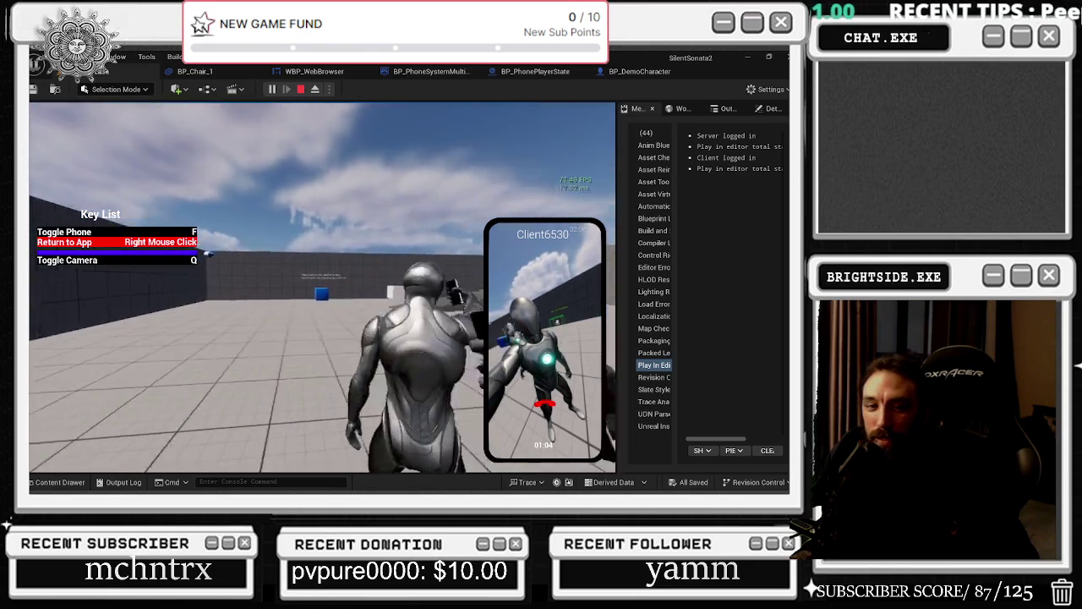
pyautogui.hotkey('alt', 'Tab')
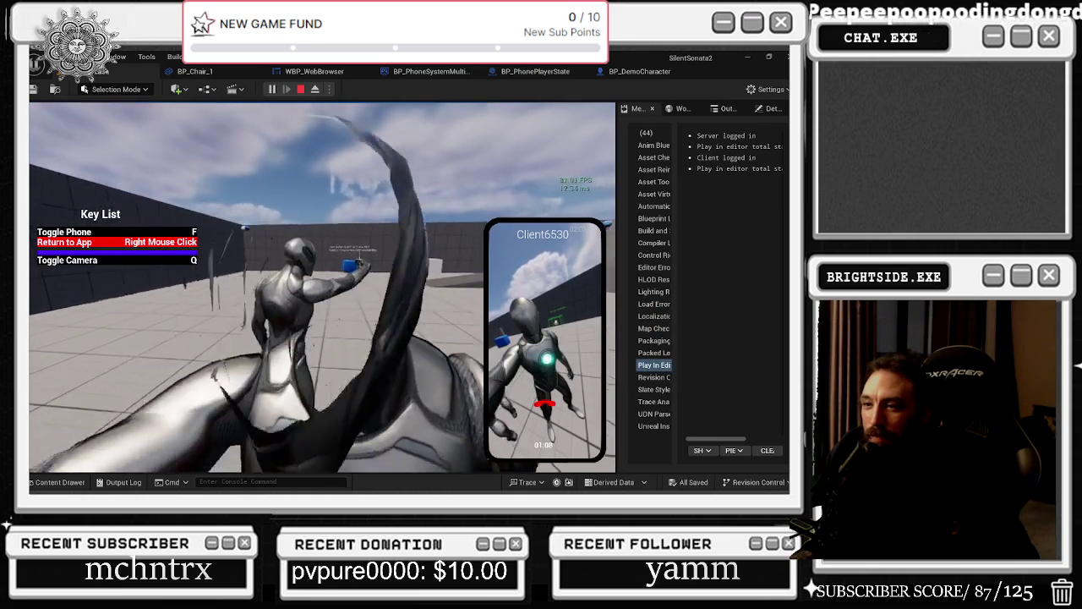
pyautogui.hotkey('alt', 'Tab')
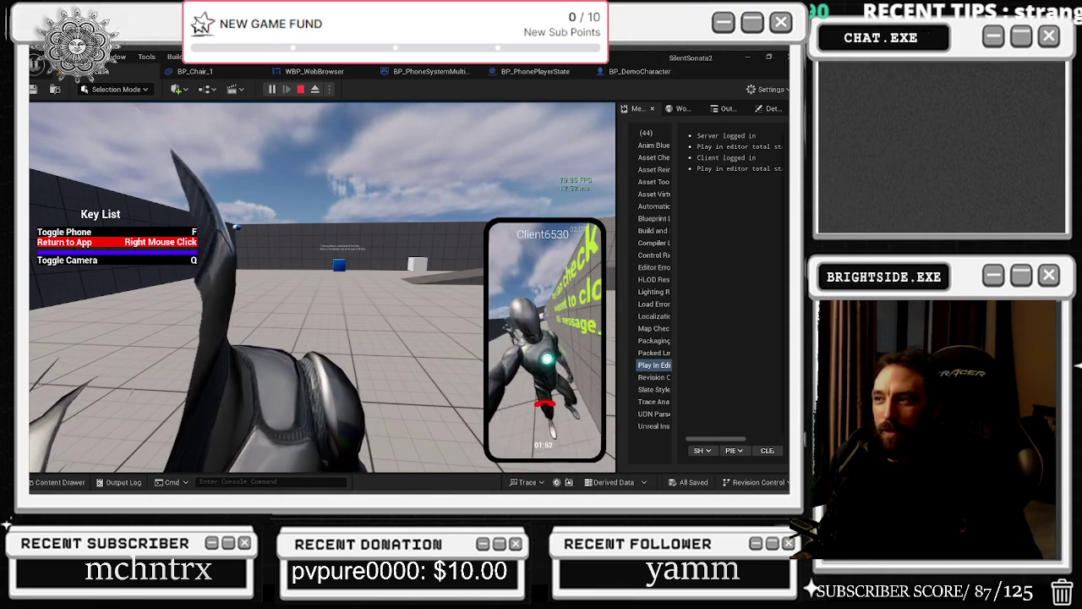
pyautogui.press('Escape')
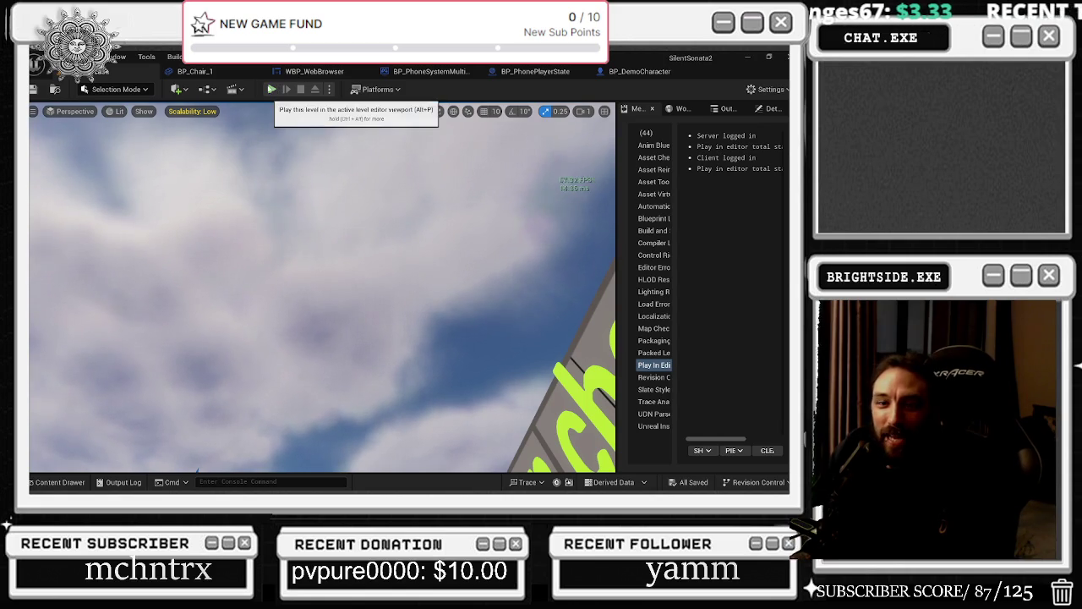
# Step: Start a new play session and open the phone's camera in selfie view
pyautogui.click(271, 89)
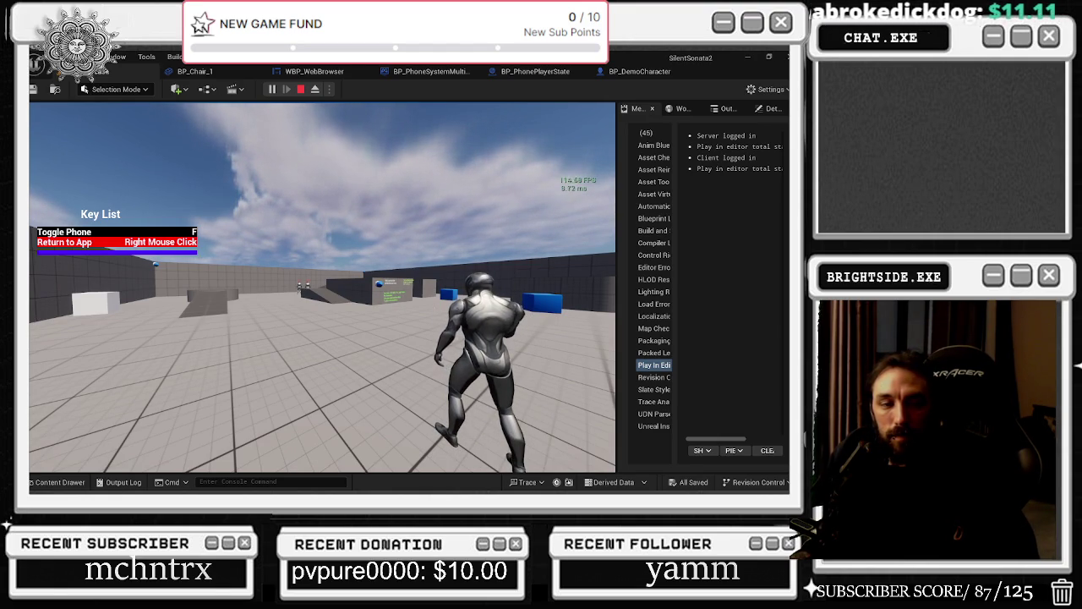
pyautogui.hotkey('alt', 'Tab')
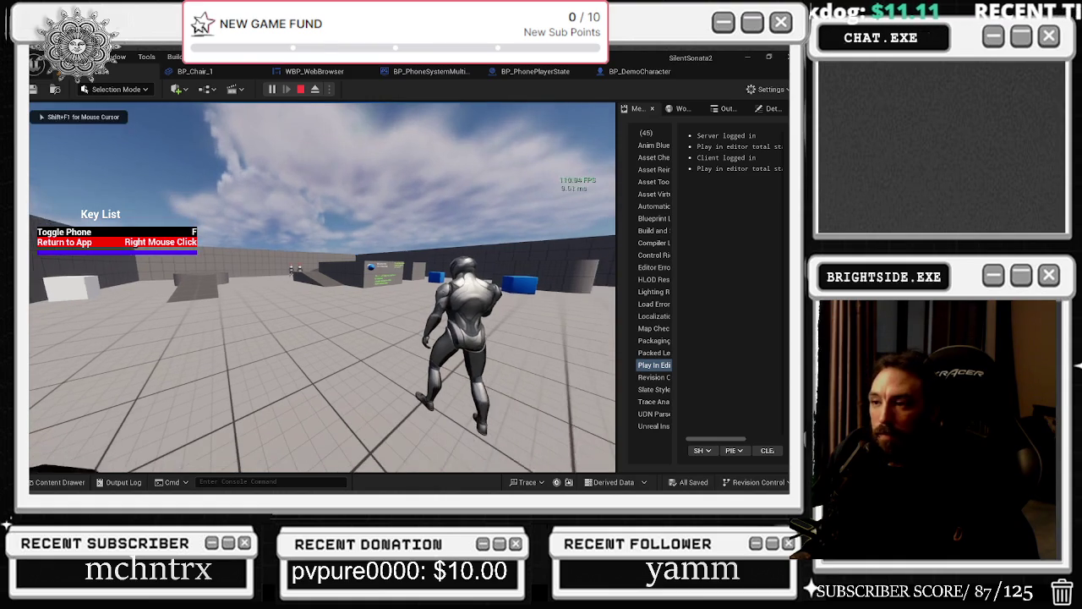
pyautogui.press('f')
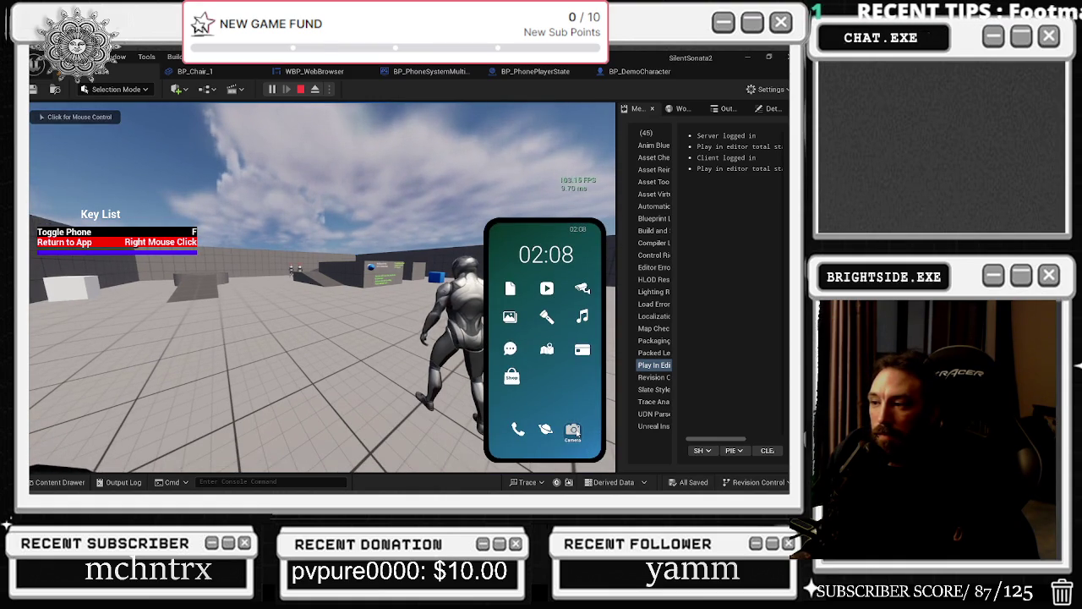
pyautogui.click(573, 430)
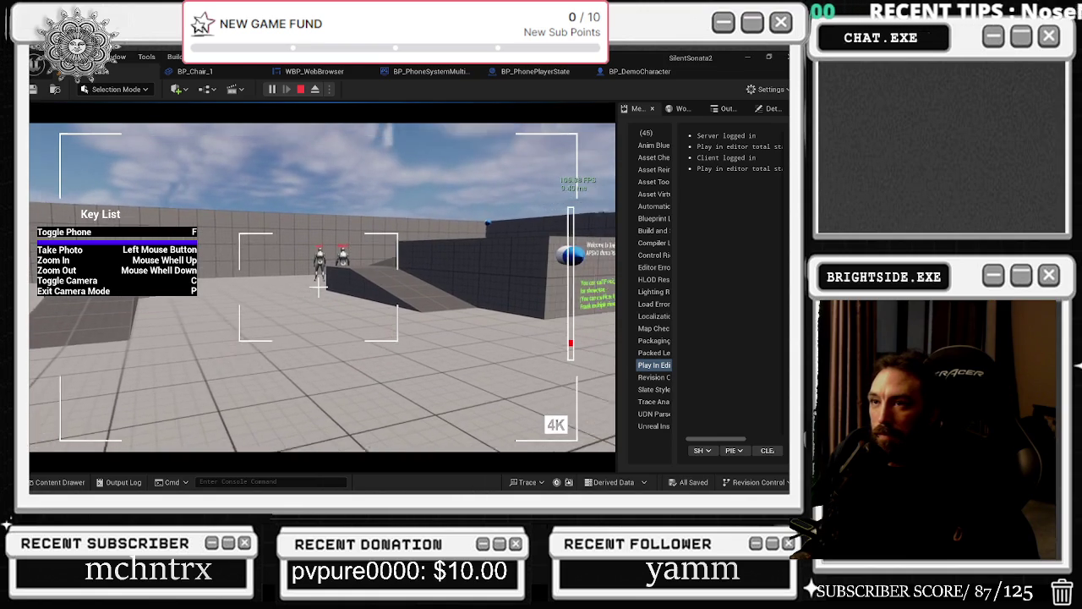
pyautogui.press('c')
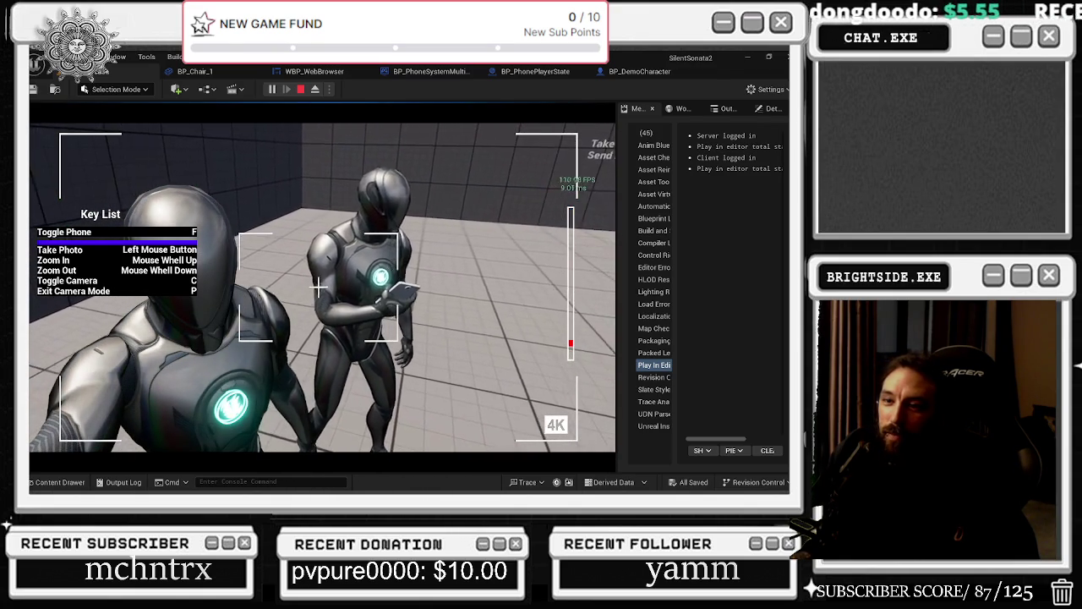
# Step: Take three selfie photos, then exit camera mode back to the phone
pyautogui.click(319, 287)
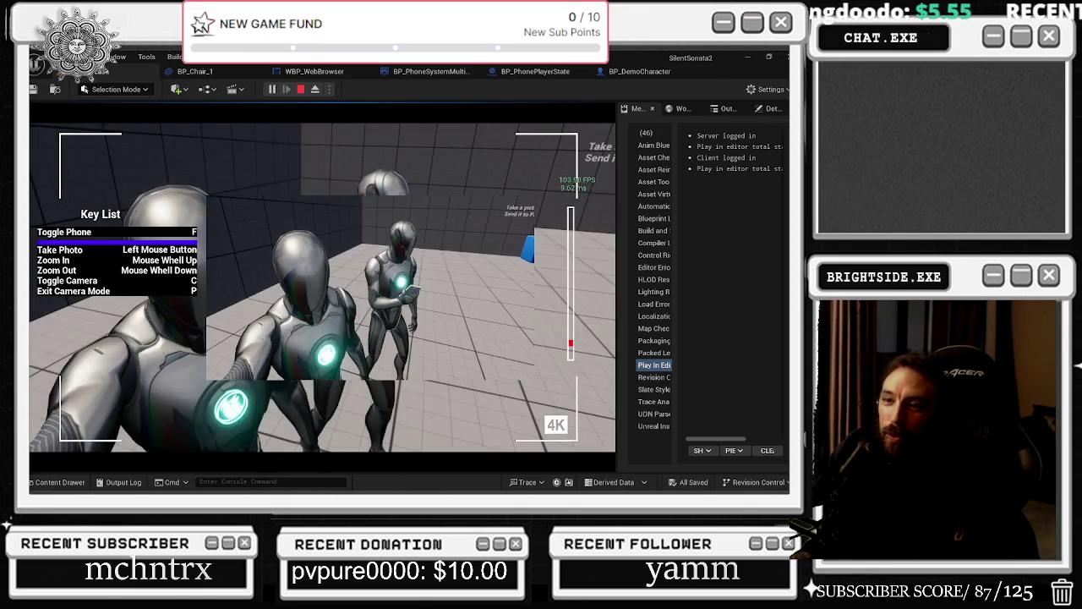
pyautogui.click(323, 287)
pyautogui.click(319, 287)
pyautogui.press('p')
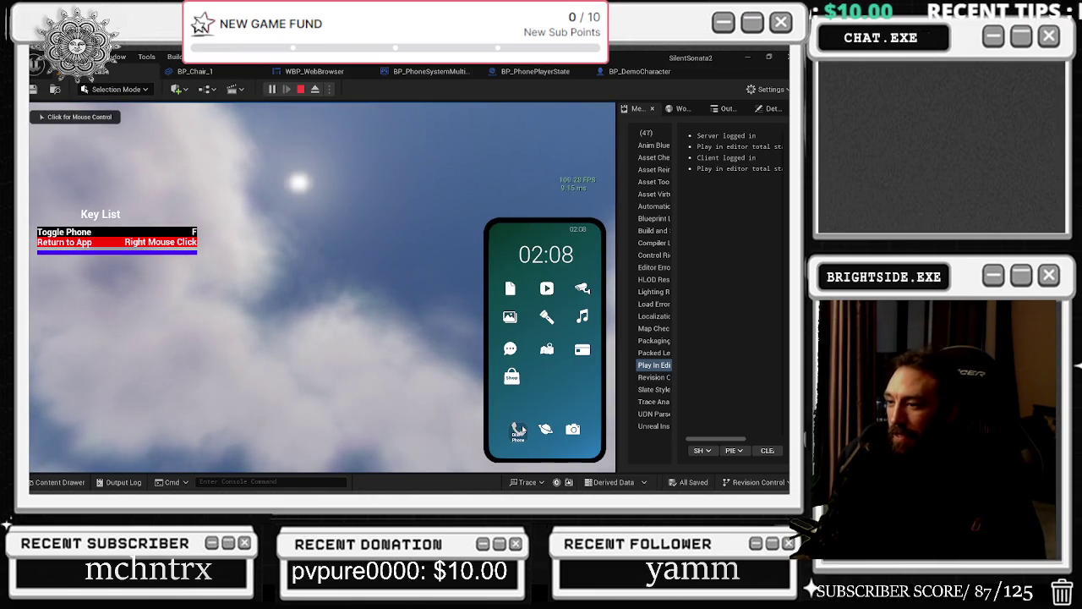
# Step: In the Gallery, save the first photo, view the next one, then return home
pyautogui.click(510, 317)
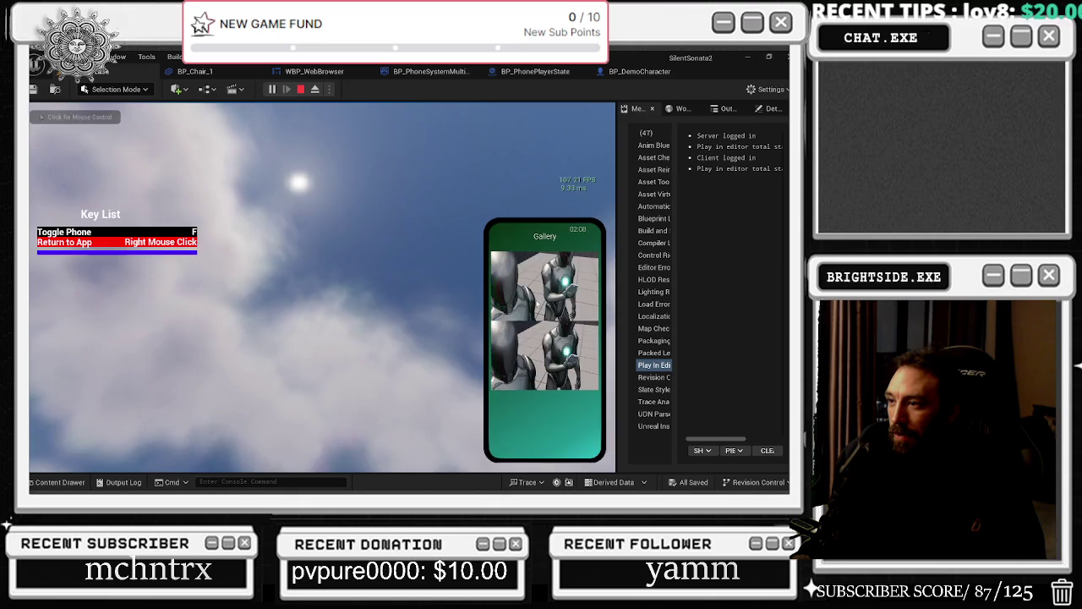
pyautogui.click(525, 322)
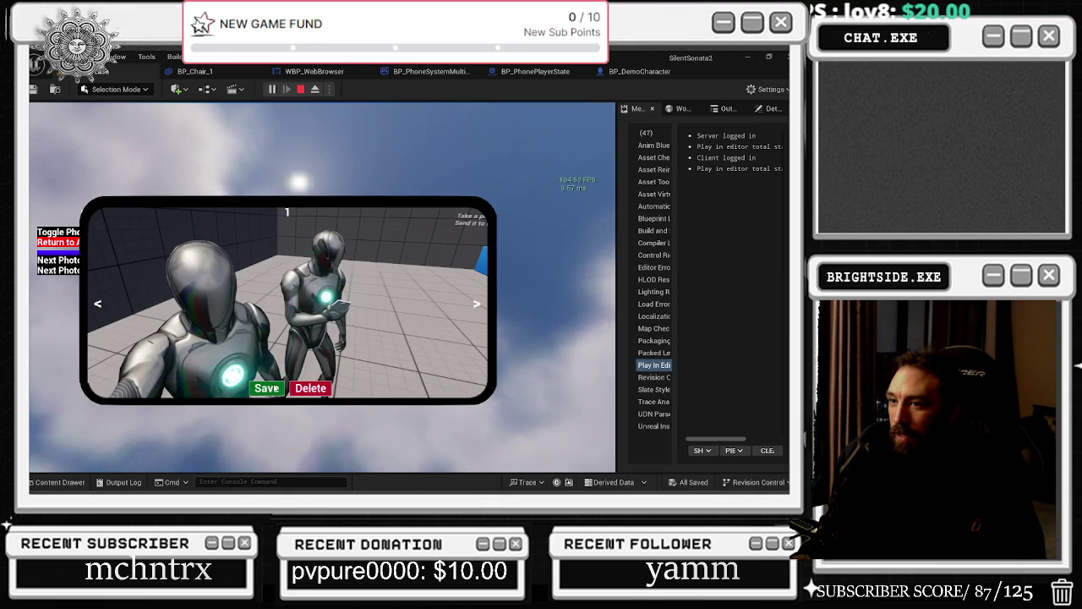
pyautogui.click(276, 388)
pyautogui.click(477, 303)
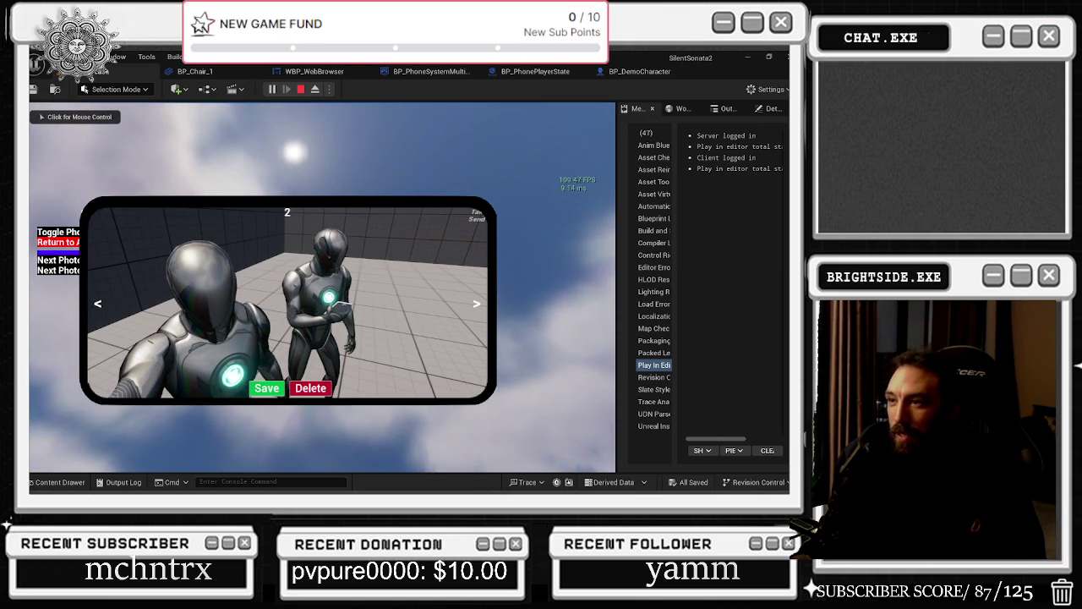
pyautogui.rightClick(504, 271)
pyautogui.rightClick(554, 433)
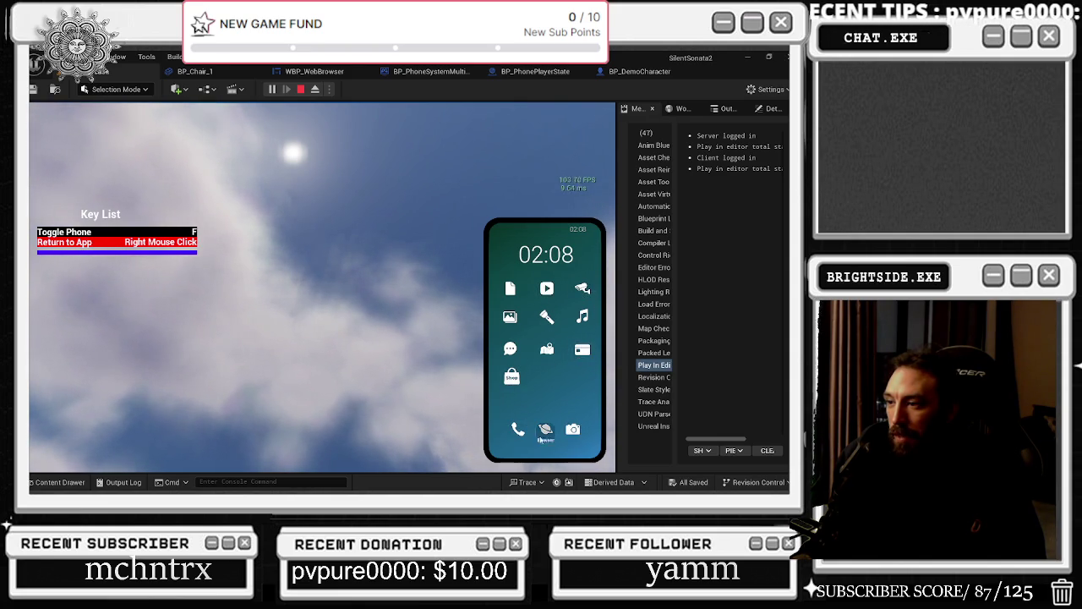
# Step: Reopen the Camera in selfie view, then exit back to the phone
pyautogui.click(572, 431)
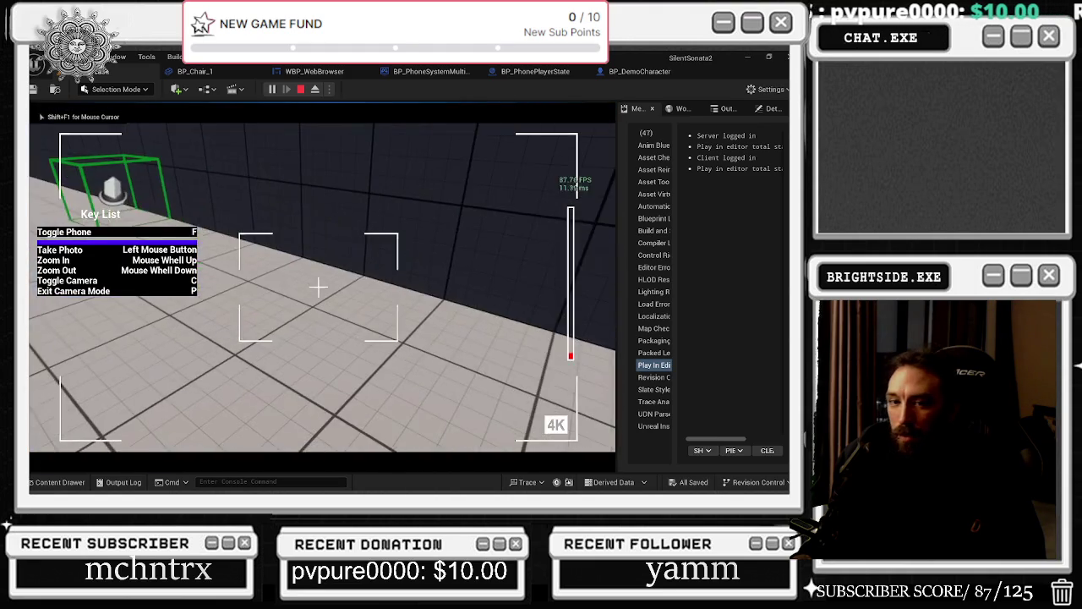
pyautogui.press('c')
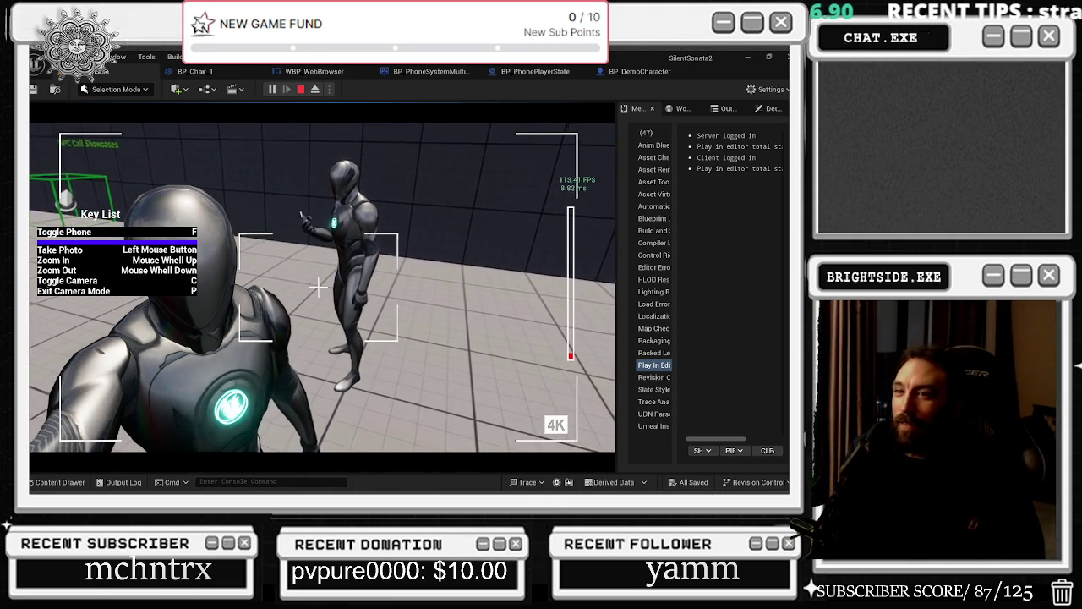
pyautogui.press('p')
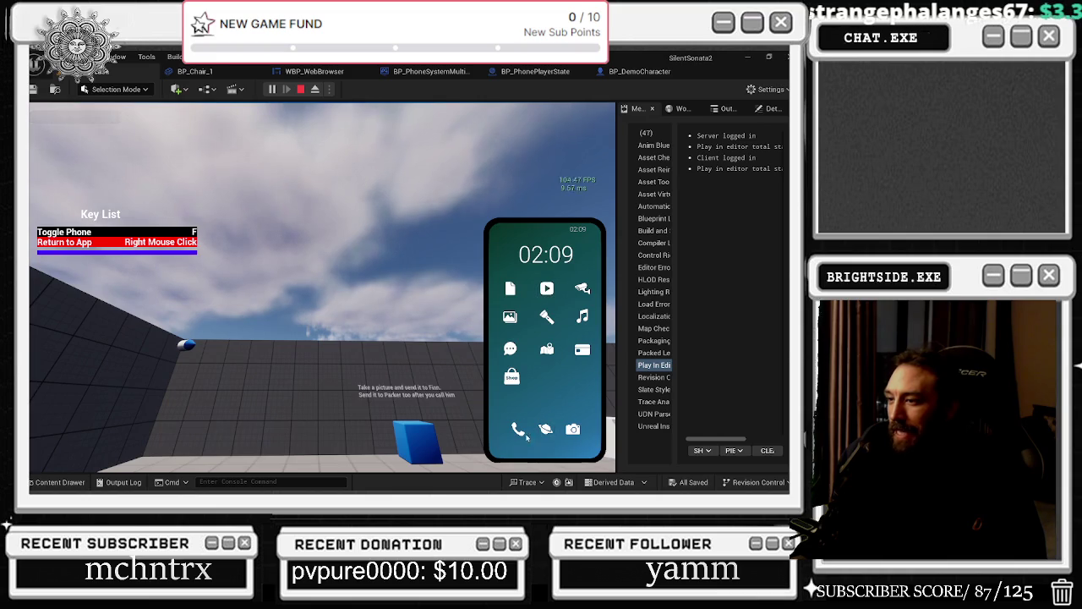
# Step: In Messages, start a chat with the other client player, then return to the list
pyautogui.click(509, 351)
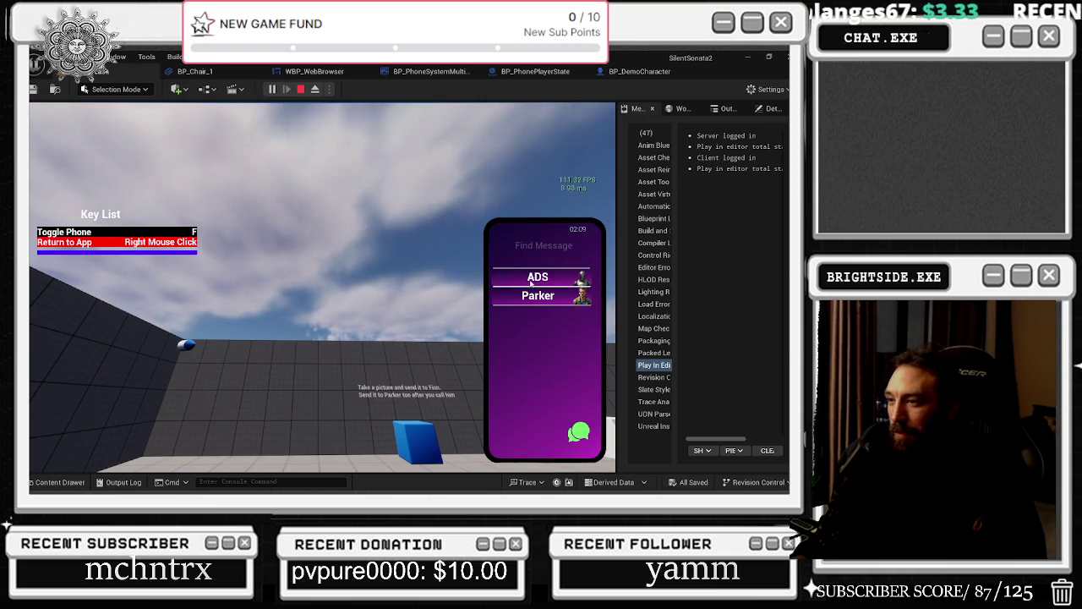
pyautogui.click(579, 434)
pyautogui.click(537, 405)
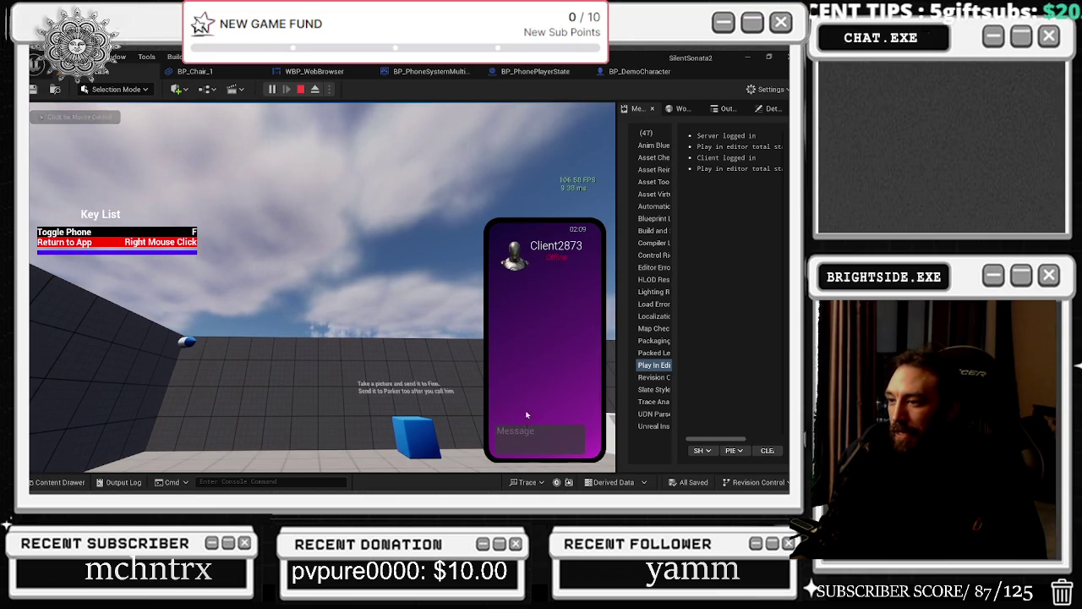
pyautogui.rightClick(533, 377)
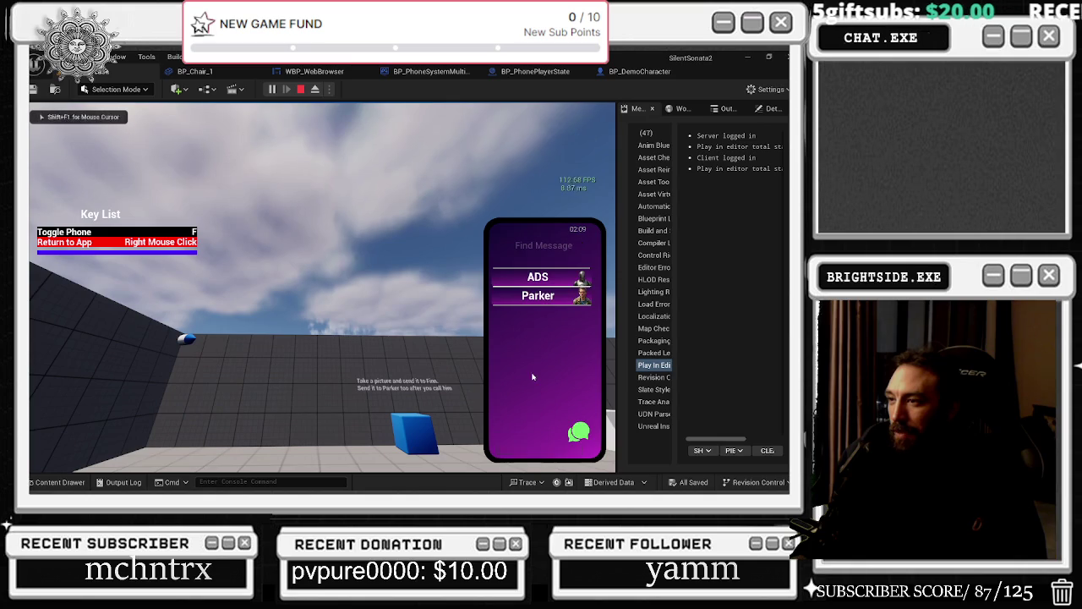
# Step: Start a chat with Finn, capture and attach a photo, and view it enlarged
pyautogui.click(579, 431)
pyautogui.click(551, 315)
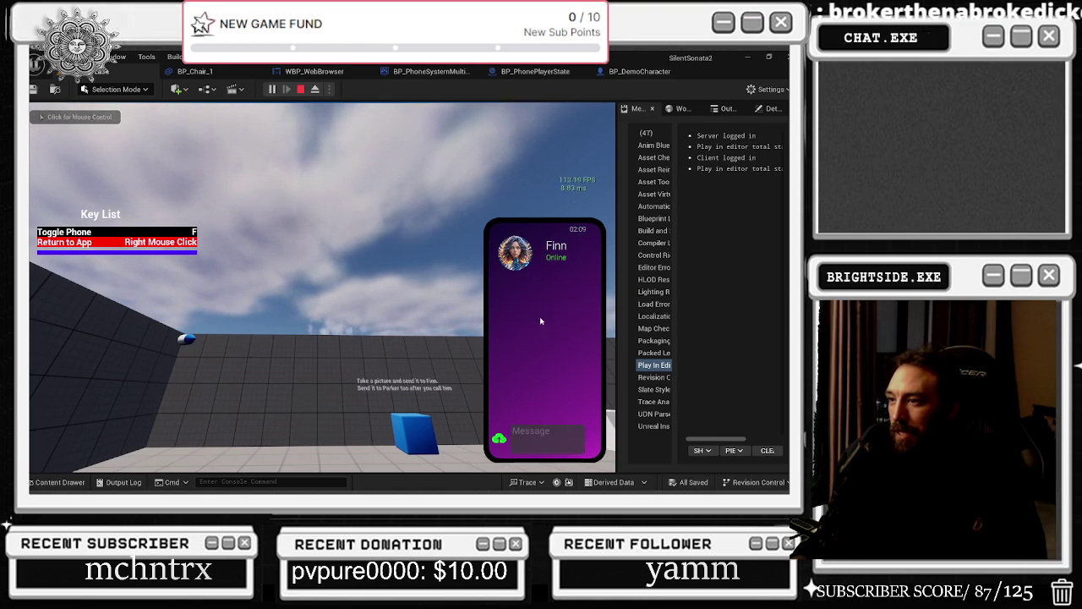
pyautogui.click(498, 440)
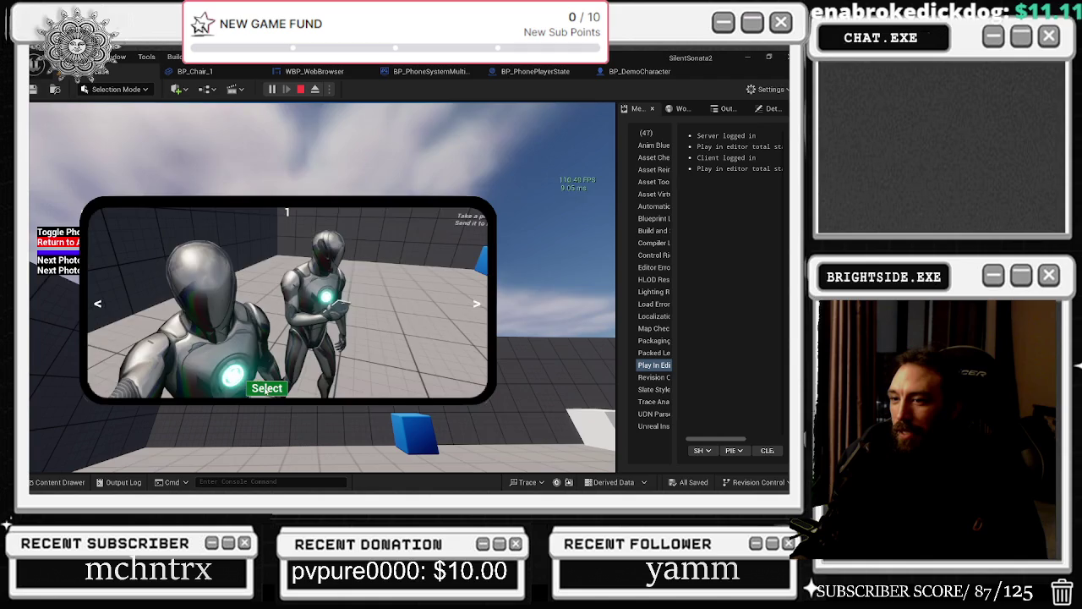
pyautogui.click(267, 389)
pyautogui.click(556, 317)
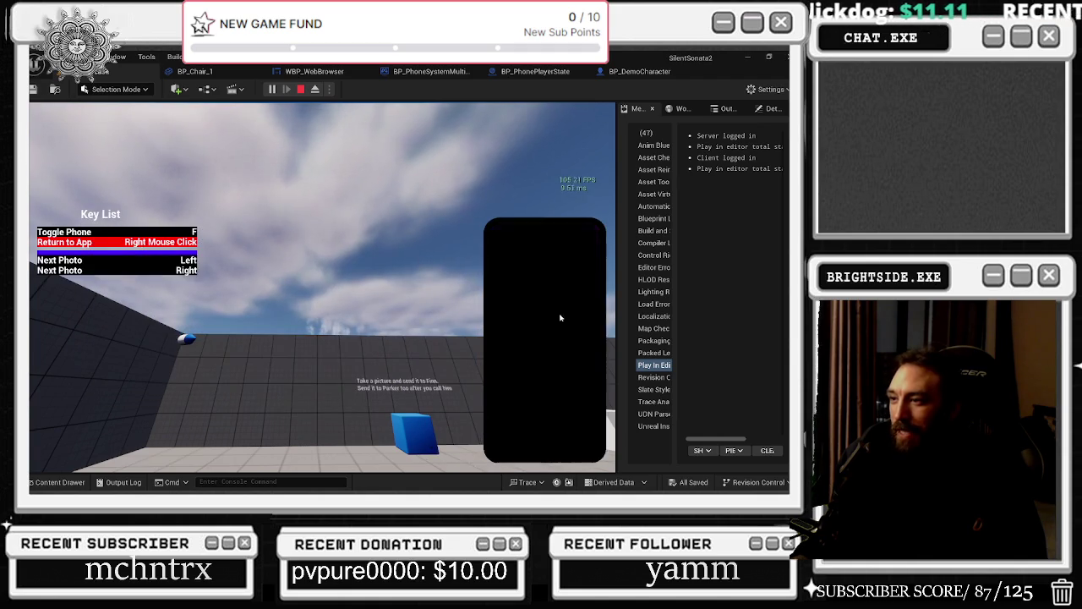
pyautogui.click(521, 313)
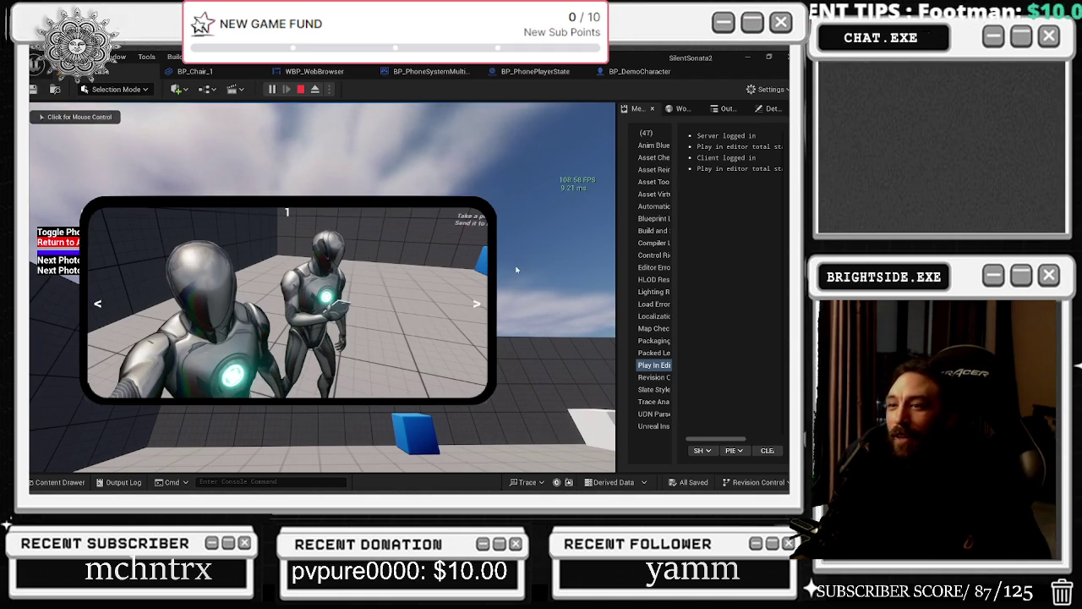
pyautogui.rightClick(410, 269)
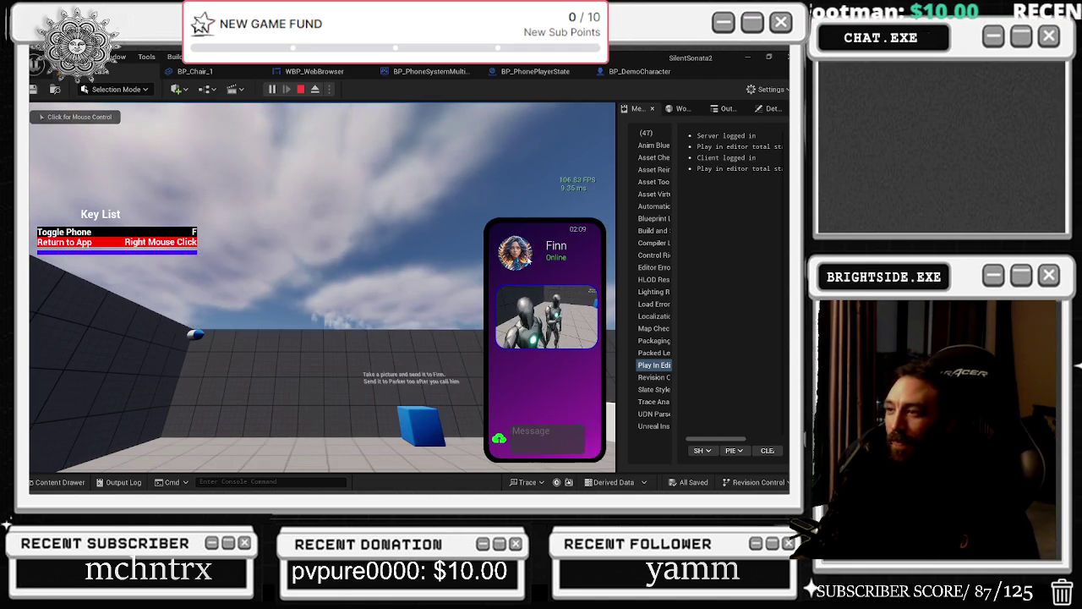
pyautogui.rightClick(524, 262)
# Step: Send Finn the 'send photo' and 'send sound' messages, then leave the chat
pyautogui.click(537, 277)
pyautogui.click(546, 440)
pyautogui.write('sendphgo')
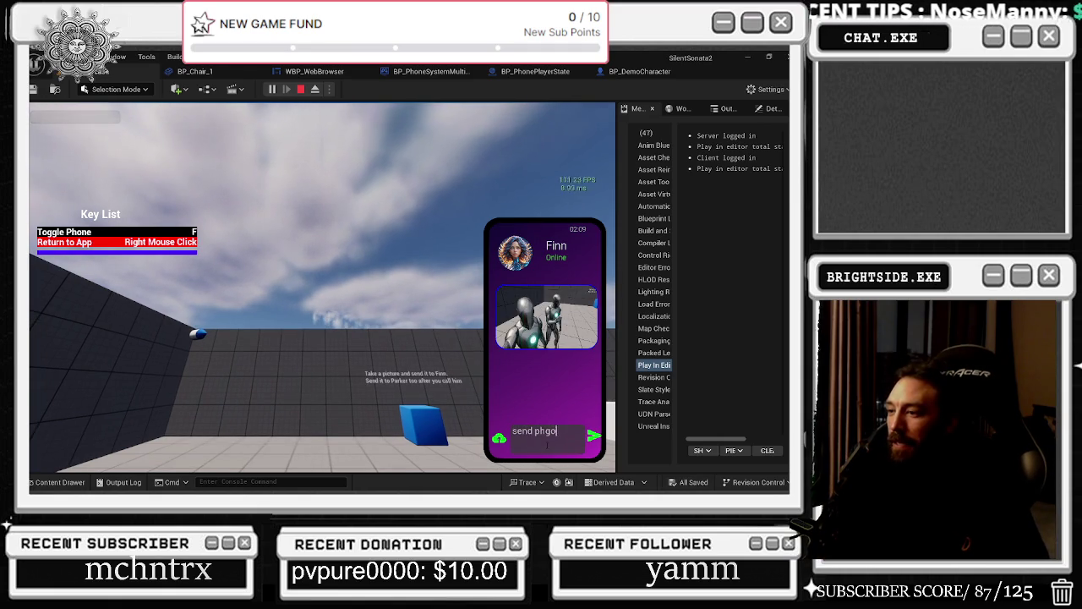
pyautogui.write('o')
pyautogui.press('Return')
pyautogui.write('s')
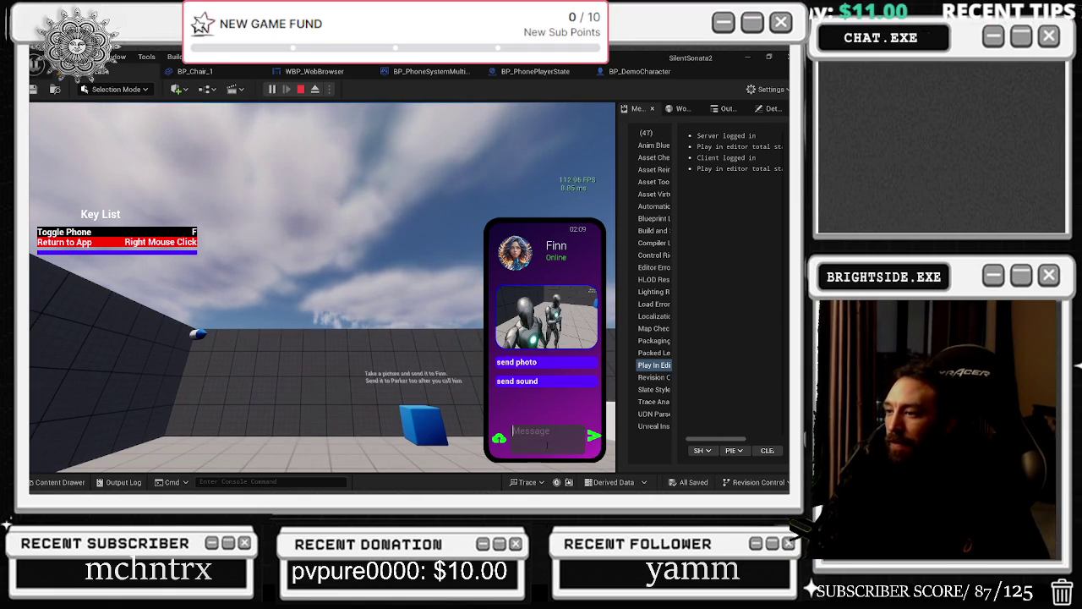
pyautogui.rightClick(547, 435)
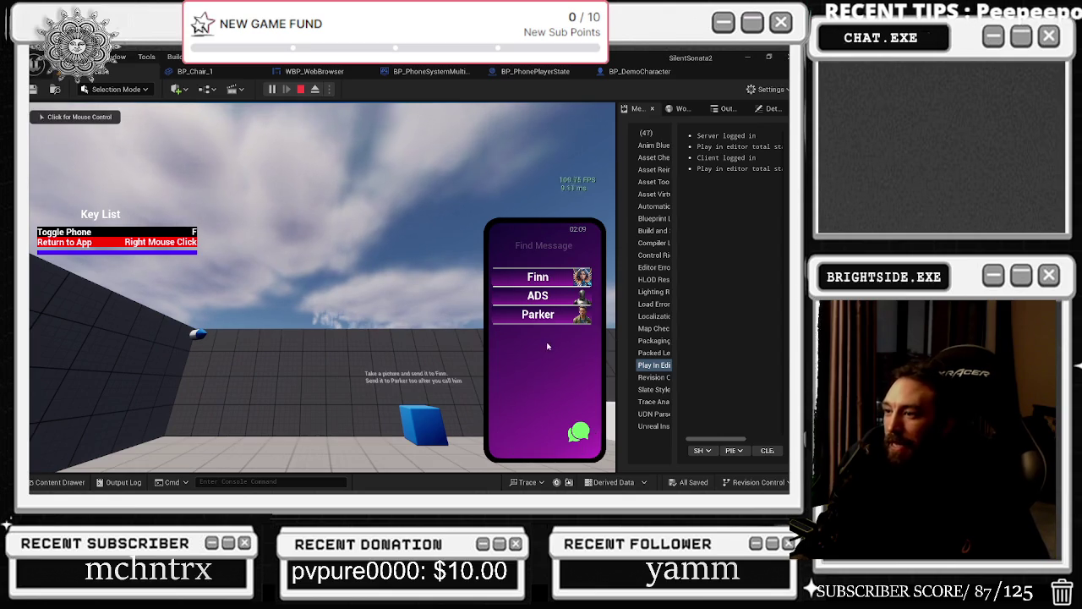
# Step: Send Frank the 'send sound' clip, play it, and return home
pyautogui.click(579, 432)
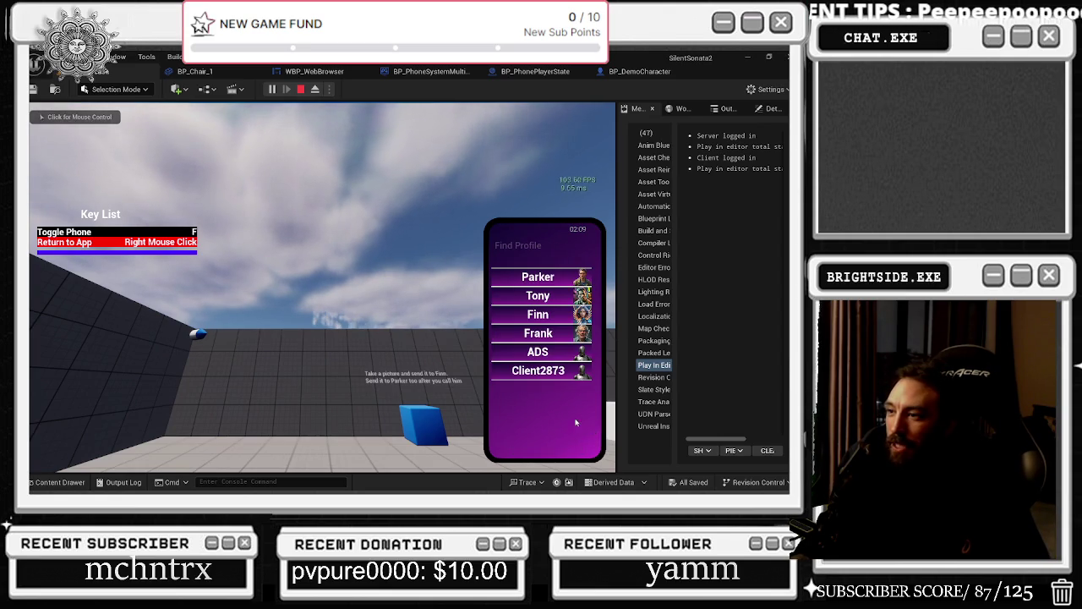
pyautogui.click(539, 336)
pyautogui.write('send sound')
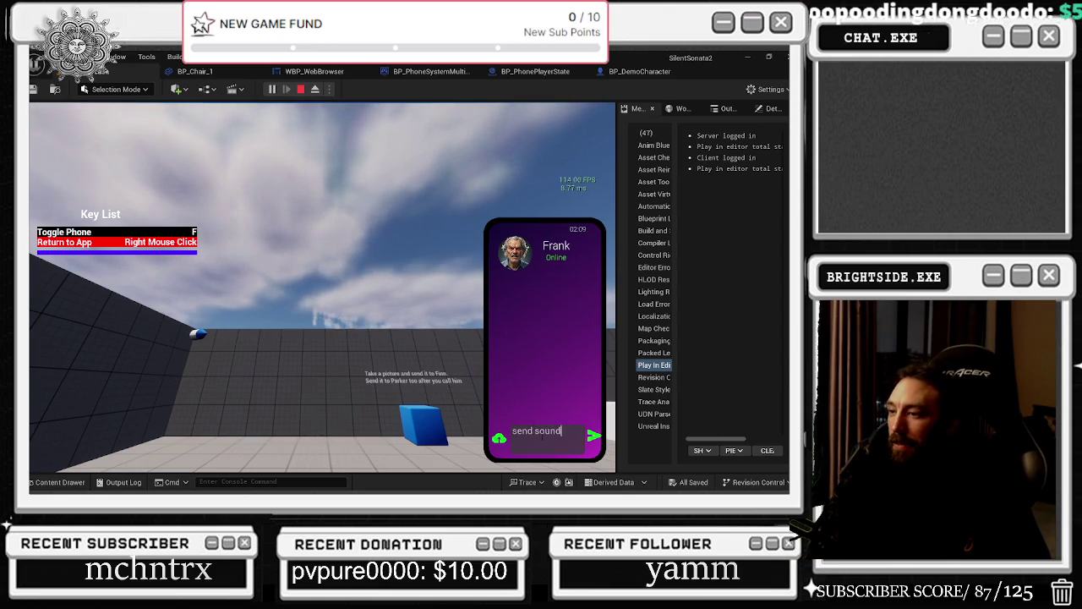
pyautogui.press('Return')
pyautogui.click(503, 314)
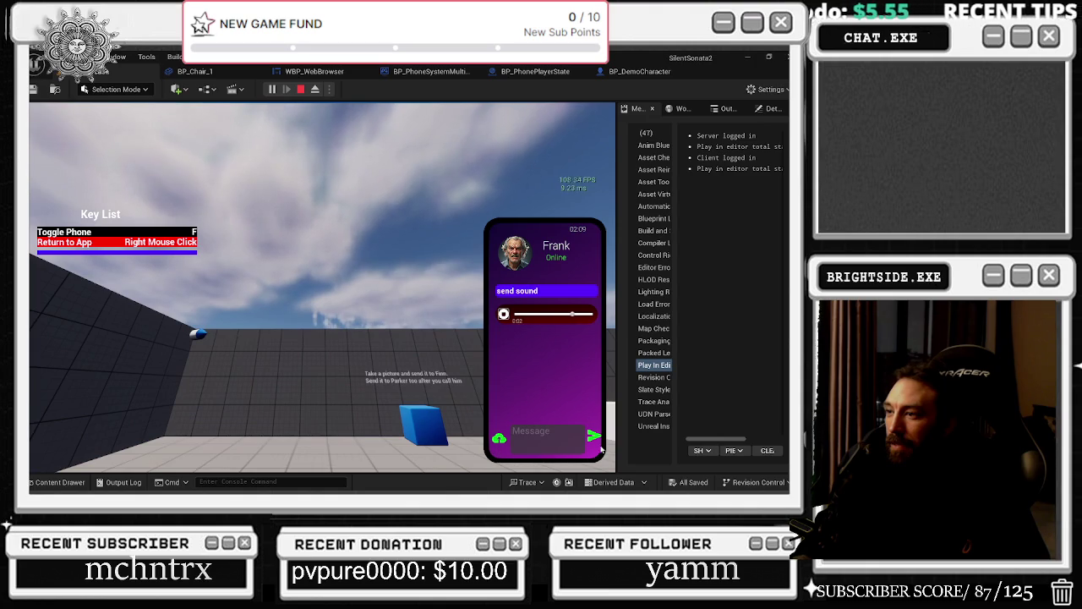
pyautogui.rightClick(507, 376)
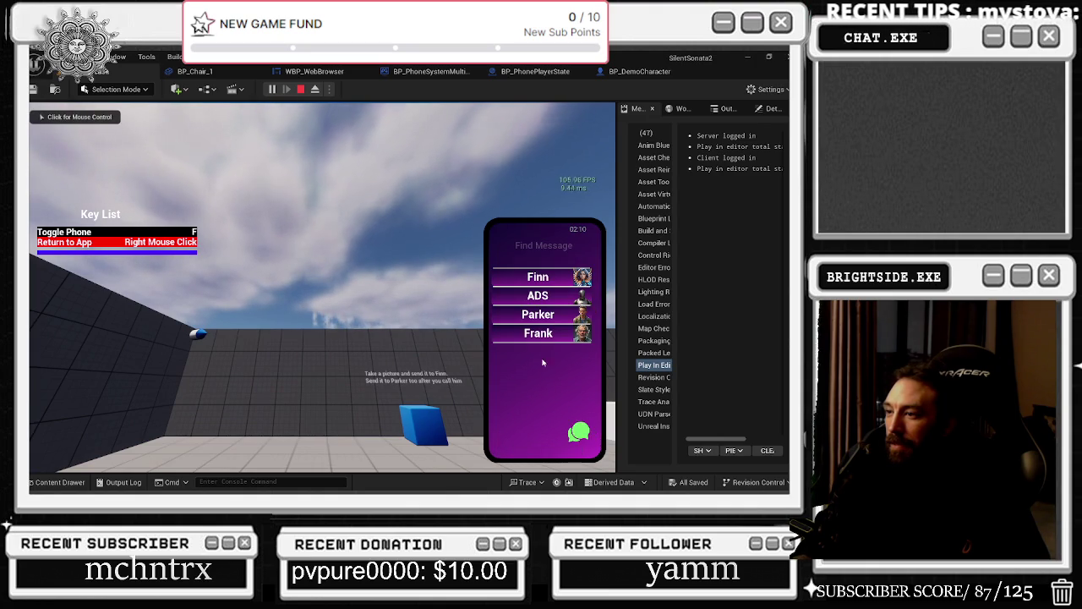
pyautogui.rightClick(550, 384)
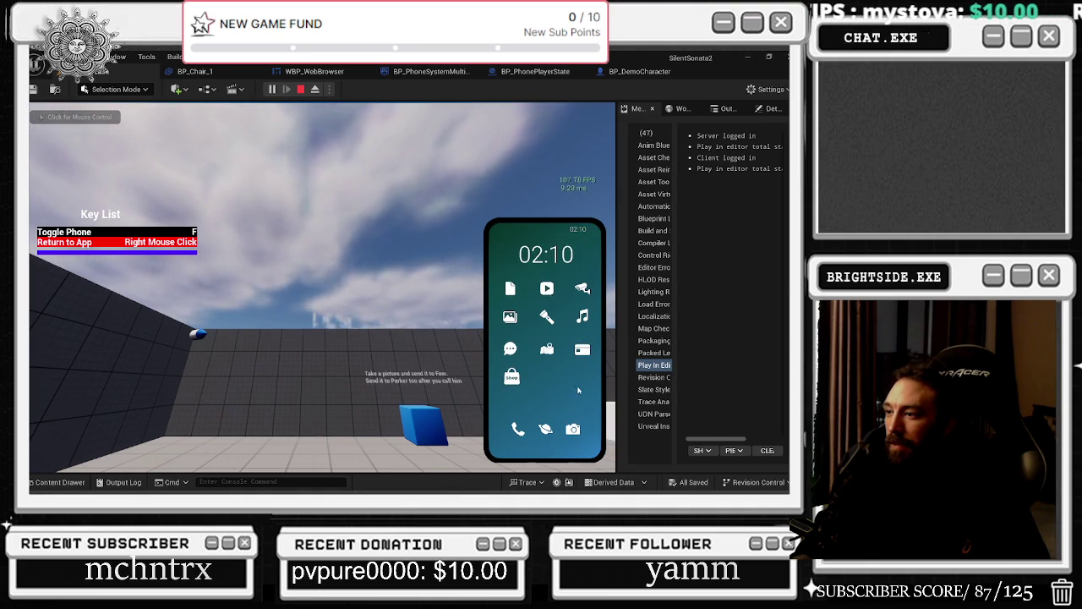
# Step: Try the Music and Browser apps, take a camera photo, and stop the session
pyautogui.click(582, 318)
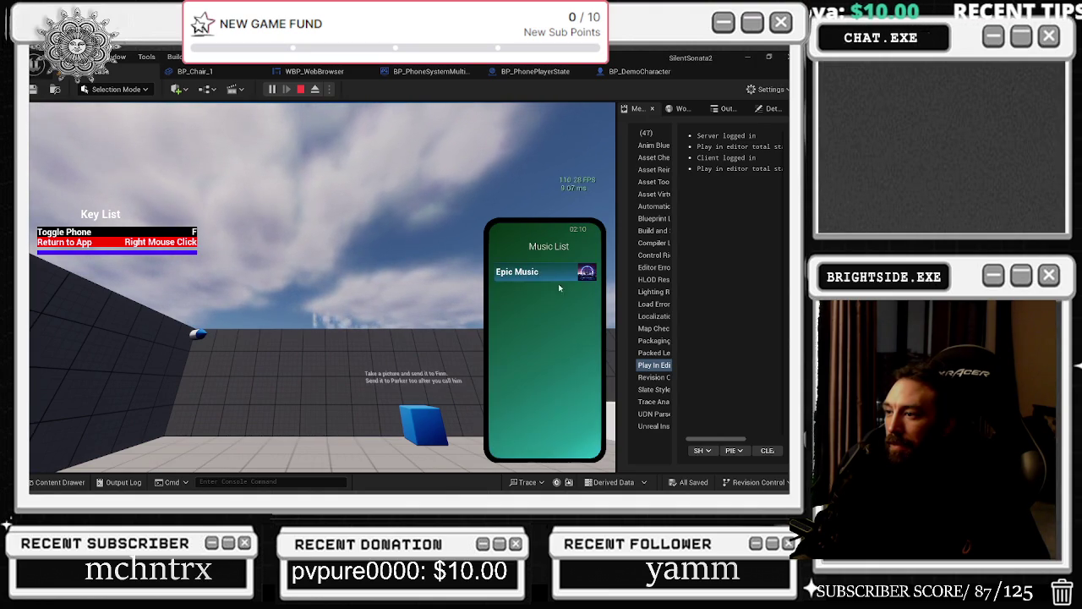
pyautogui.rightClick(559, 314)
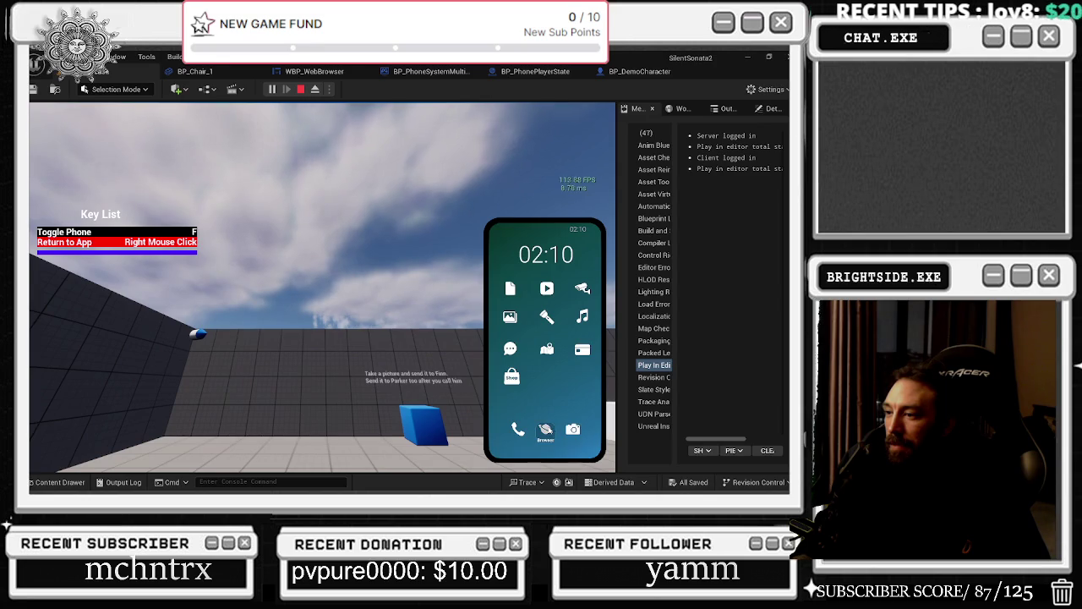
pyautogui.click(545, 430)
pyautogui.click(474, 223)
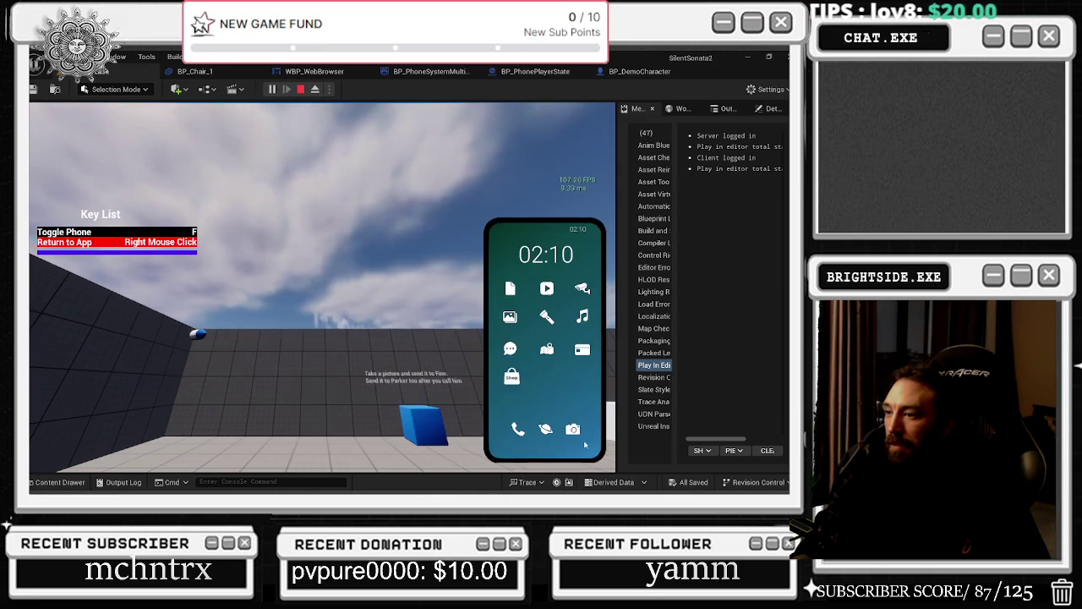
pyautogui.click(510, 317)
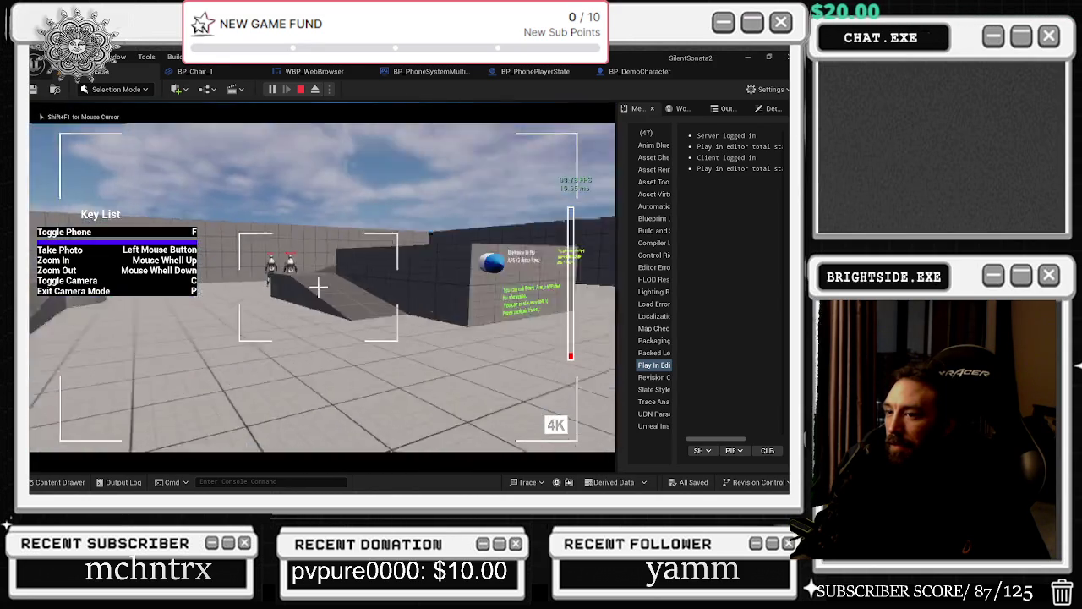
pyautogui.click(318, 287)
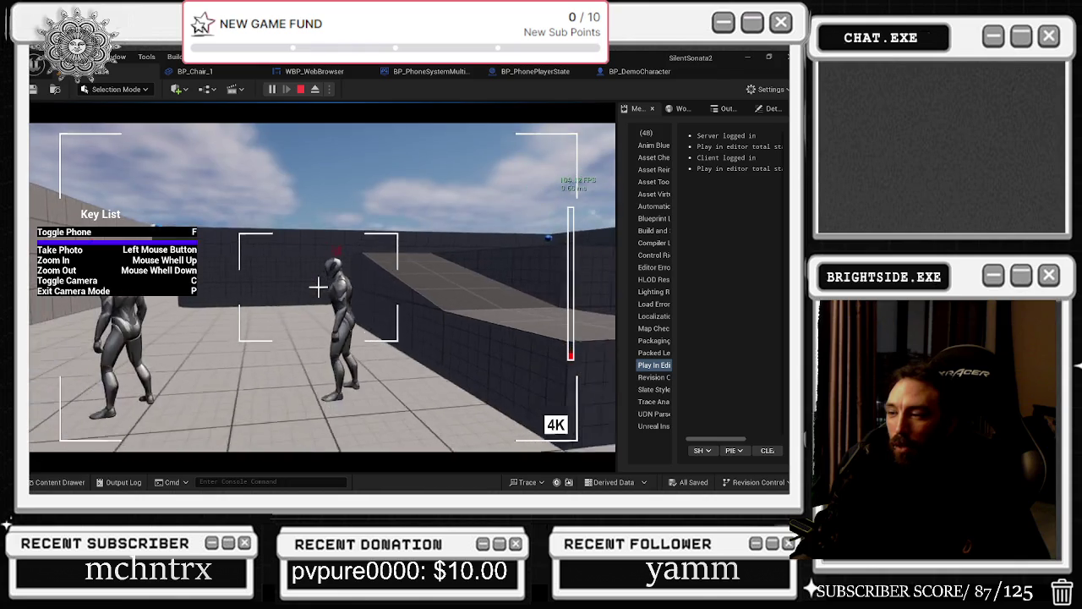
pyautogui.press('Escape')
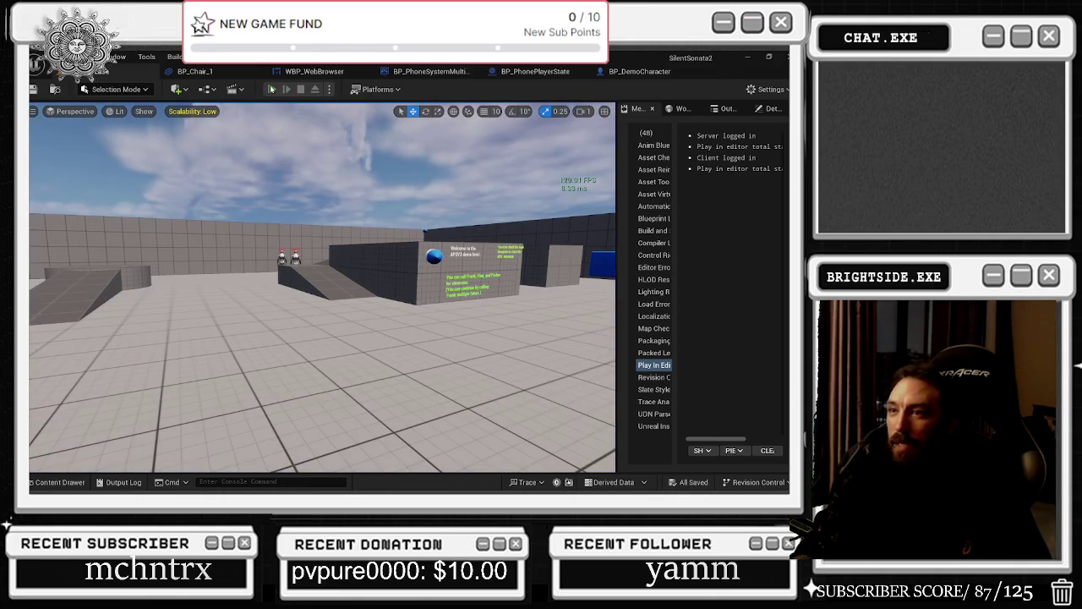
# Step: Start a play session, bring up the phone, and check the empty Gallery
pyautogui.click(271, 89)
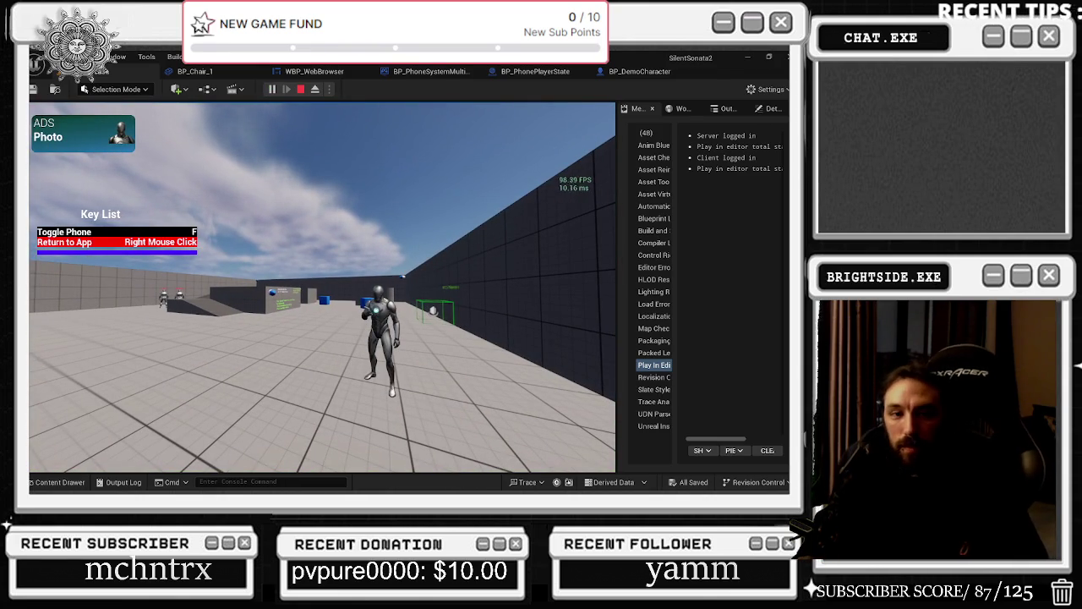
pyautogui.press('f')
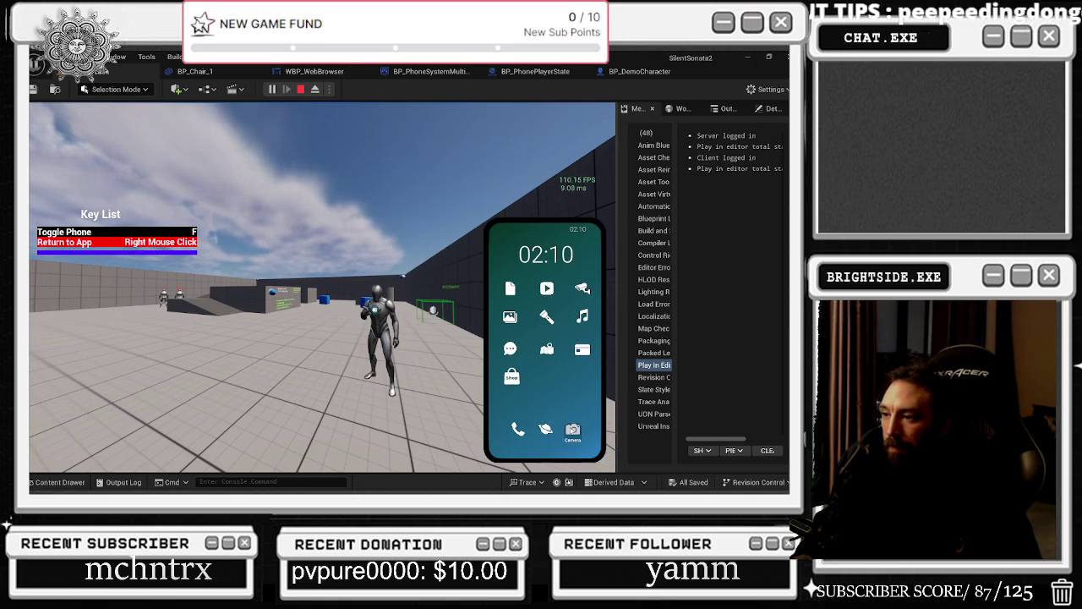
pyautogui.click(504, 318)
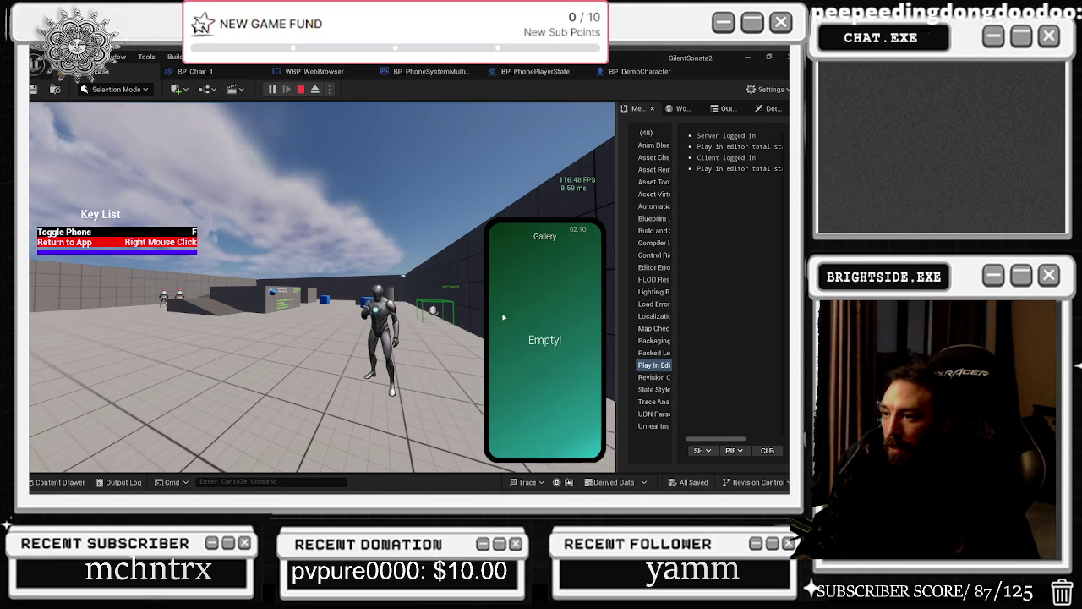
pyautogui.rightClick(534, 279)
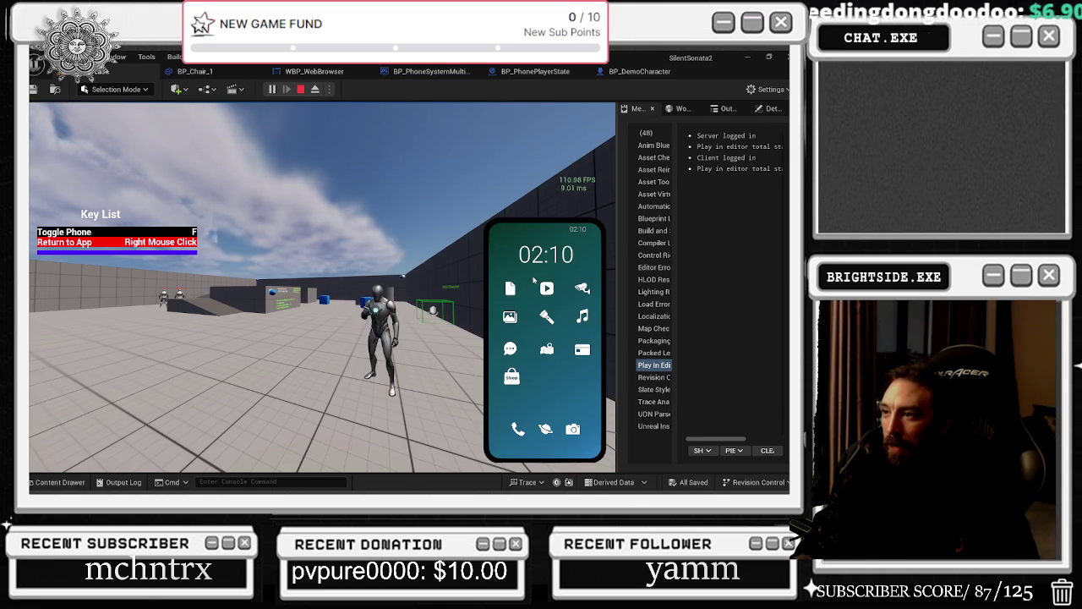
# Step: Log in to the Bank app with a username, then return home
pyautogui.click(588, 351)
pyautogui.click(556, 351)
pyautogui.write('server')
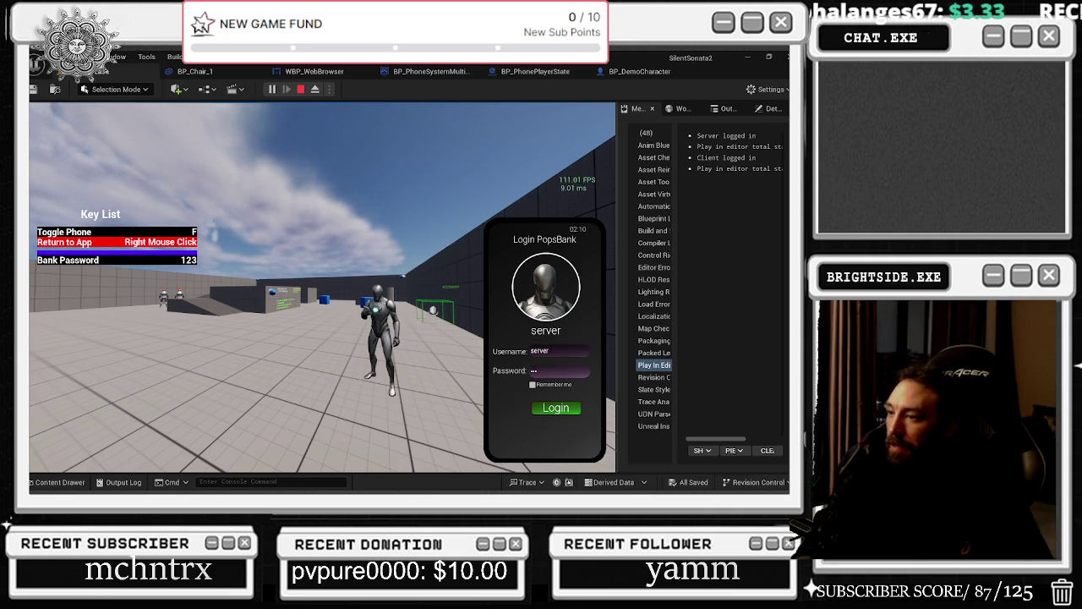
pyautogui.click(556, 407)
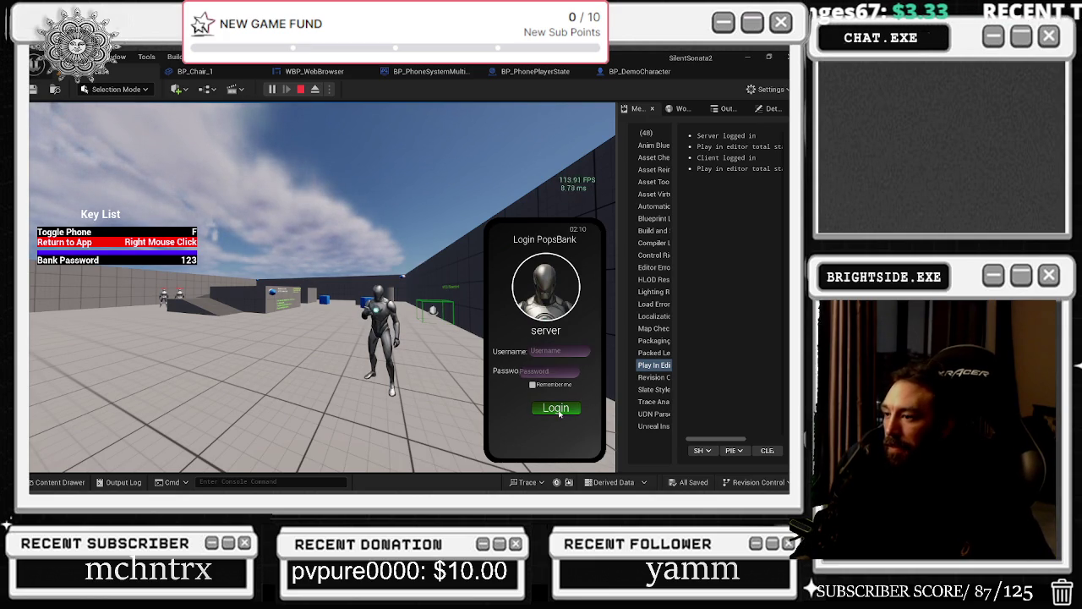
pyautogui.rightClick(537, 243)
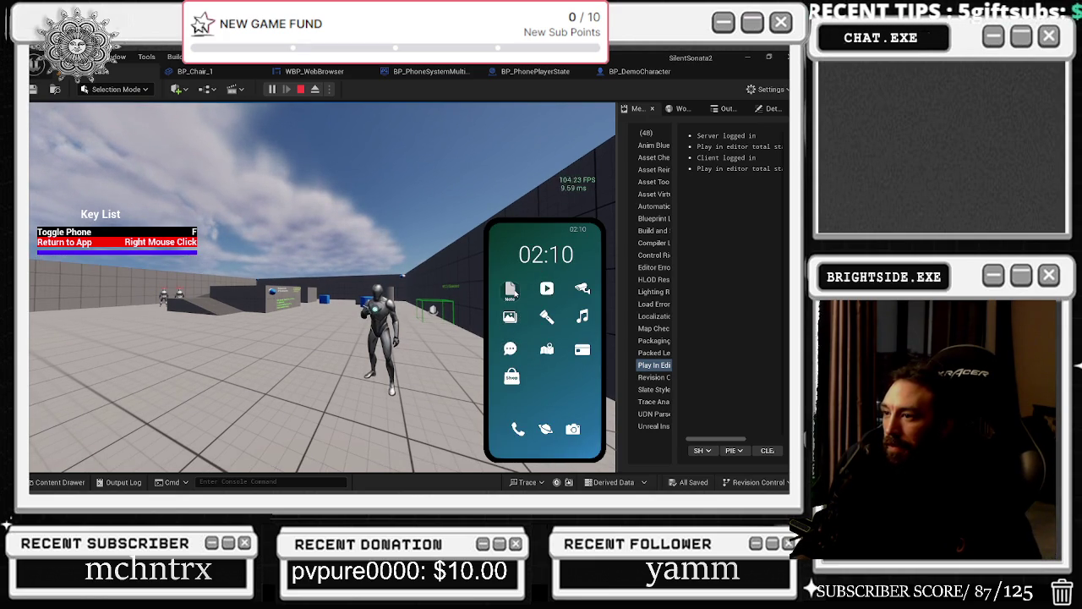
# Step: Try Notes, Carpet System and Security Camera, turn on the flashlight, and stop playing
pyautogui.click(515, 288)
pyautogui.rightClick(546, 284)
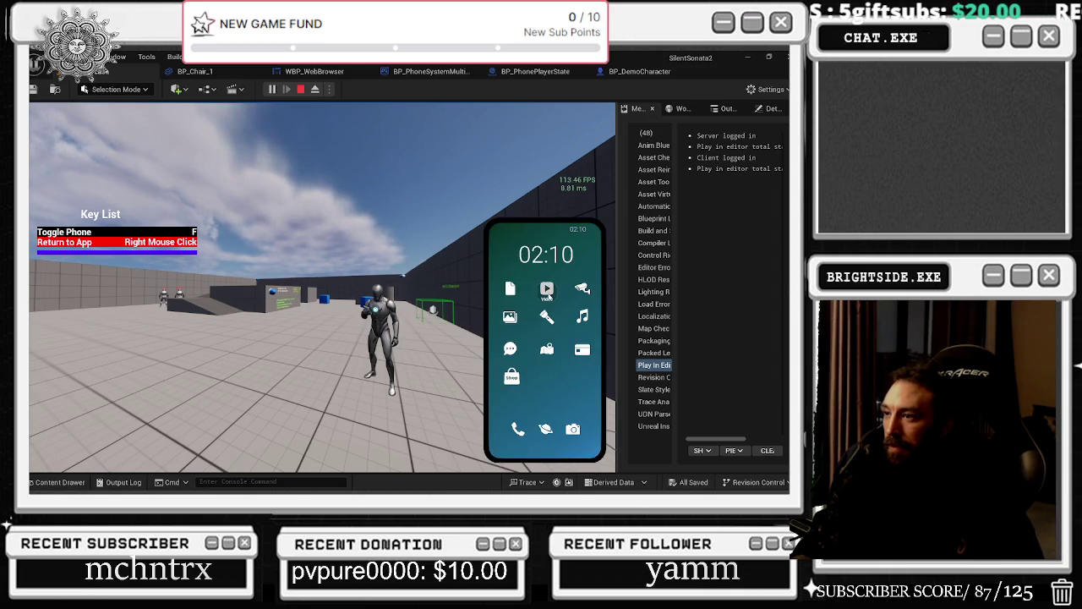
pyautogui.click(546, 285)
pyautogui.rightClick(466, 301)
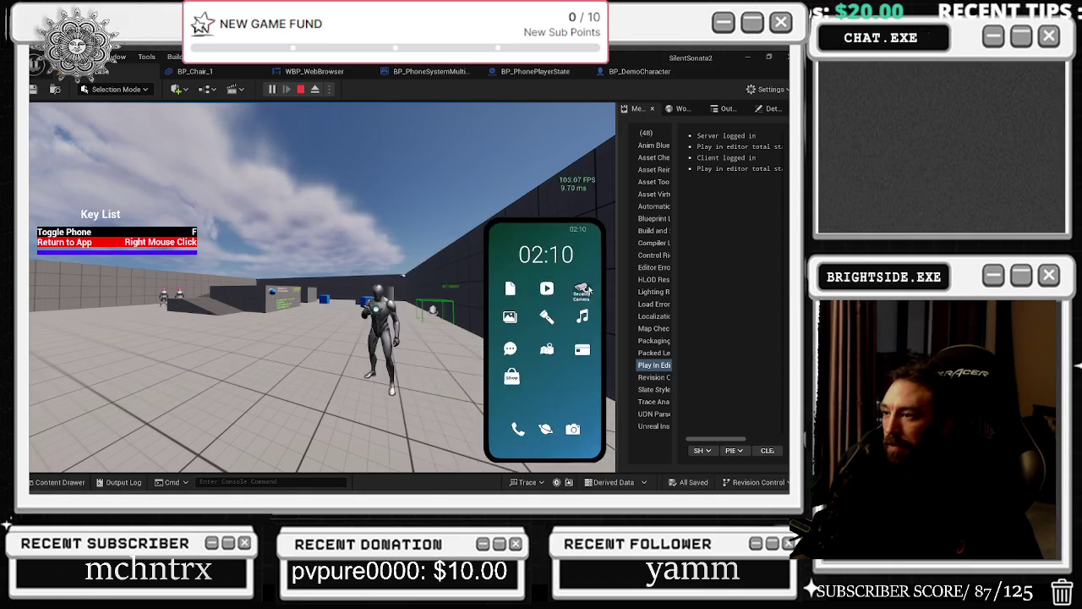
pyautogui.click(583, 291)
pyautogui.rightClick(497, 328)
pyautogui.click(510, 322)
pyautogui.rightClick(511, 321)
pyautogui.click(542, 325)
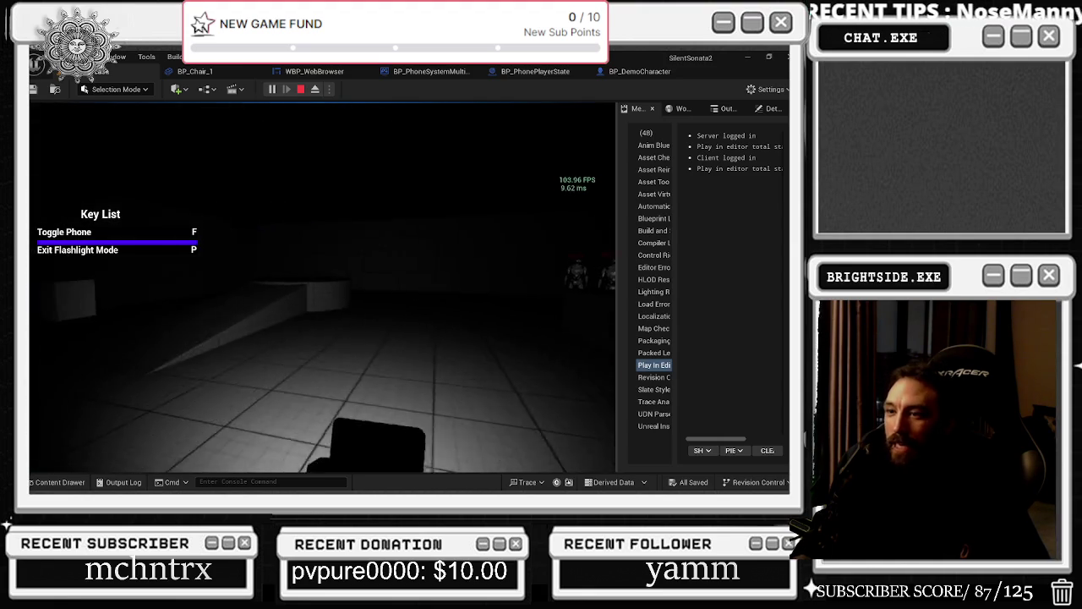
pyautogui.press('Escape')
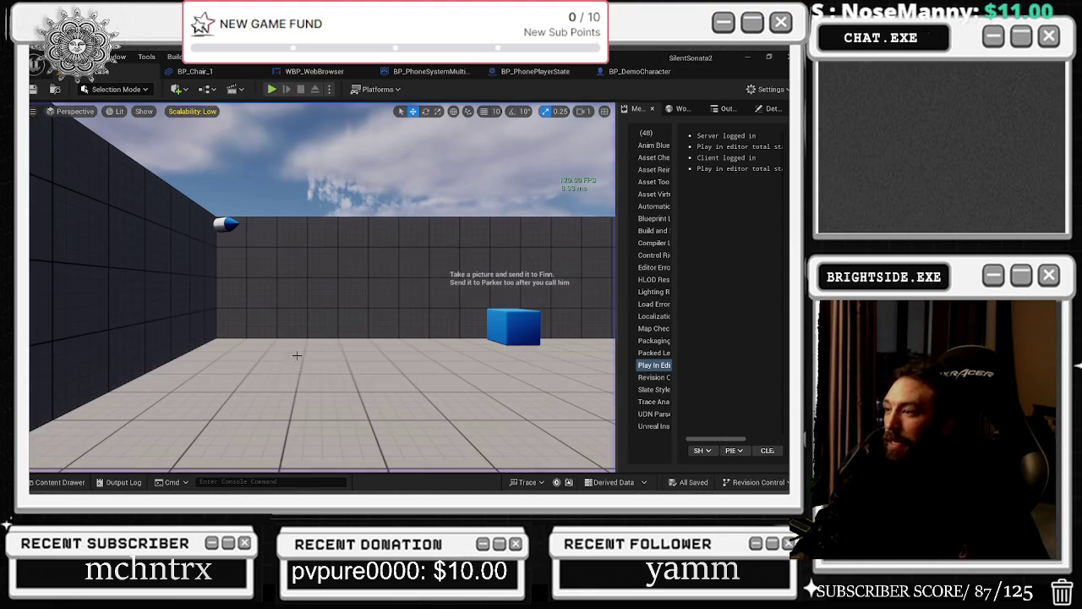
# Step: Cycle through the open blueprint tabs and locate the game mode's Player State Class asset
pyautogui.click(639, 71)
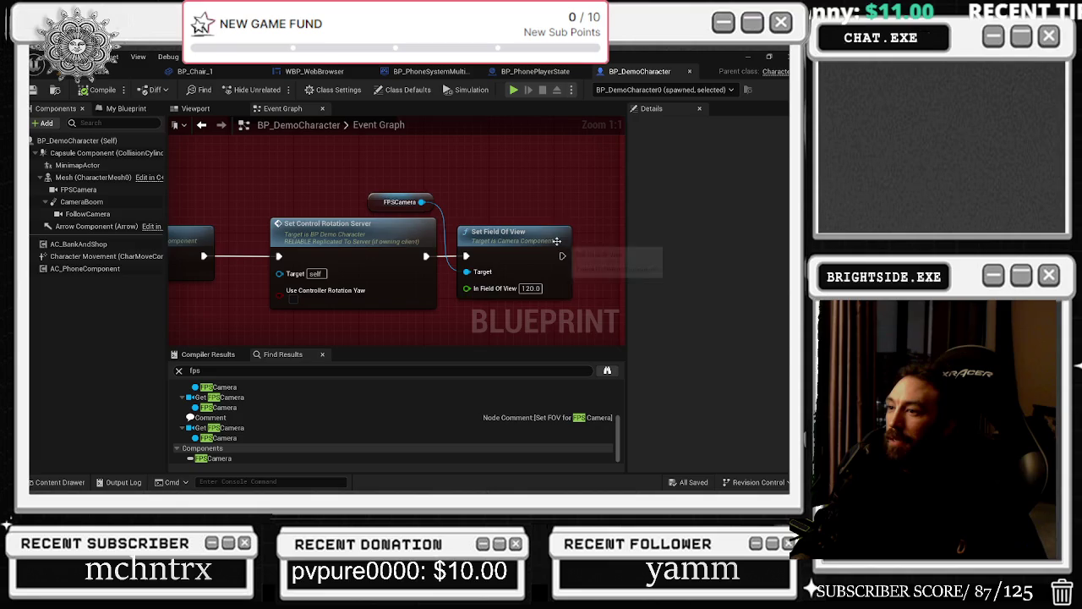
pyautogui.scroll(-1, 523, 166)
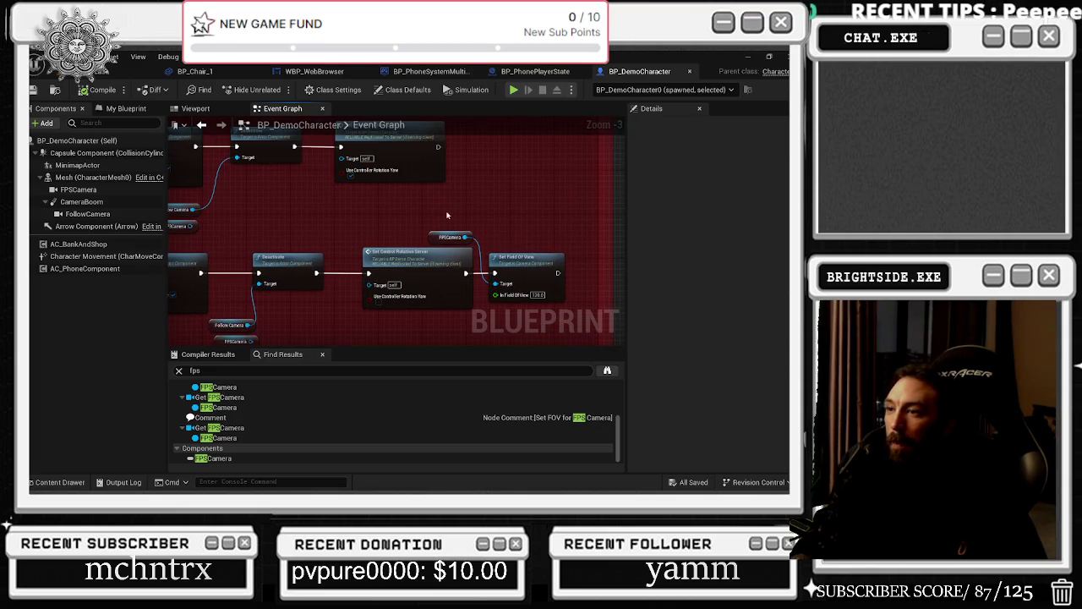
pyautogui.click(119, 71)
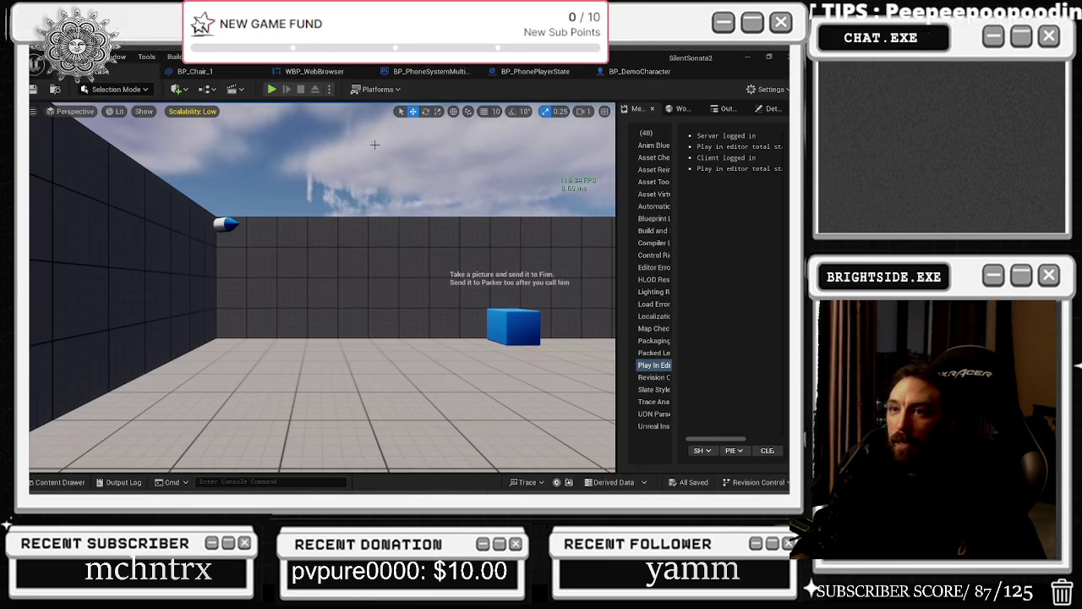
pyautogui.click(221, 72)
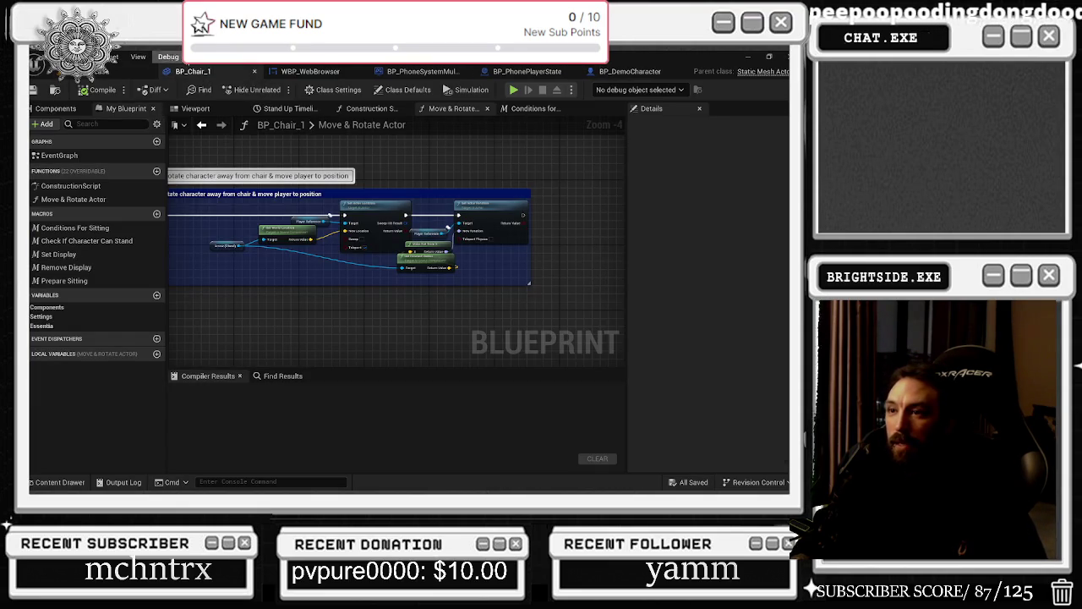
pyautogui.click(313, 72)
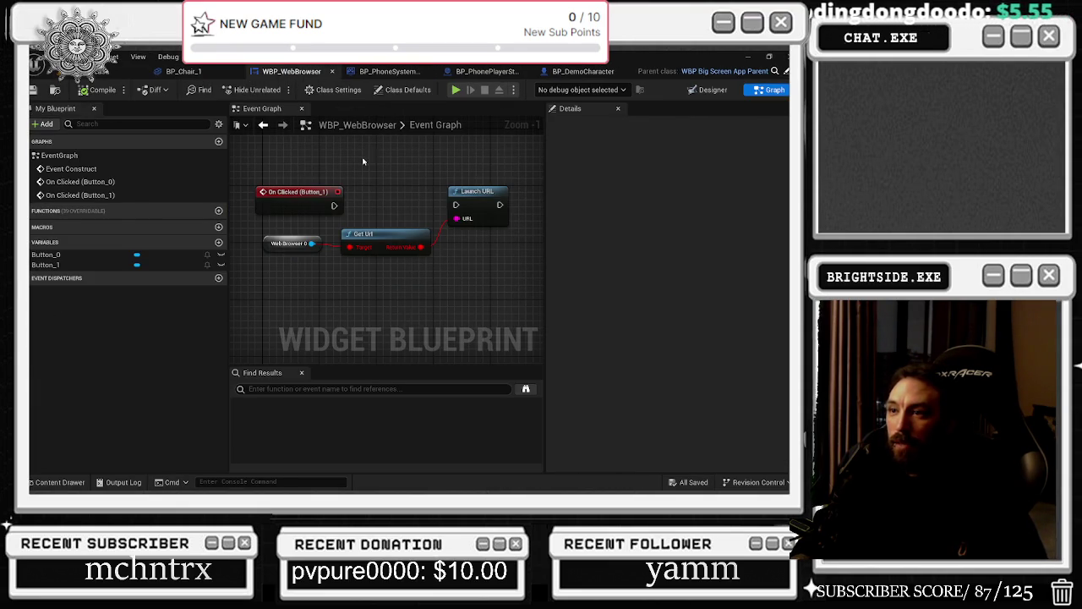
pyautogui.click(389, 71)
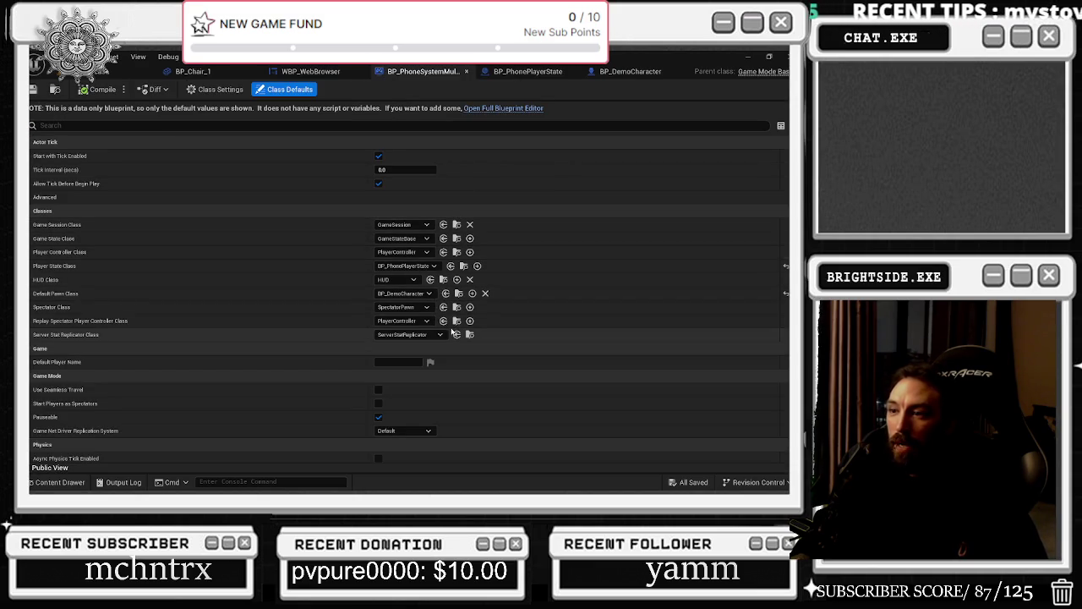
pyautogui.click(463, 266)
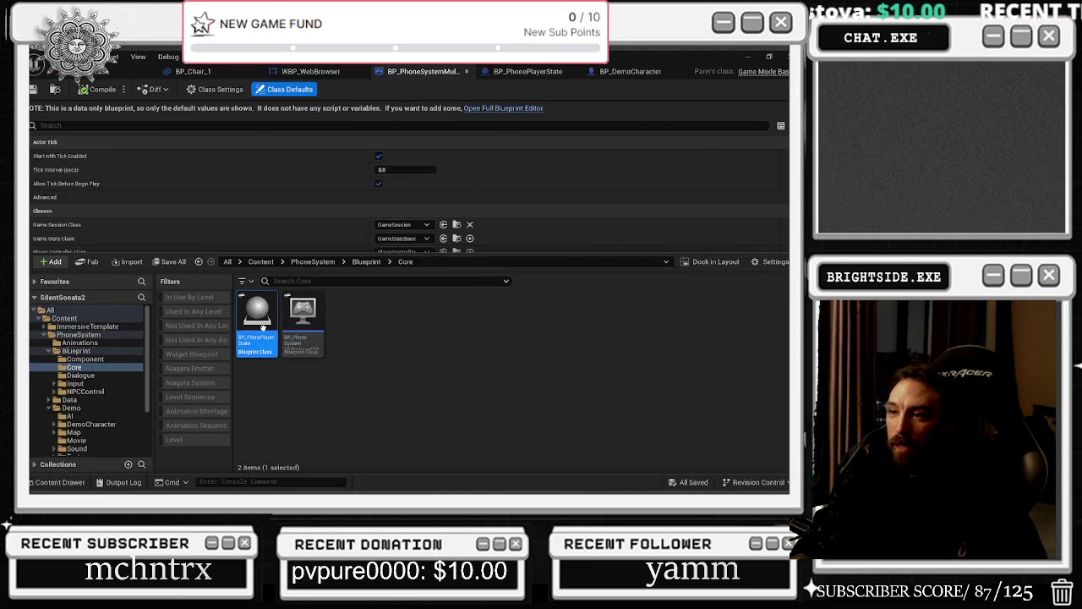
# Step: Inspect BP_PhonePlayerState's registration, Event Graph and Auto Register logic, then return to the level
pyautogui.doubleClick(262, 325)
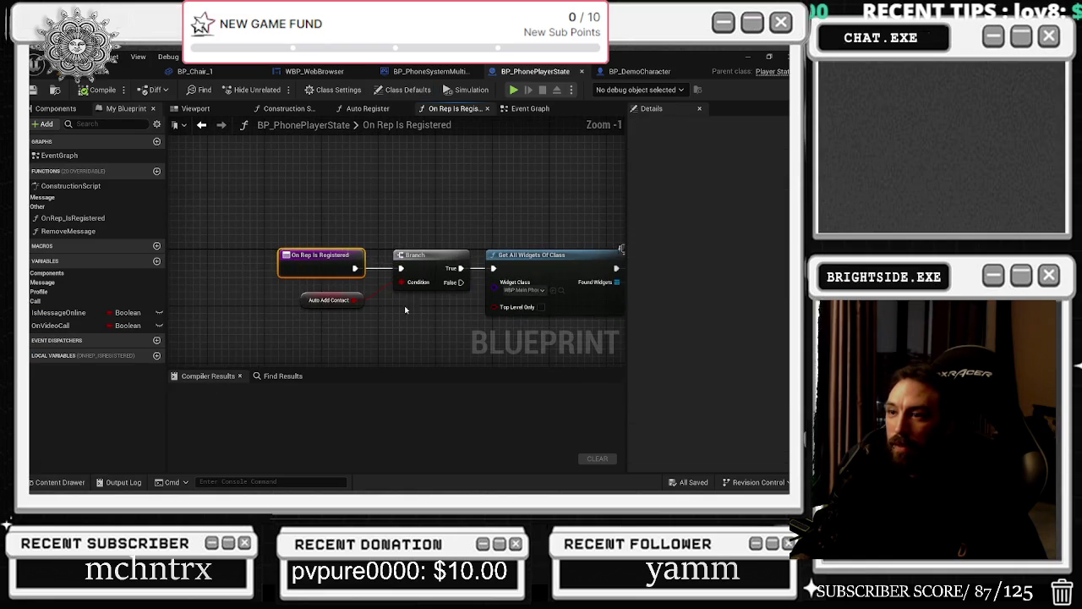
pyautogui.moveTo(448, 346); pyautogui.dragTo(321, 309)
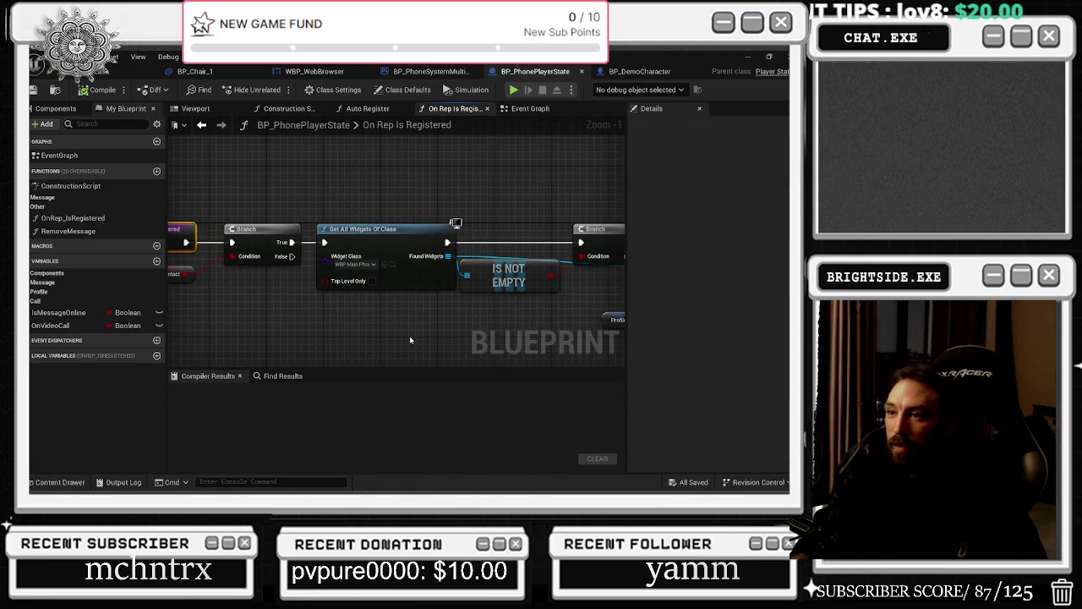
pyautogui.moveTo(409, 336); pyautogui.dragTo(270, 307)
pyautogui.moveTo(345, 286); pyautogui.dragTo(202, 260)
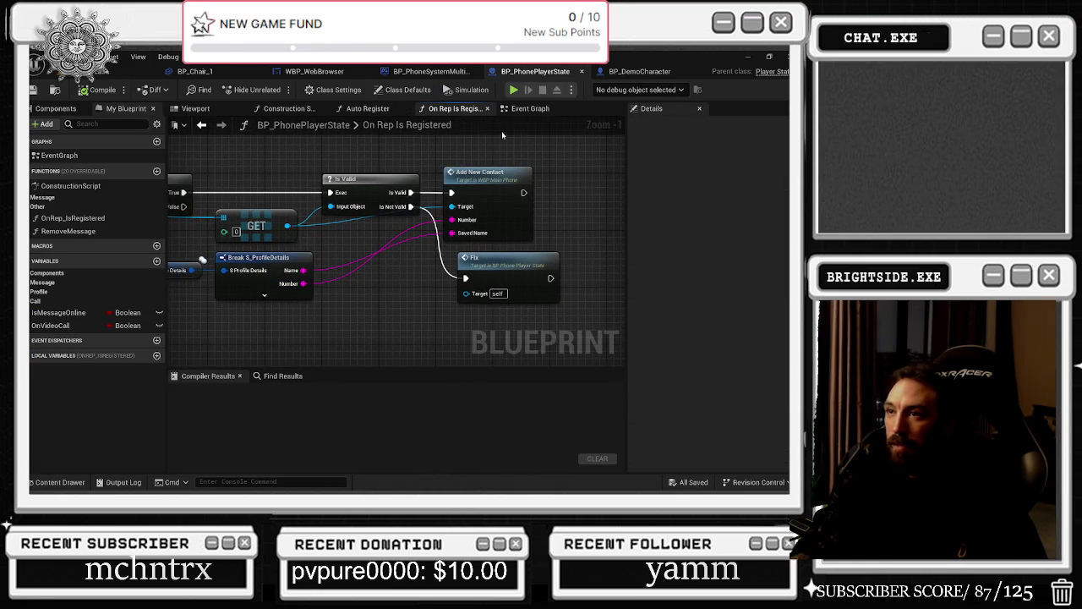
pyautogui.click(530, 108)
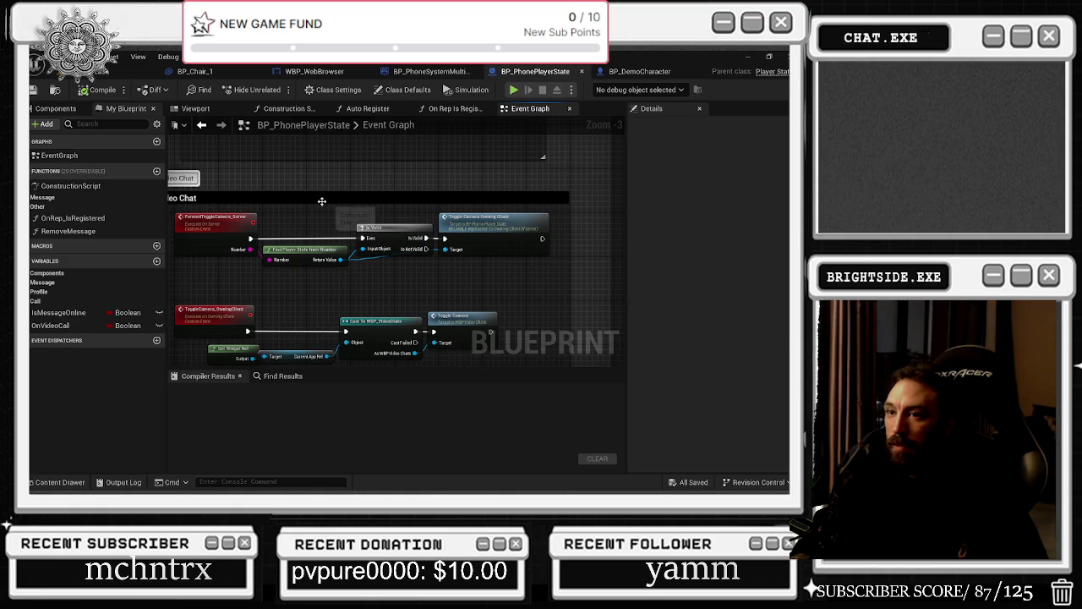
pyautogui.moveTo(322, 200); pyautogui.dragTo(350, 118)
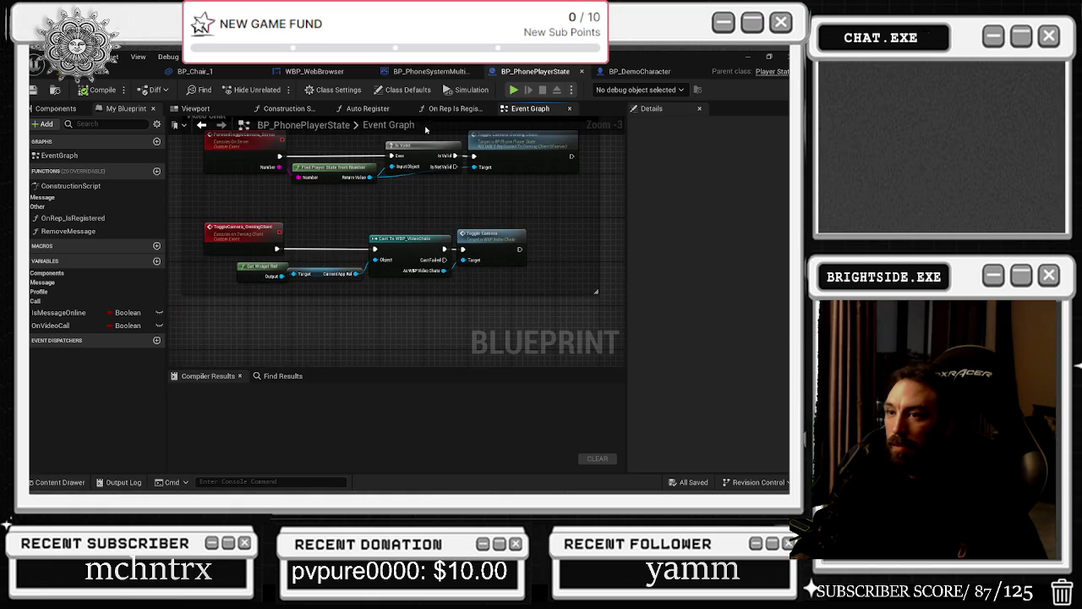
pyautogui.click(368, 108)
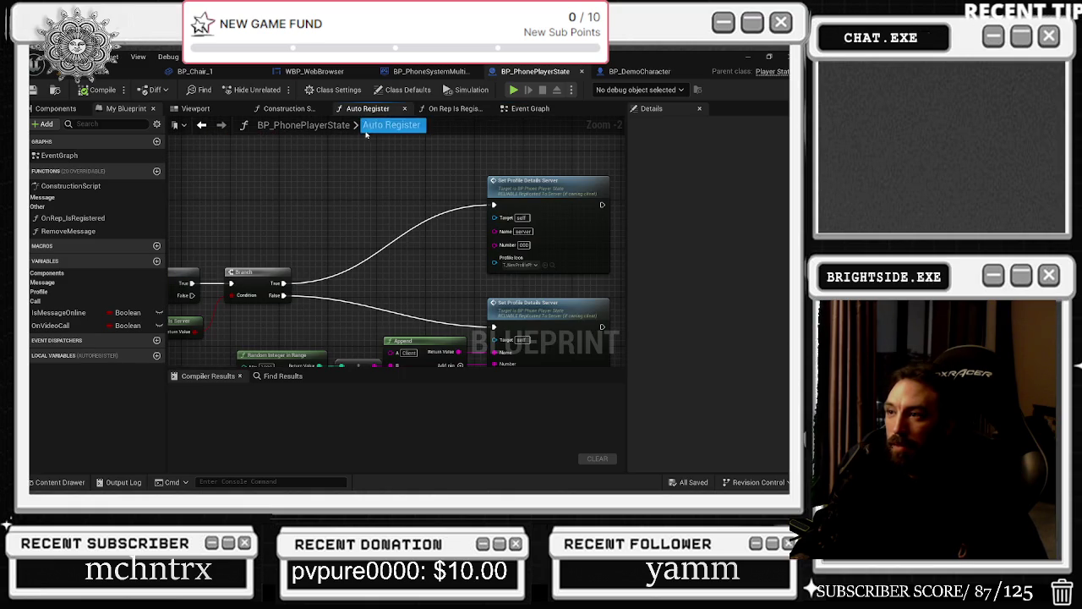
pyautogui.click(136, 71)
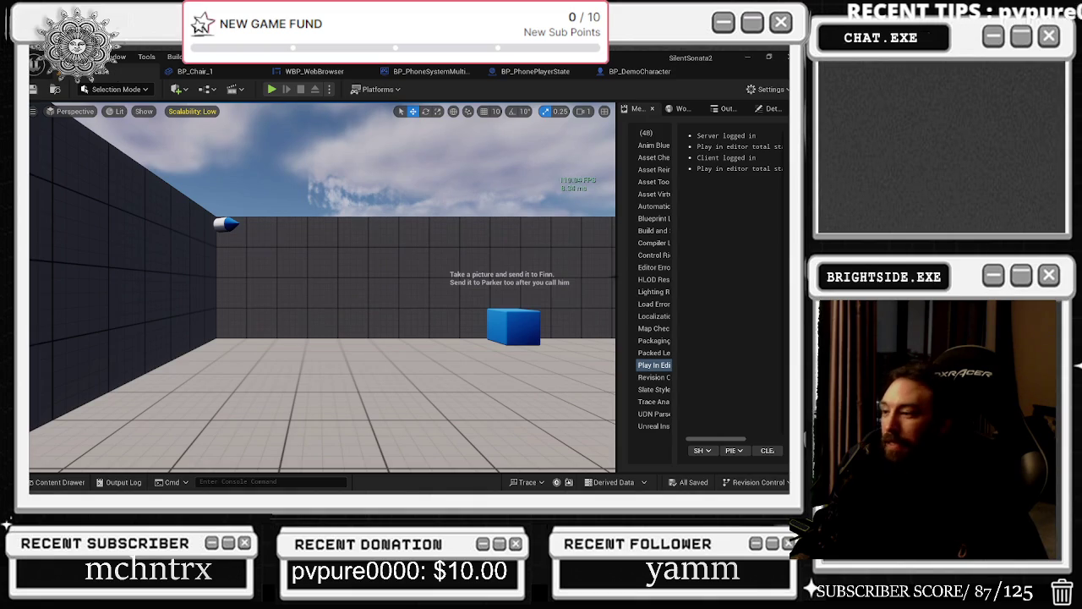
# Step: Play the level, walk toward the other player, and answer then end the video call
pyautogui.click(270, 89)
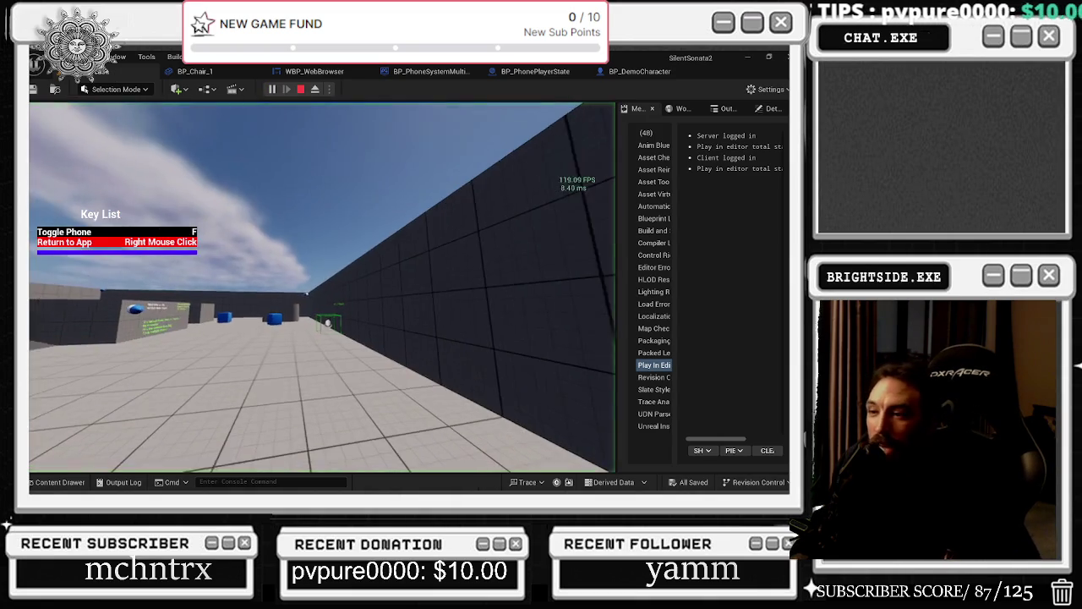
pyautogui.press('w')
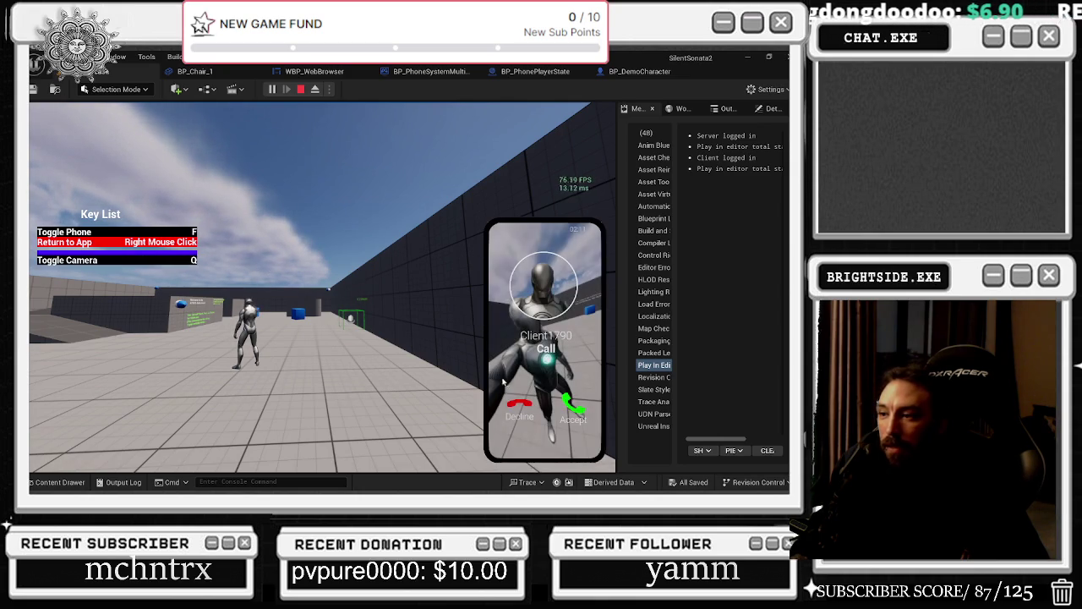
pyautogui.rightClick(571, 406)
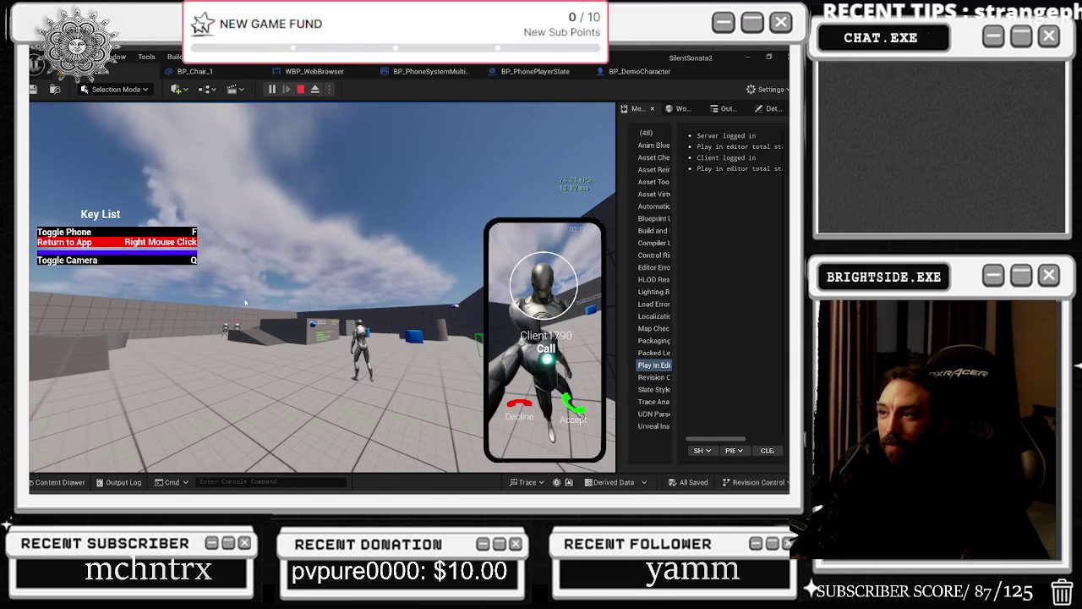
pyautogui.click(573, 407)
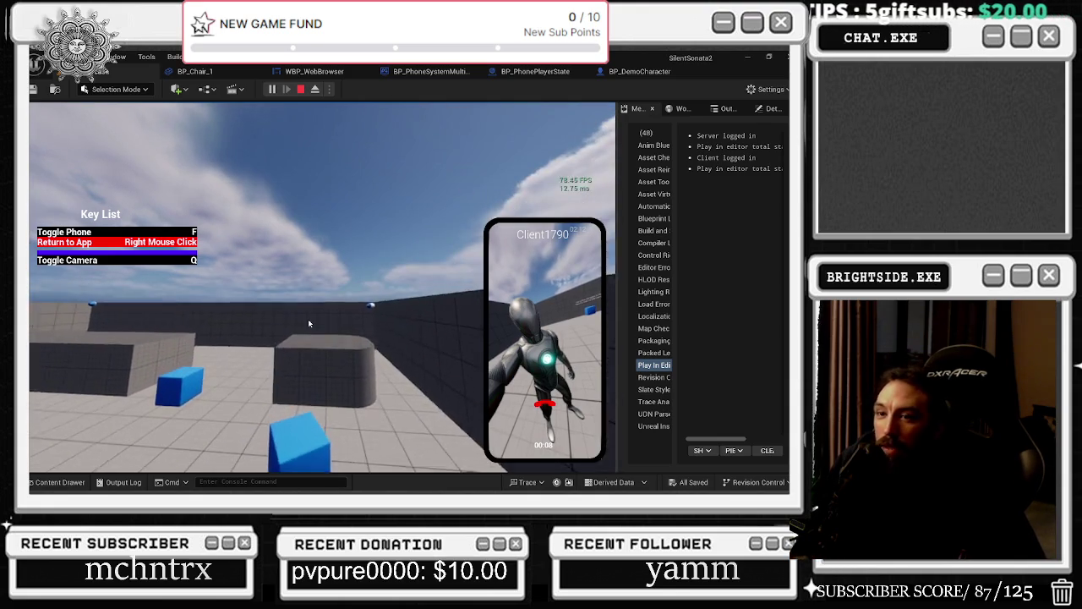
pyautogui.click(546, 406)
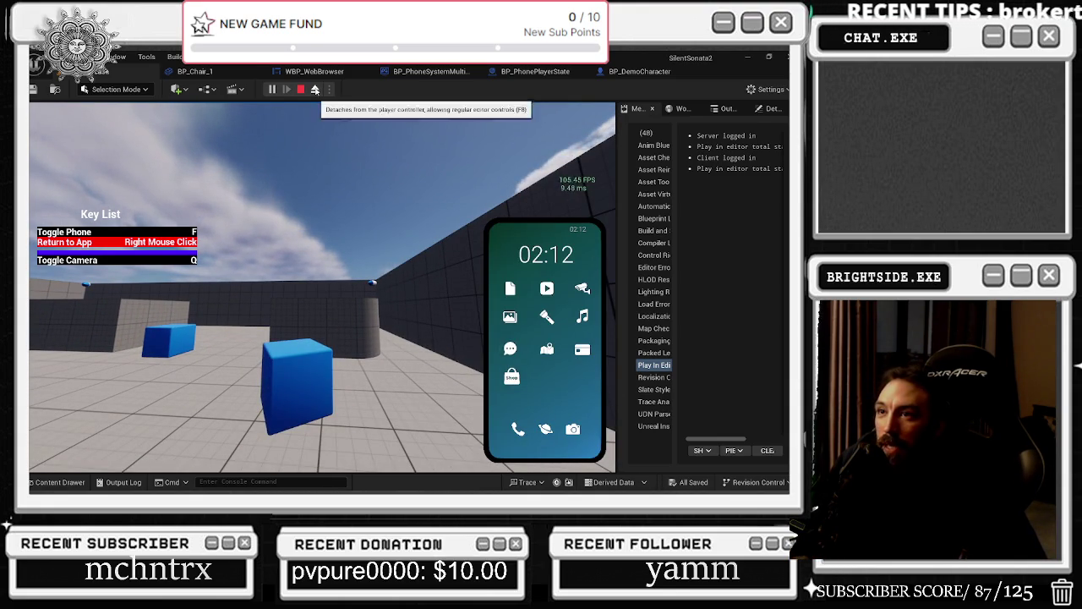
# Step: Stop the session and set Number of Players to 4 in the Play options
pyautogui.click(300, 89)
pyautogui.click(329, 89)
pyautogui.click(432, 310)
pyautogui.write('5')
pyautogui.write('4')
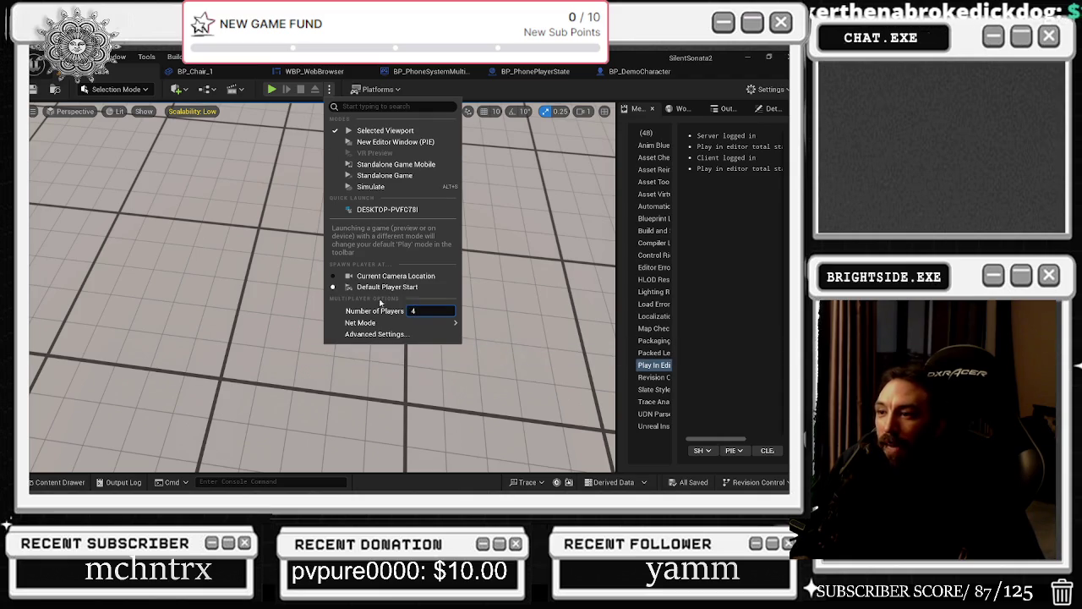
# Step: Launch the four-player session and drag client windows into the top and lower-right quadrants
pyautogui.click(273, 90)
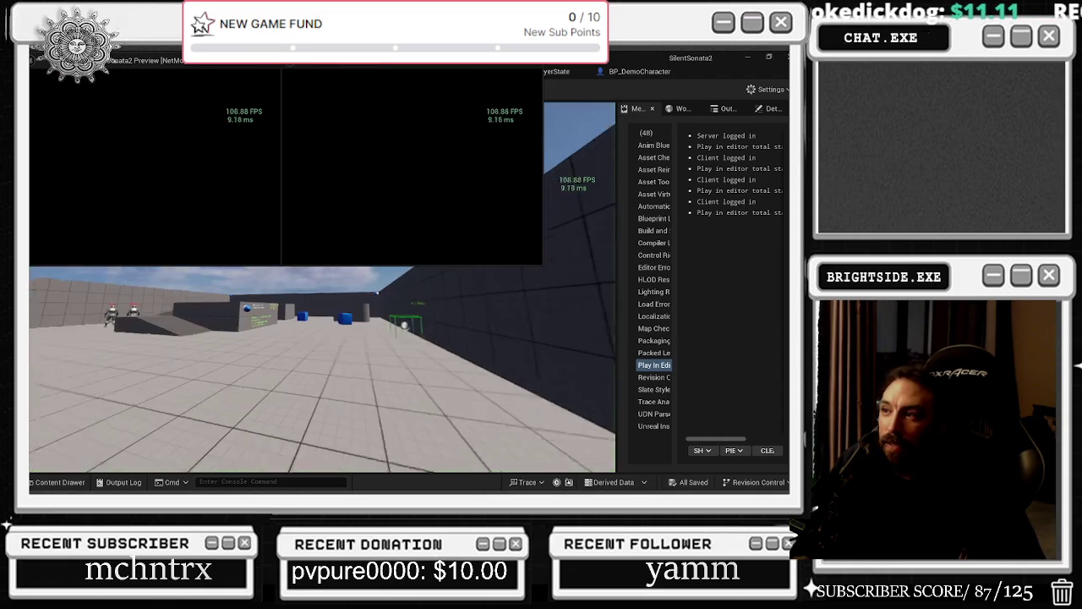
pyautogui.hotkey('alt', 'Tab')
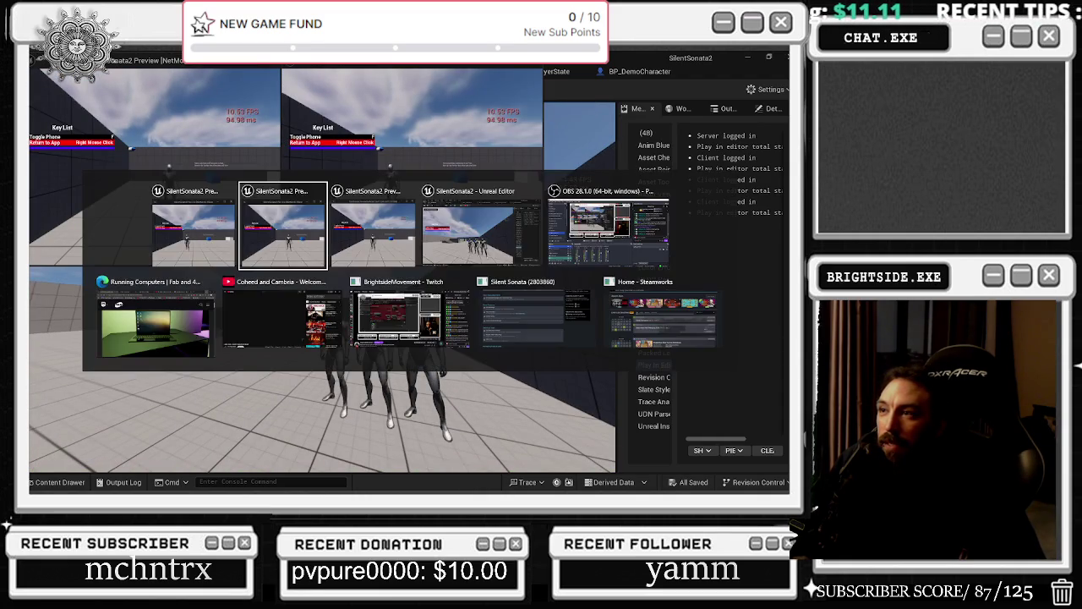
pyautogui.moveTo(426, 62)
pyautogui.mouseDown()
pyautogui.moveTo(519, 159)
pyautogui.moveTo(772, 87)
pyautogui.moveTo(787, 53)
pyautogui.mouseUp()
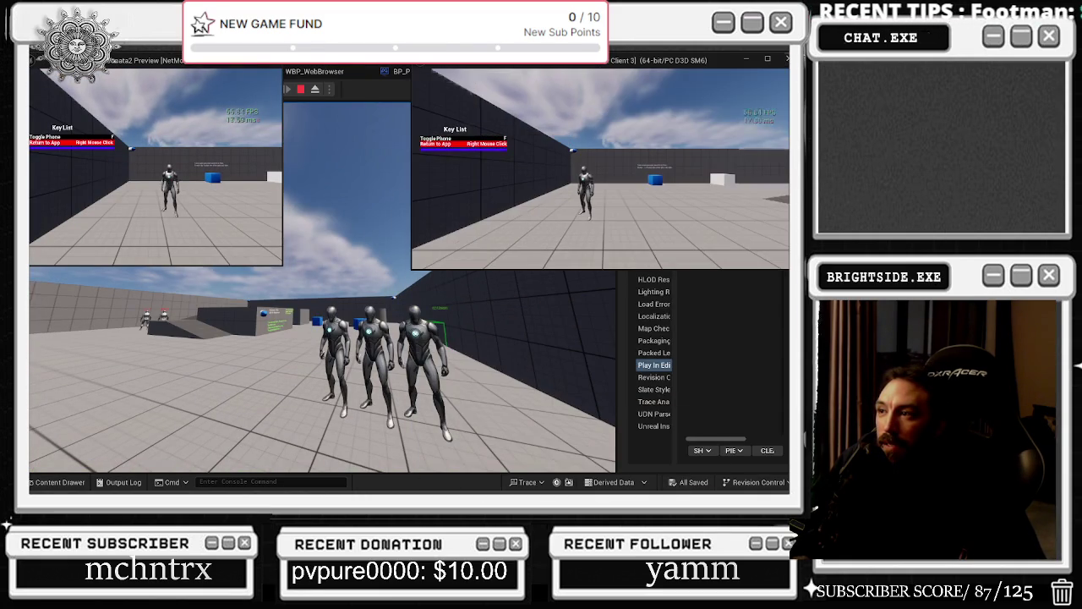
pyautogui.moveTo(169, 60)
pyautogui.mouseDown()
pyautogui.moveTo(364, 262)
pyautogui.moveTo(30, 53)
pyautogui.mouseUp()
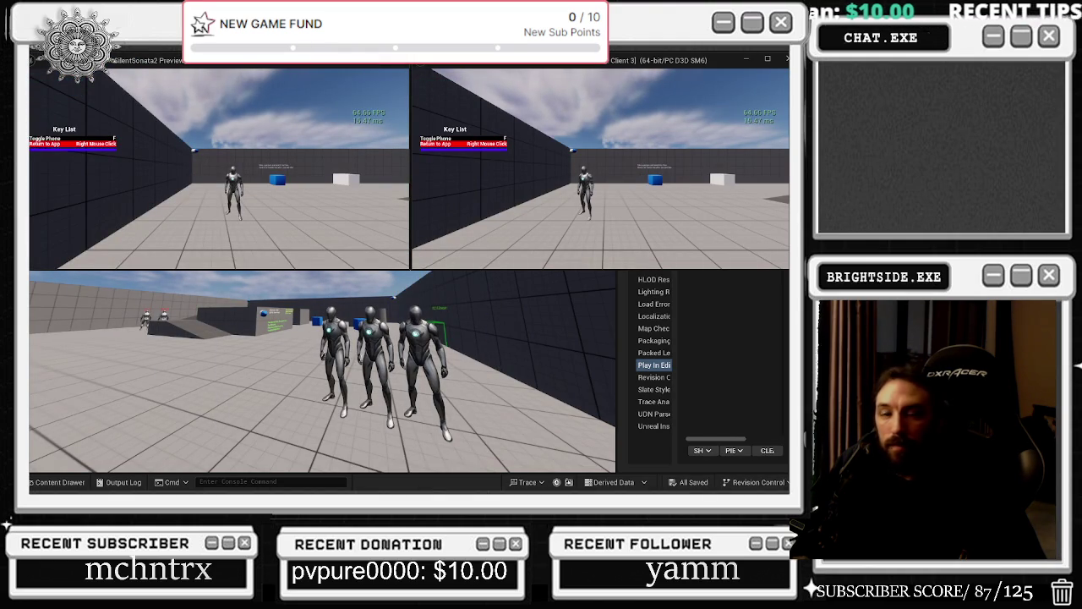
pyautogui.moveTo(526, 272)
pyautogui.mouseDown()
pyautogui.moveTo(516, 269)
pyautogui.moveTo(744, 488)
pyautogui.moveTo(788, 491)
pyautogui.mouseUp()
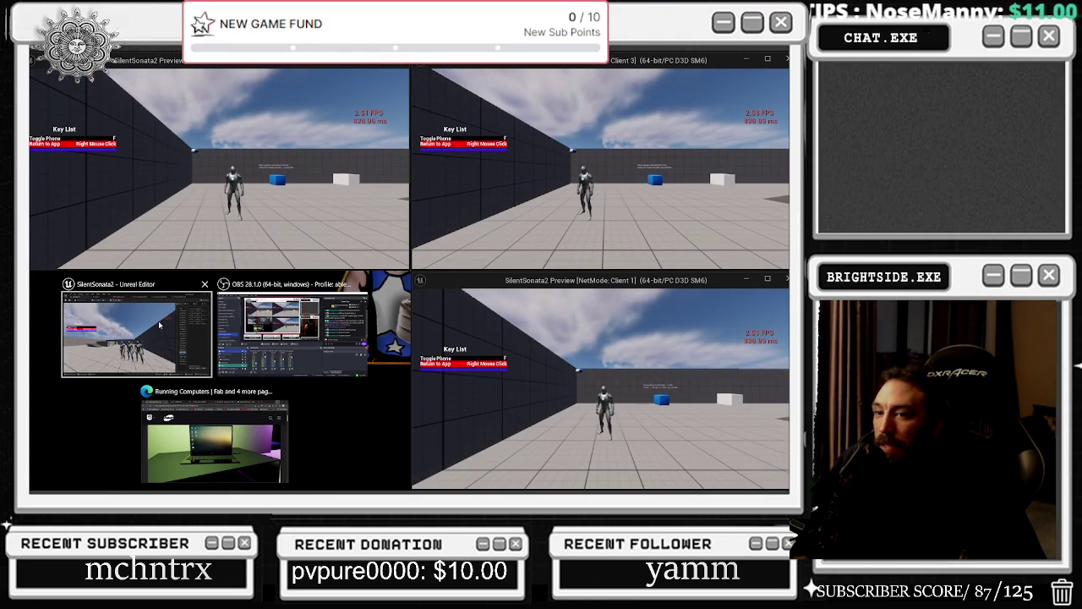
# Step: Snap the editor into the lower-left quadrant and open the top-left client's phone dialer
pyautogui.click(135, 330)
pyautogui.click(291, 204)
pyautogui.press('f')
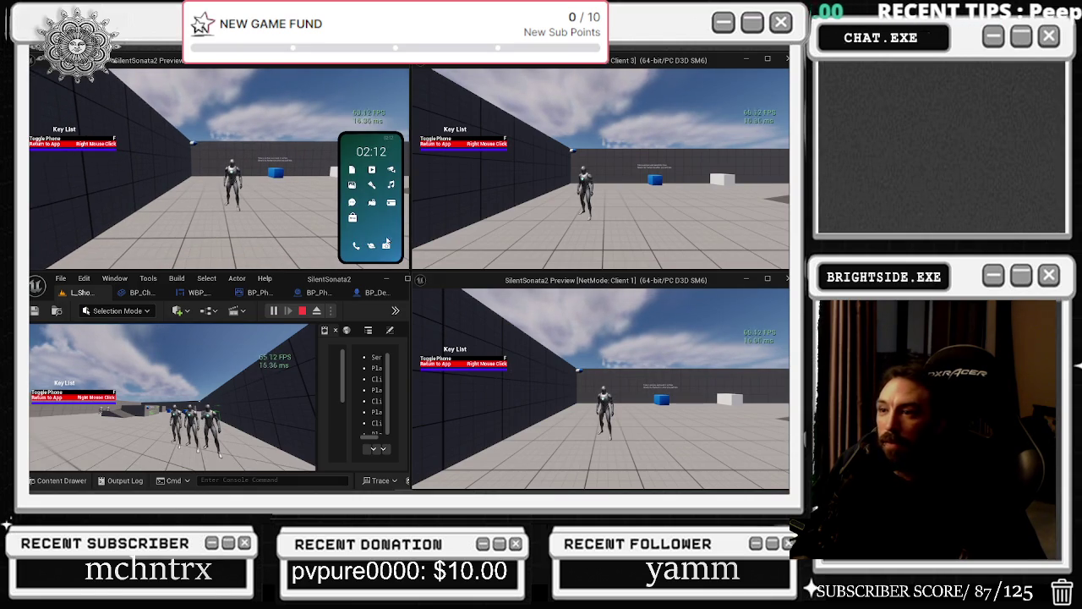
pyautogui.click(357, 248)
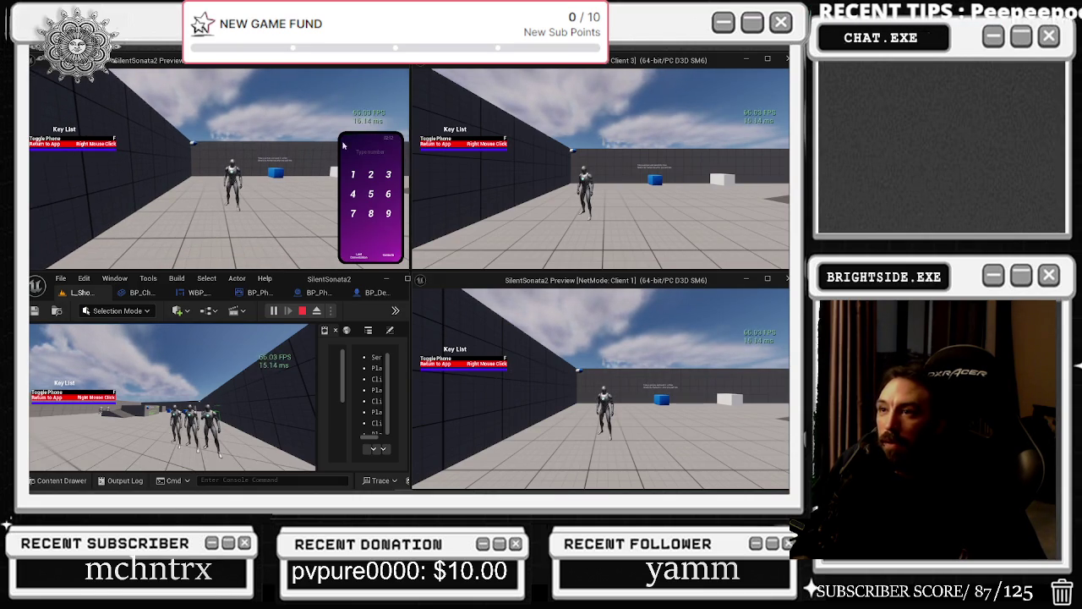
# Step: Video-call Client1220 from Client 3's contacts and answer it in Client 1
pyautogui.click(453, 254)
pyautogui.press('f')
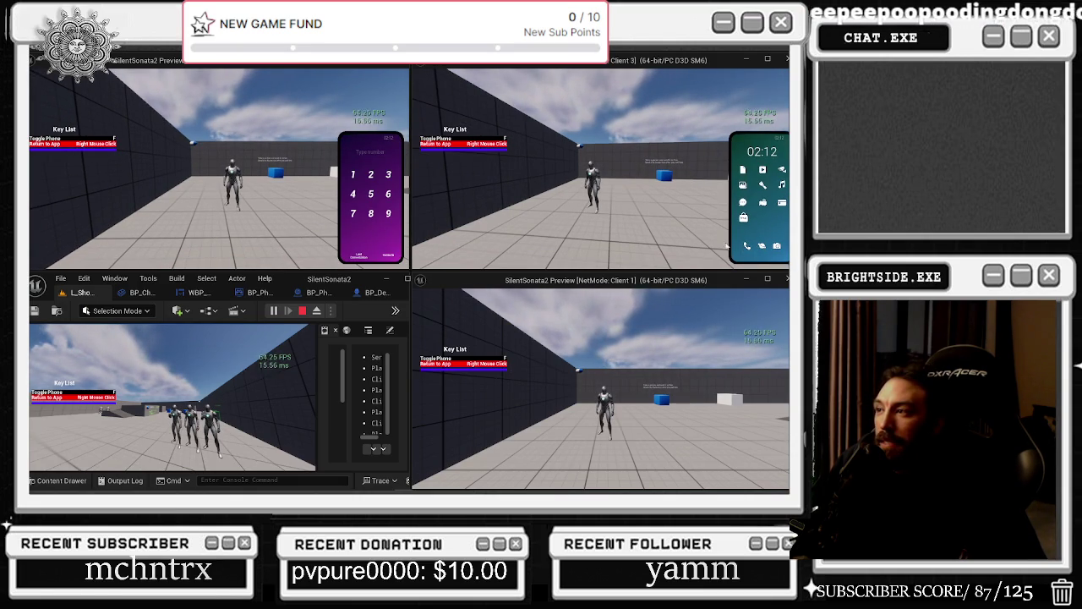
pyautogui.click(747, 246)
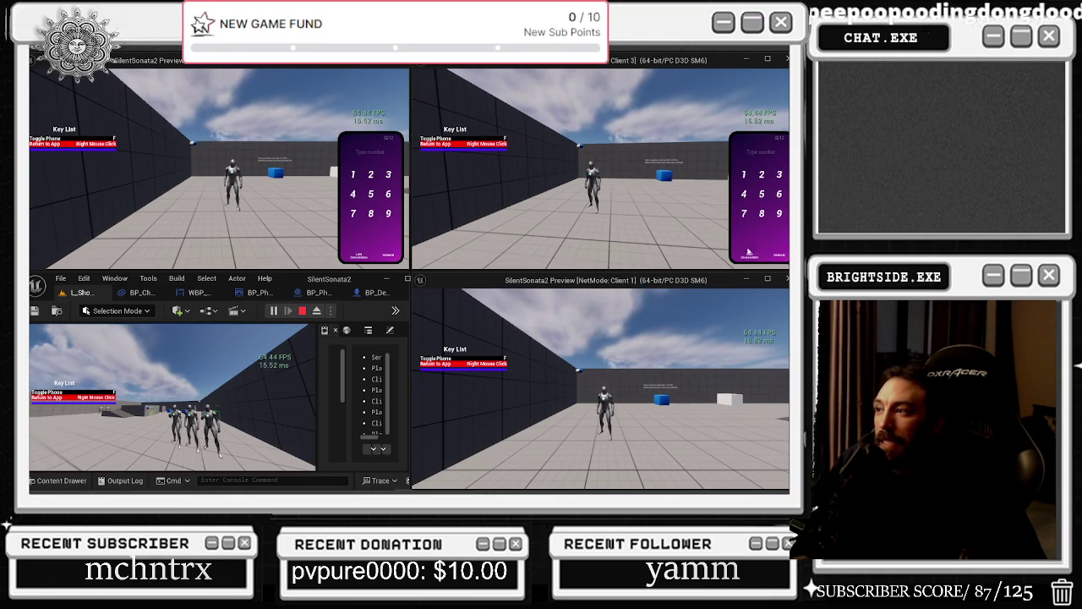
pyautogui.click(781, 258)
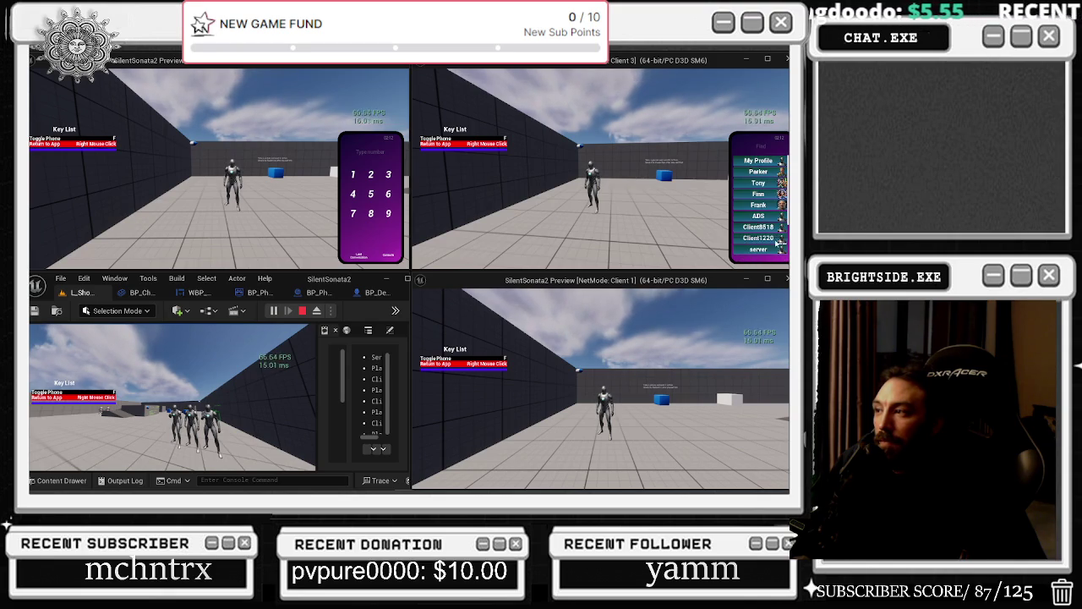
pyautogui.click(771, 238)
pyautogui.click(754, 249)
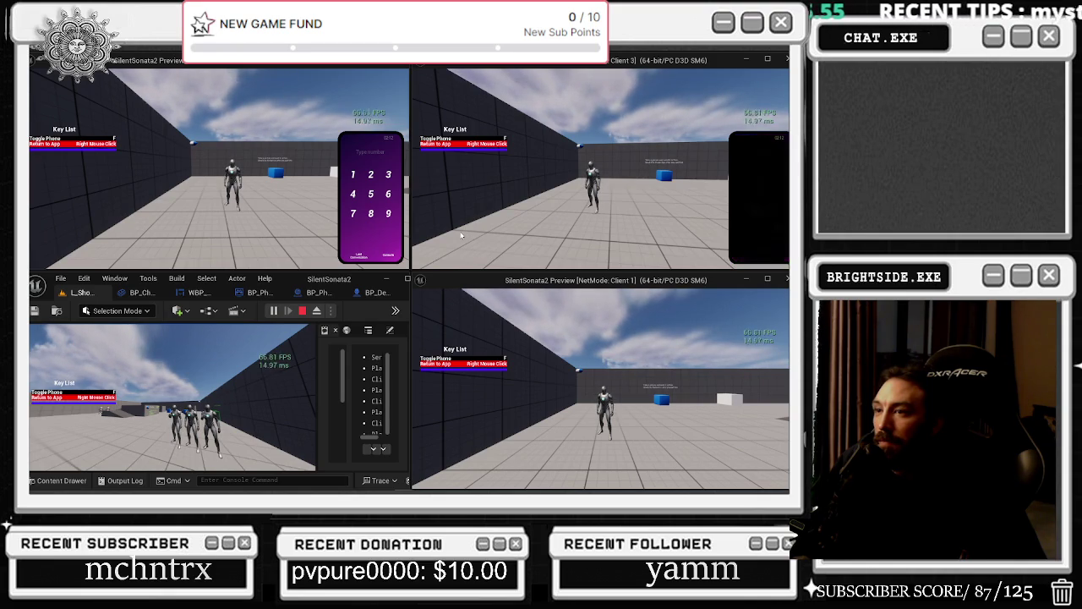
pyautogui.click(777, 455)
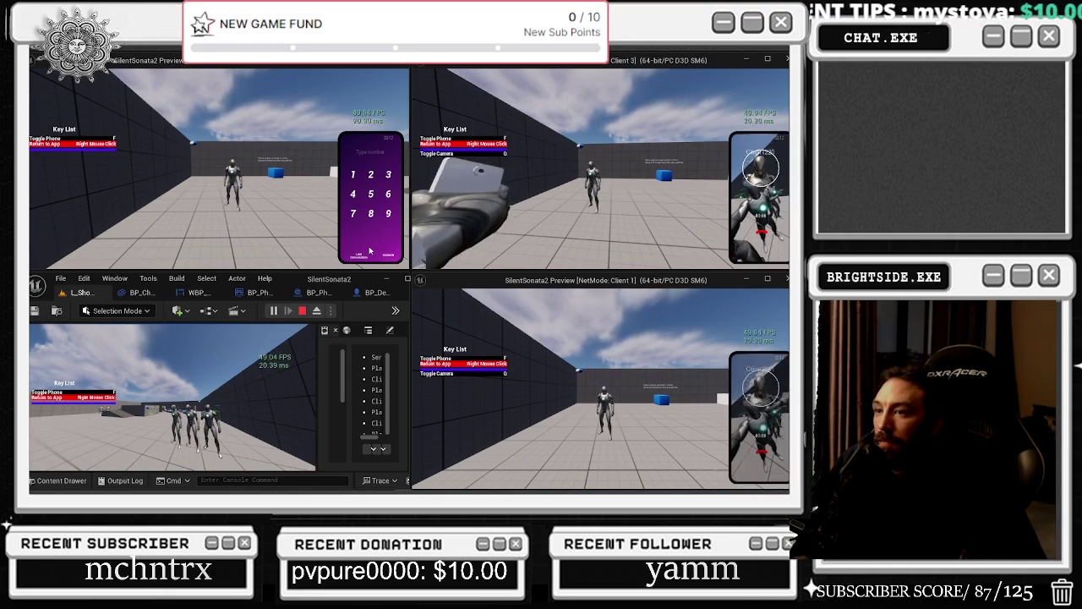
# Step: Call the server from a client's contacts, accept, hang up, and maximize the server window
pyautogui.click(392, 257)
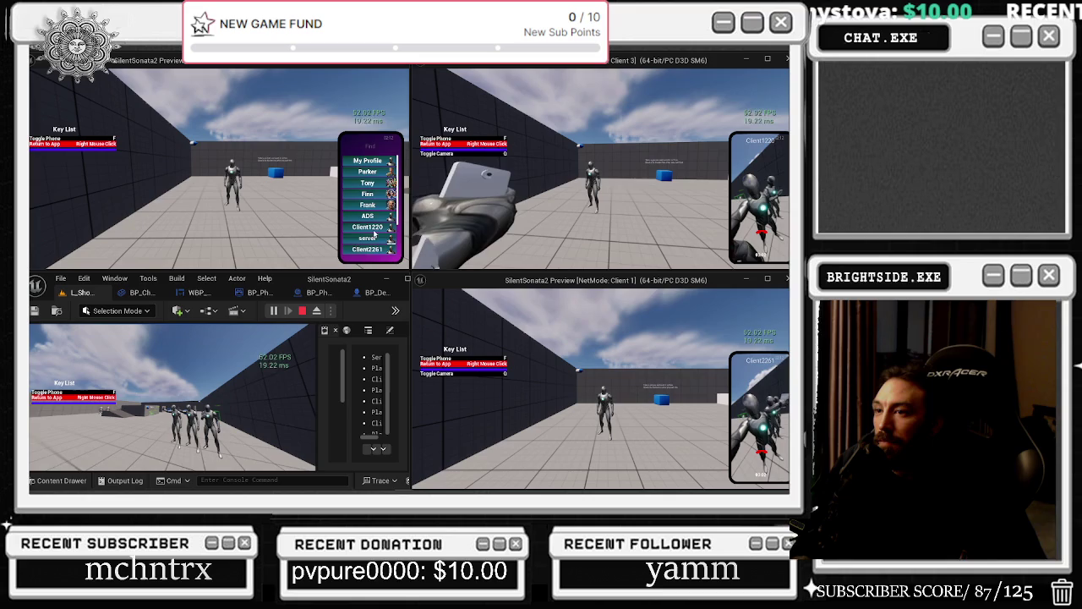
pyautogui.click(369, 240)
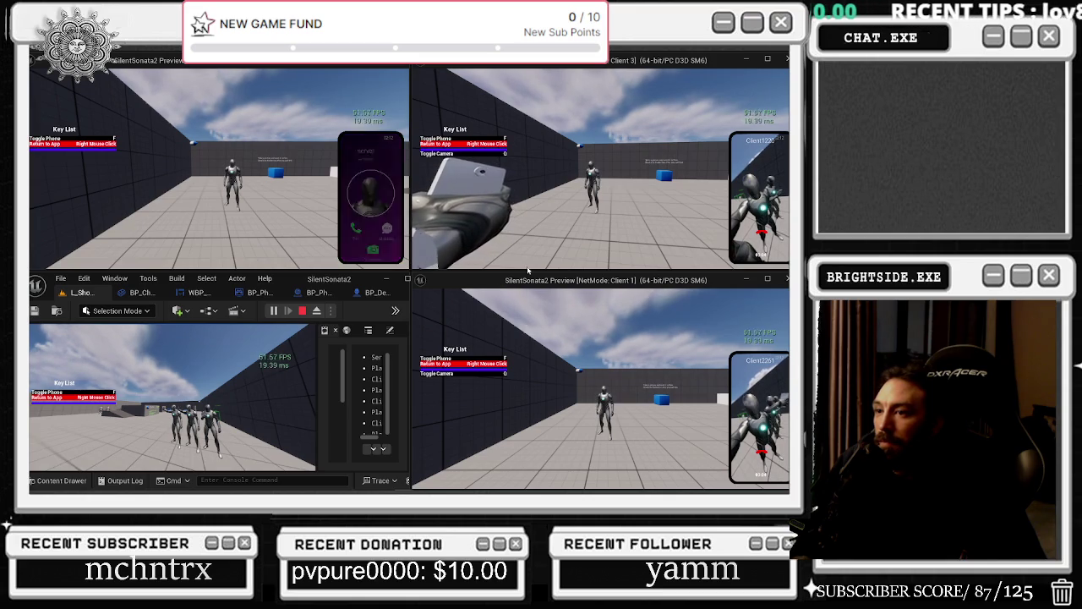
pyautogui.click(291, 438)
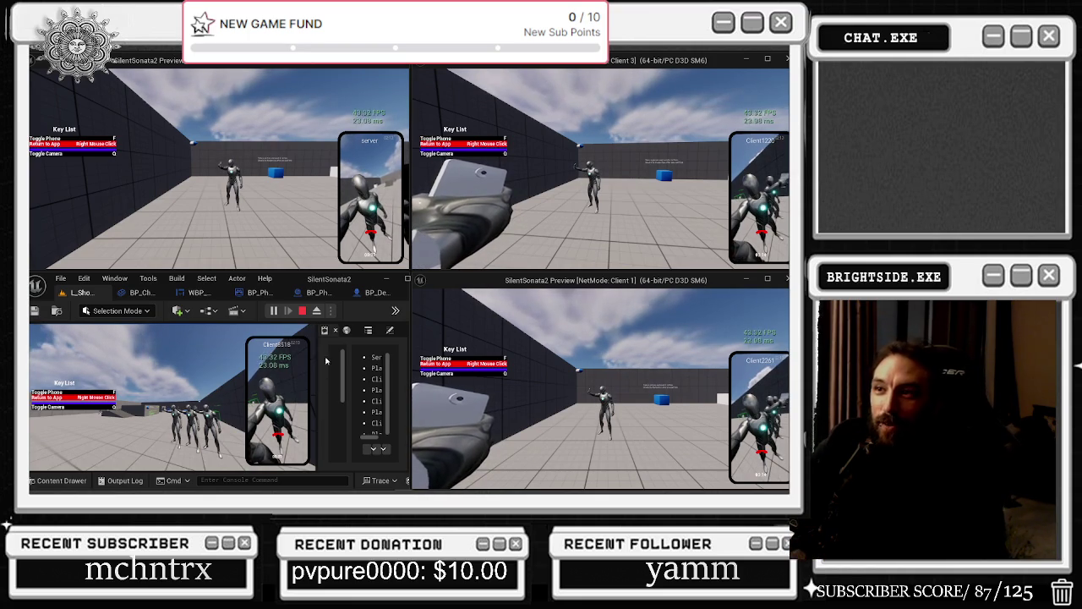
pyautogui.press('q')
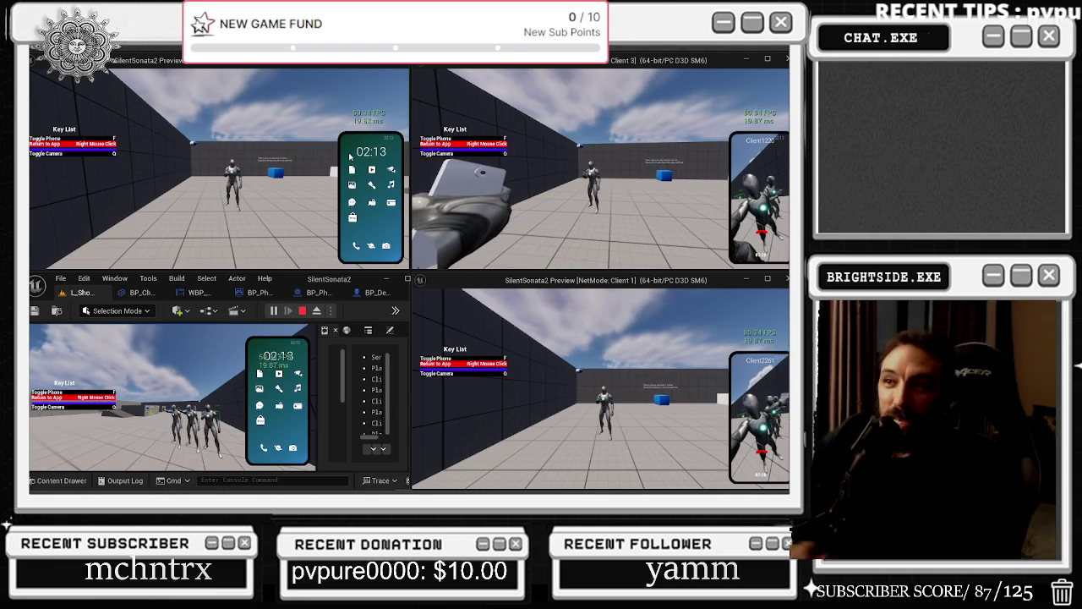
pyautogui.press('super+Up')
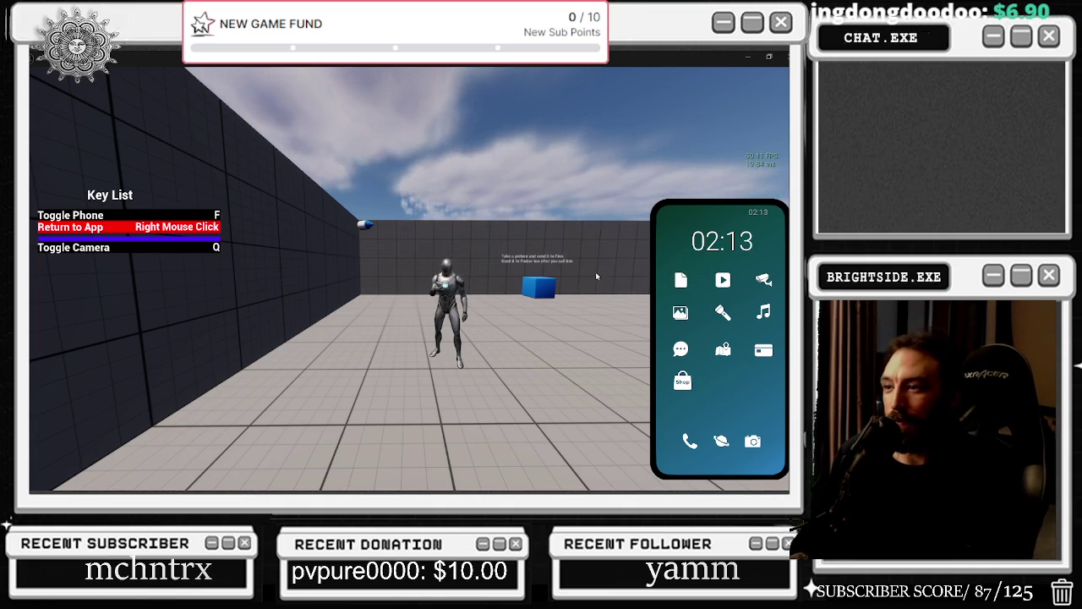
# Step: Switch to first person and open the Gallery and Bank login apps
pyautogui.press('q')
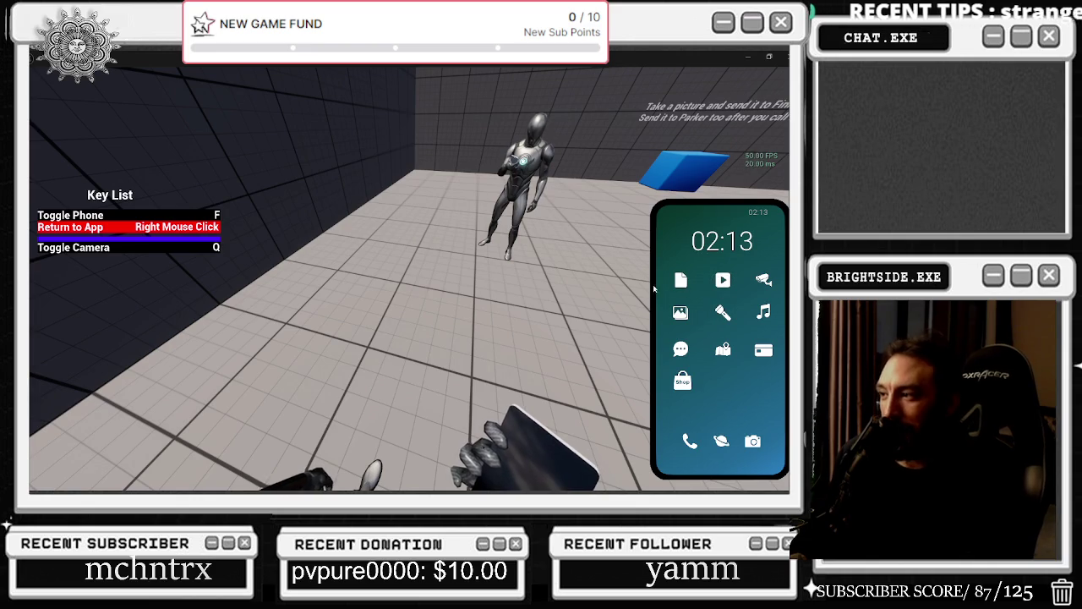
pyautogui.rightClick(570, 273)
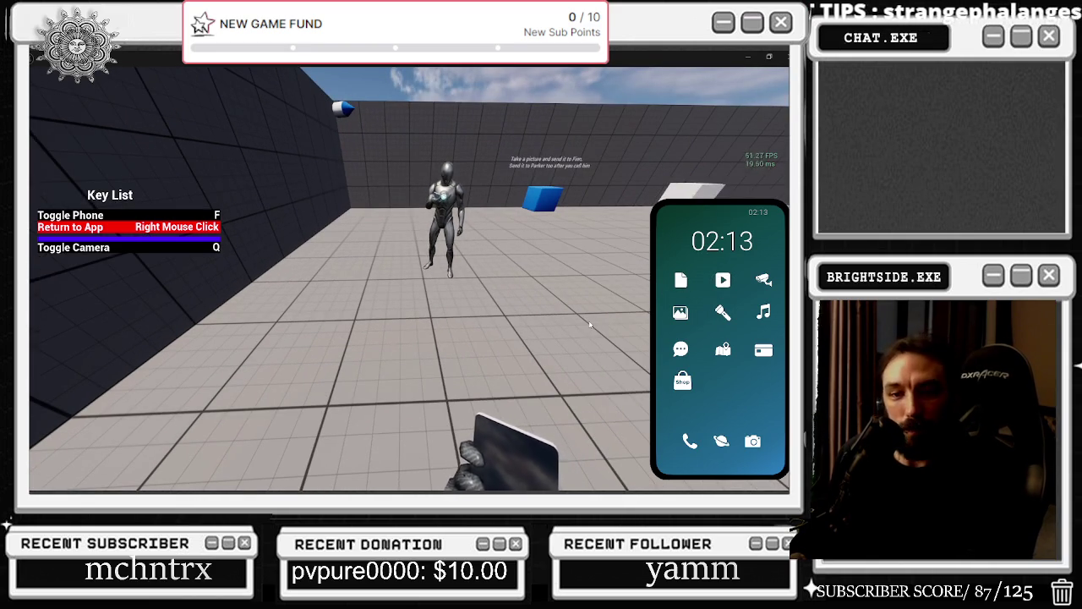
pyautogui.click(680, 317)
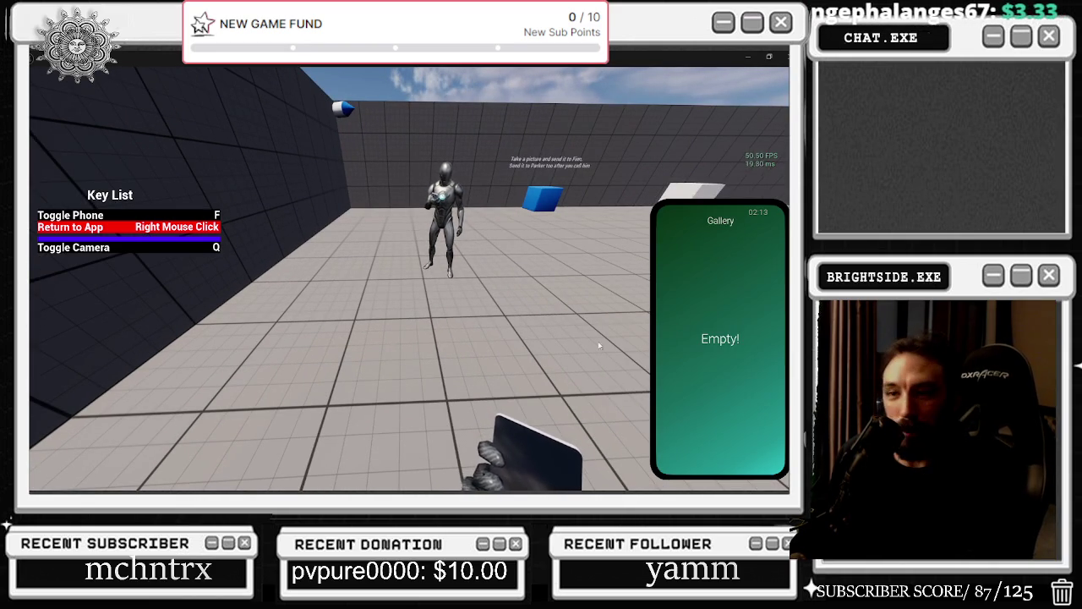
pyautogui.rightClick(727, 376)
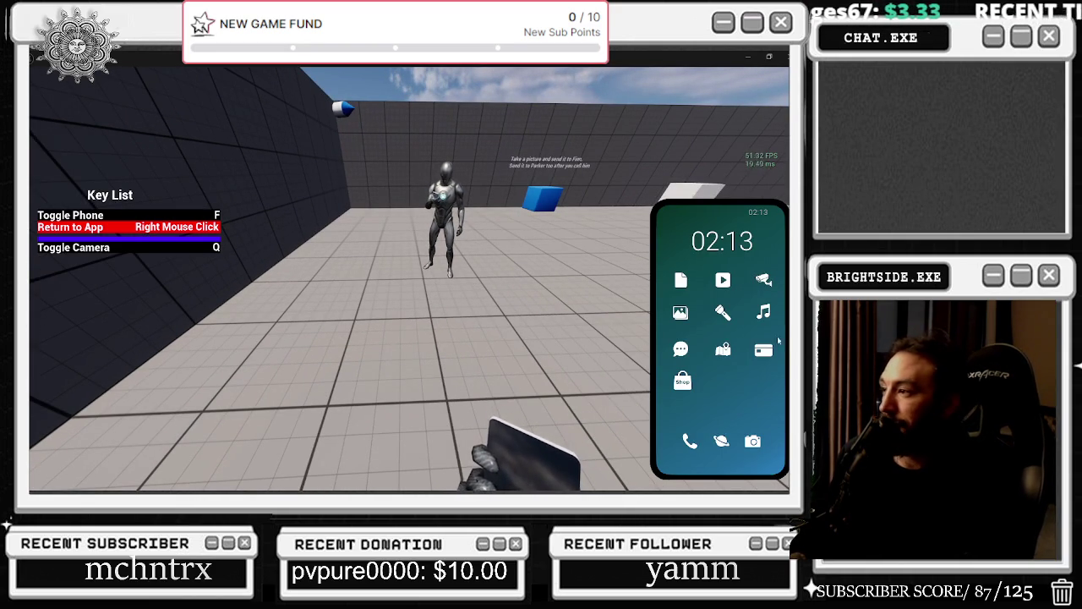
pyautogui.click(764, 352)
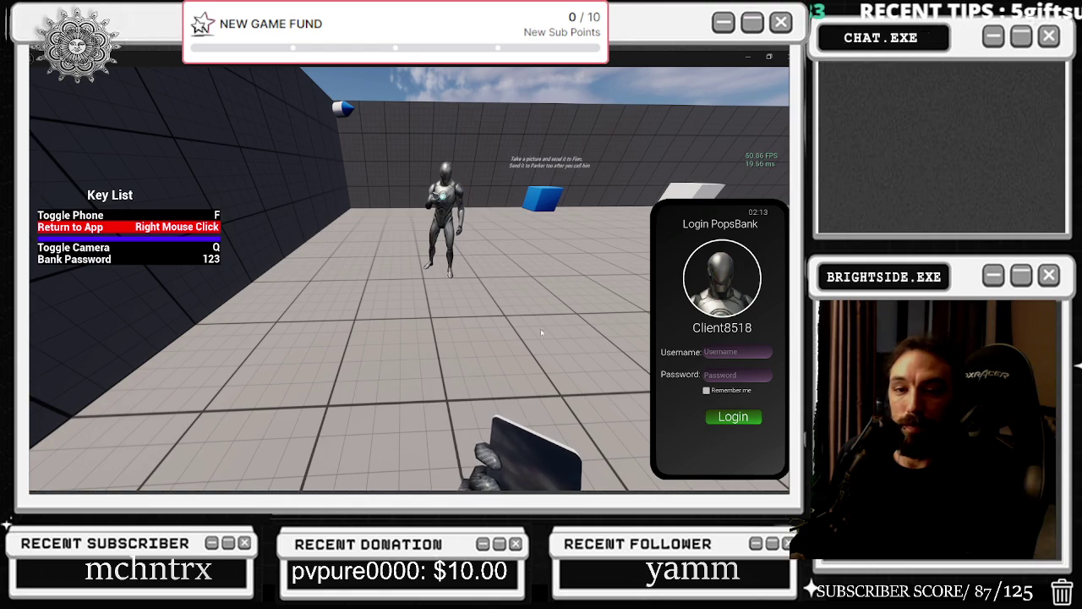
pyautogui.rightClick(727, 279)
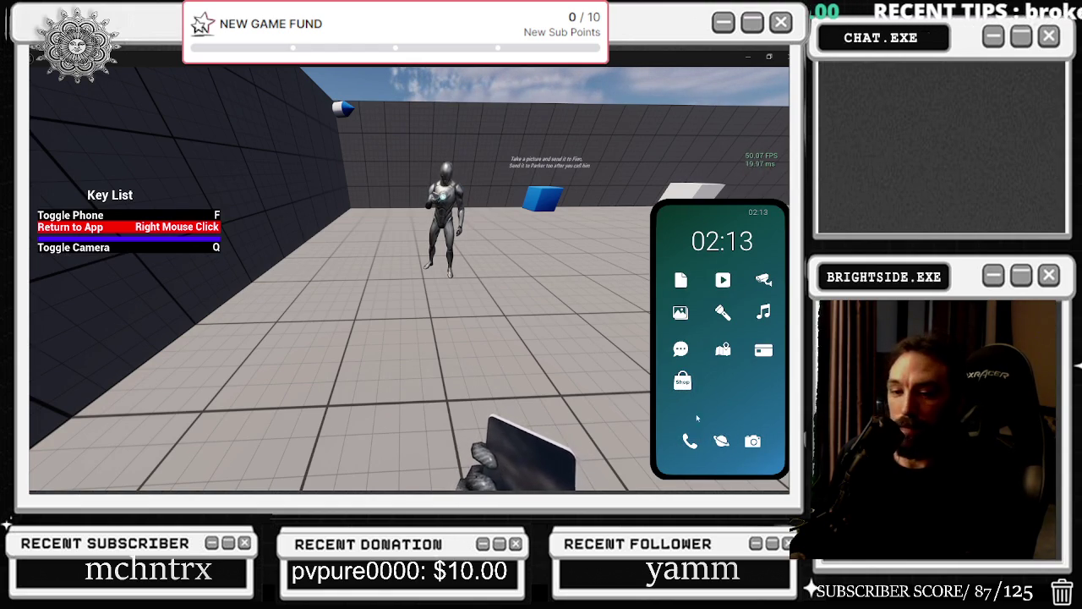
# Step: Try the Browser, Carpet System and Security Camera apps
pyautogui.click(725, 443)
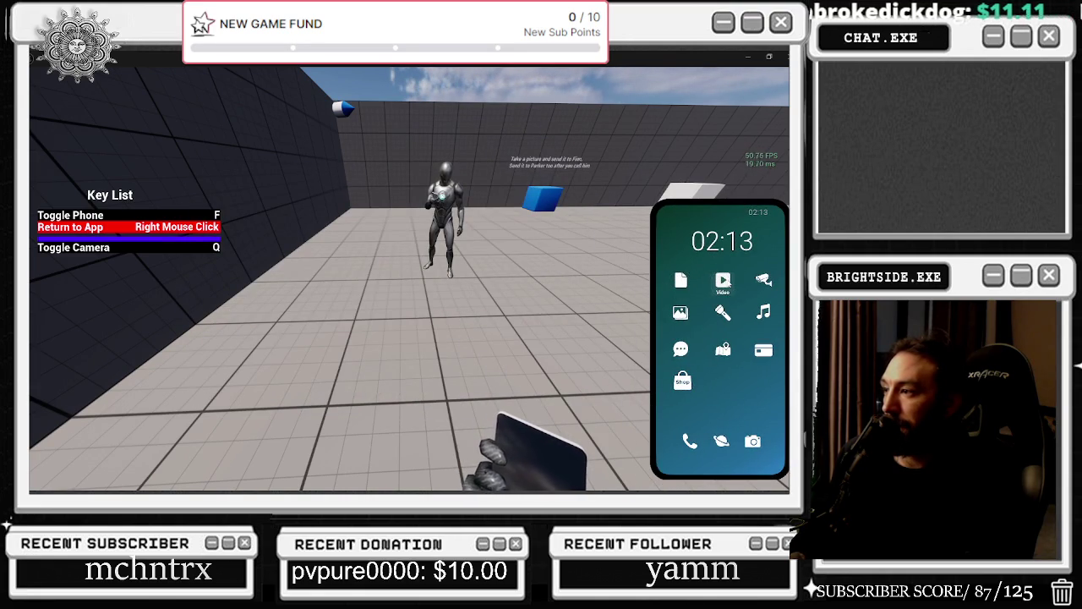
pyautogui.click(723, 280)
pyautogui.rightClick(451, 260)
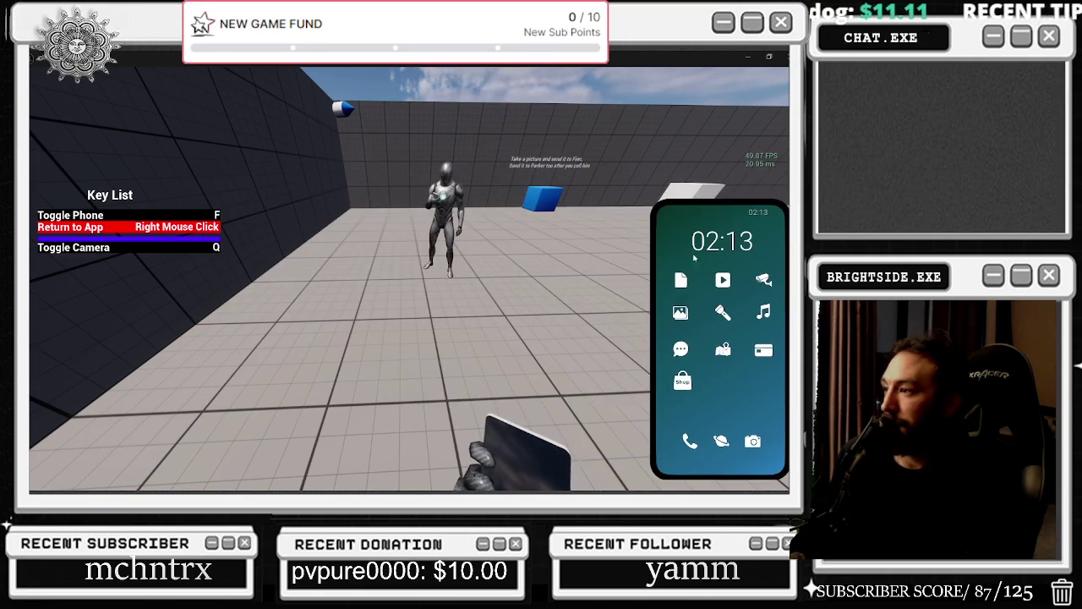
pyautogui.click(763, 283)
pyautogui.rightClick(381, 256)
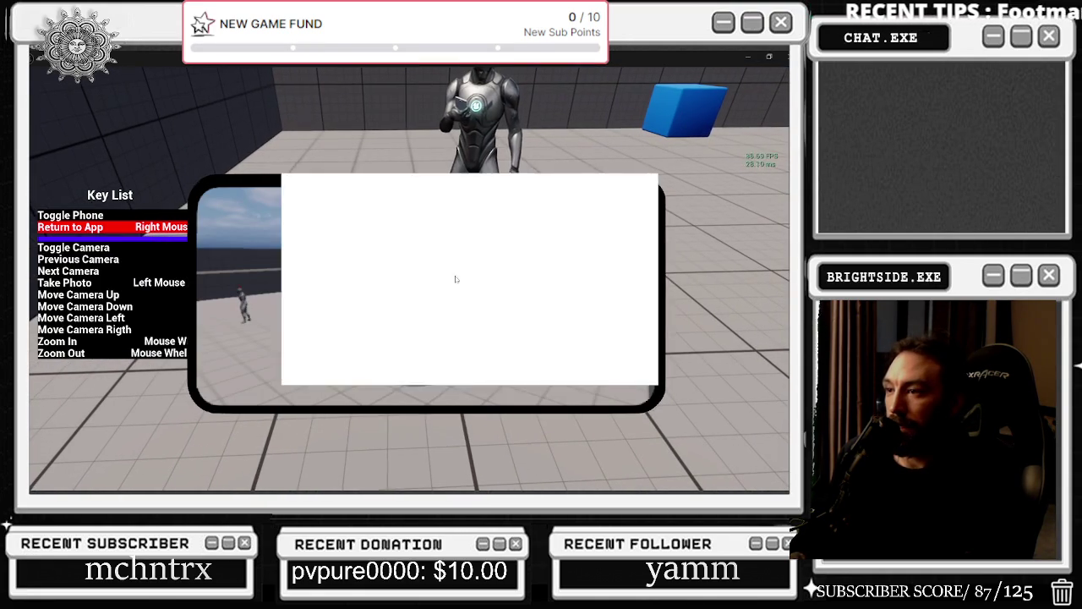
# Step: View the new photo full-screen in the Gallery, then switch the phone to Flashlight mode
pyautogui.click(679, 314)
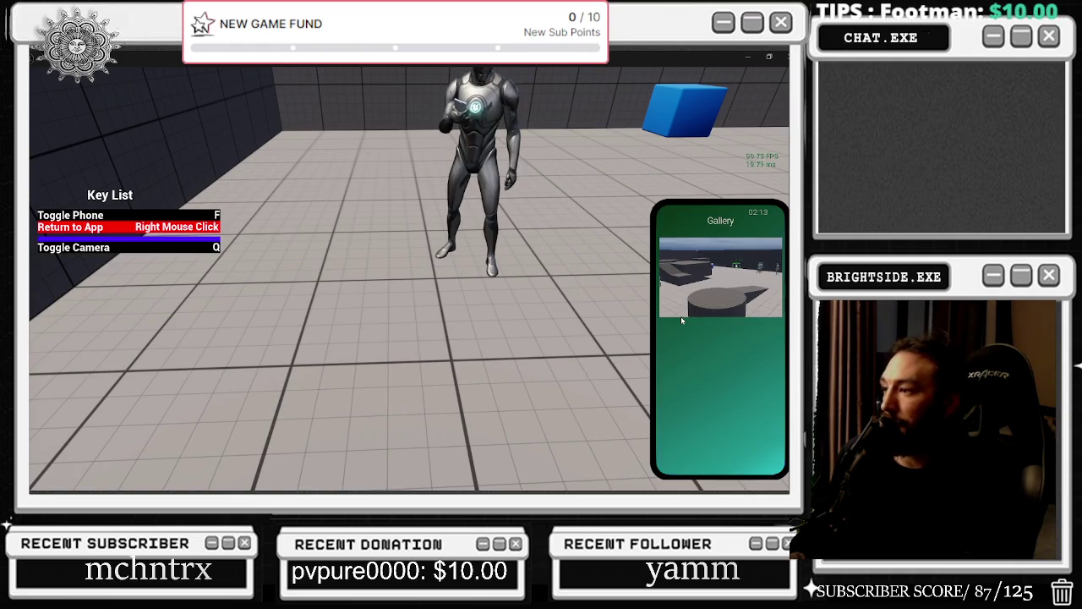
pyautogui.click(726, 274)
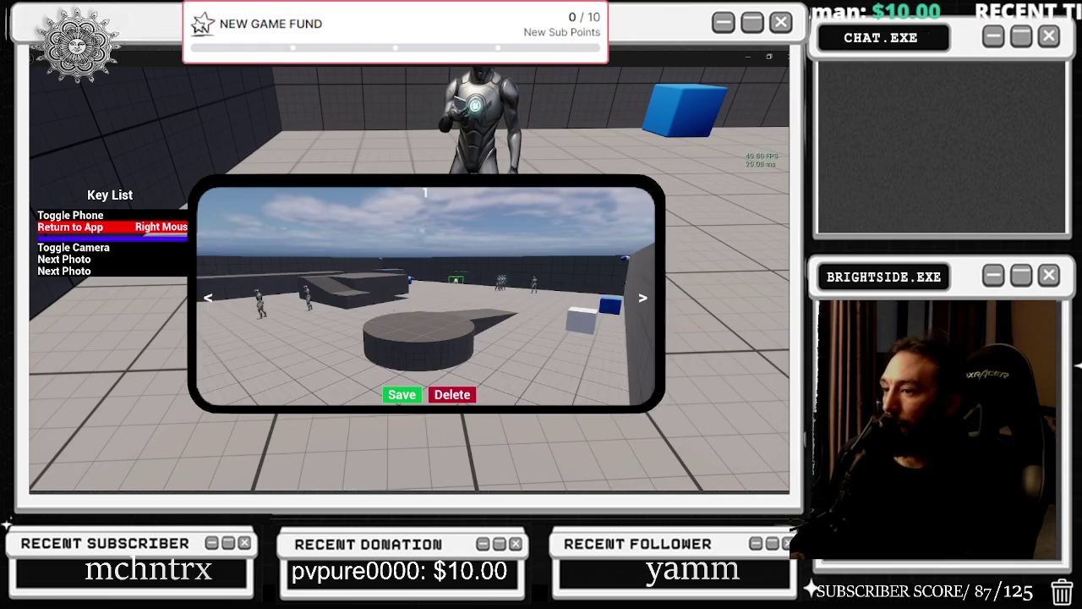
pyautogui.rightClick(668, 308)
pyautogui.rightClick(696, 310)
pyautogui.click(722, 314)
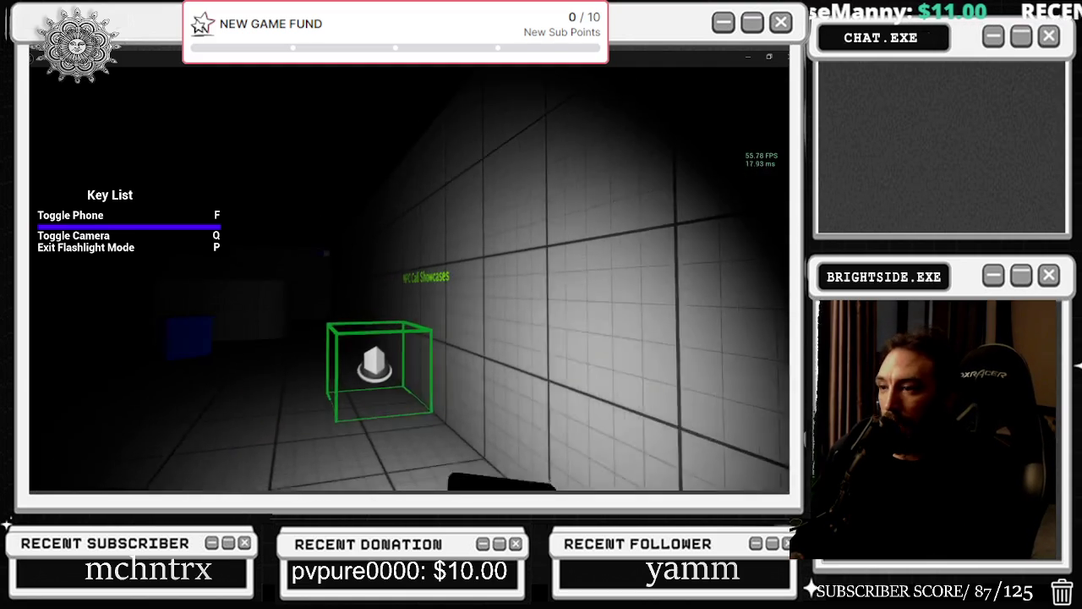
# Step: Walk toward the green box in the dark and toggle the flashlight off and back on
pyautogui.press('w')
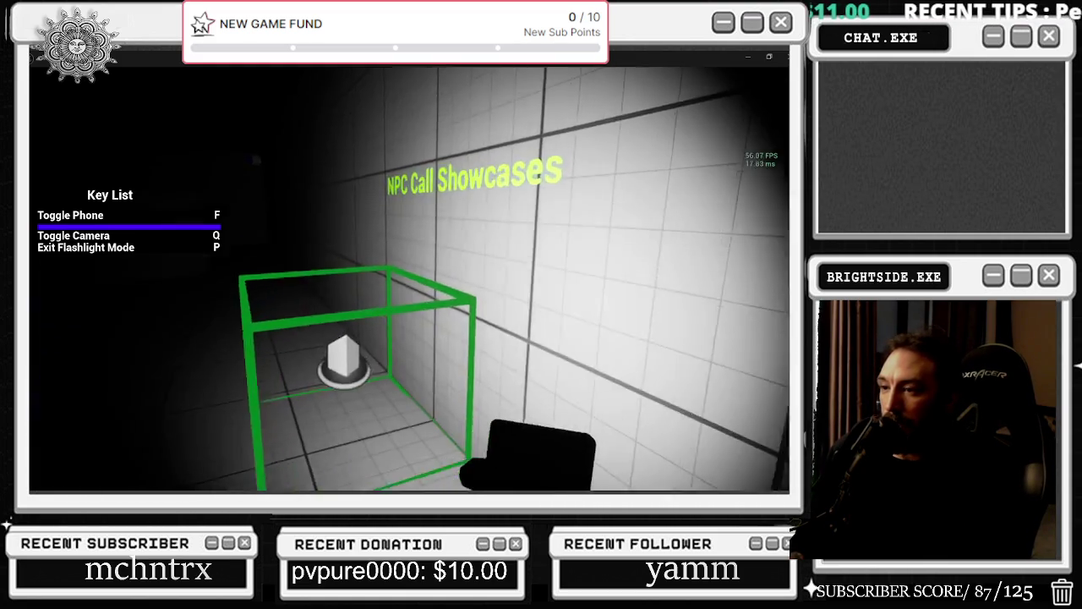
pyautogui.press('p')
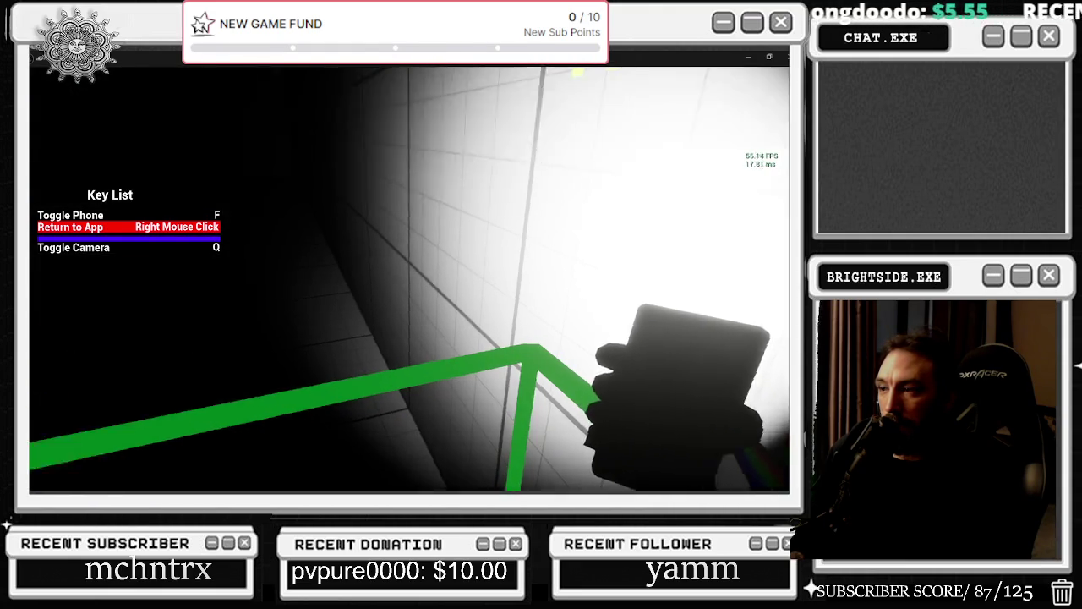
pyautogui.press('f')
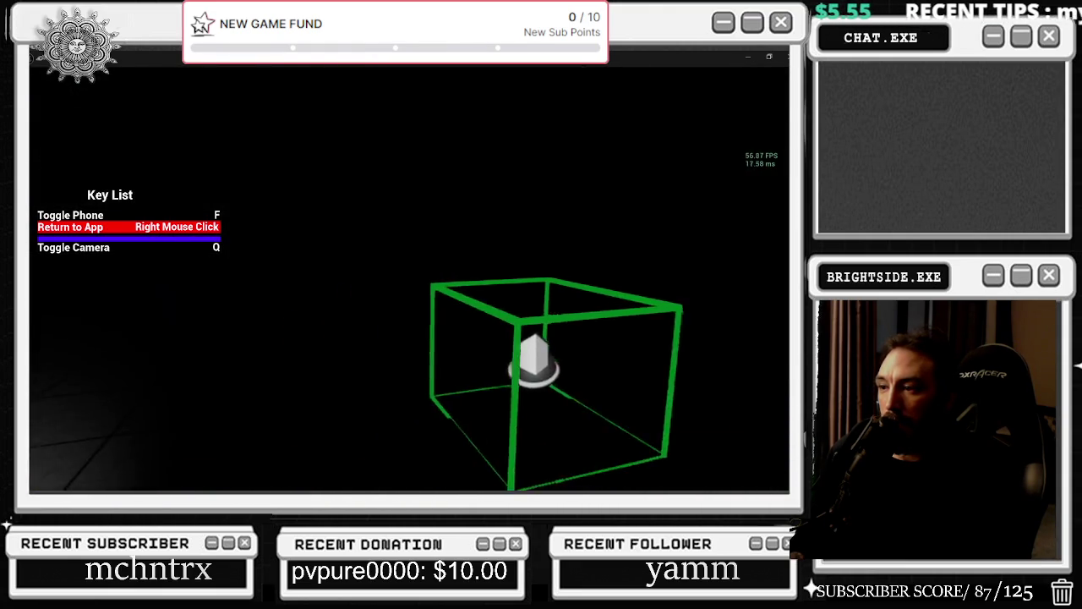
pyautogui.press('f')
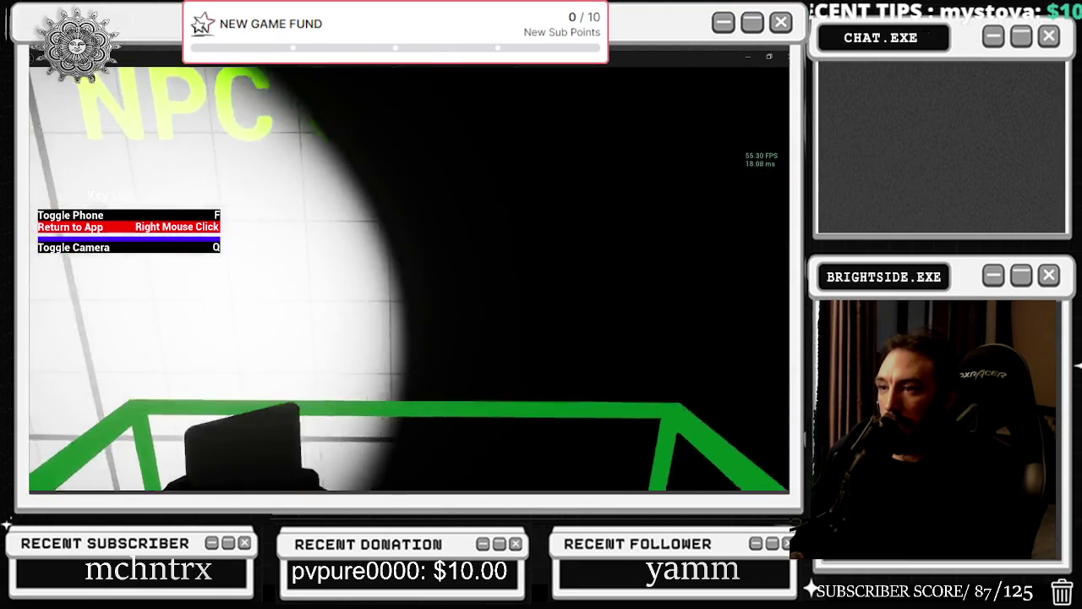
# Step: Sweep the light across the wall and toggle it again, then walk back and end the session
pyautogui.press('f')
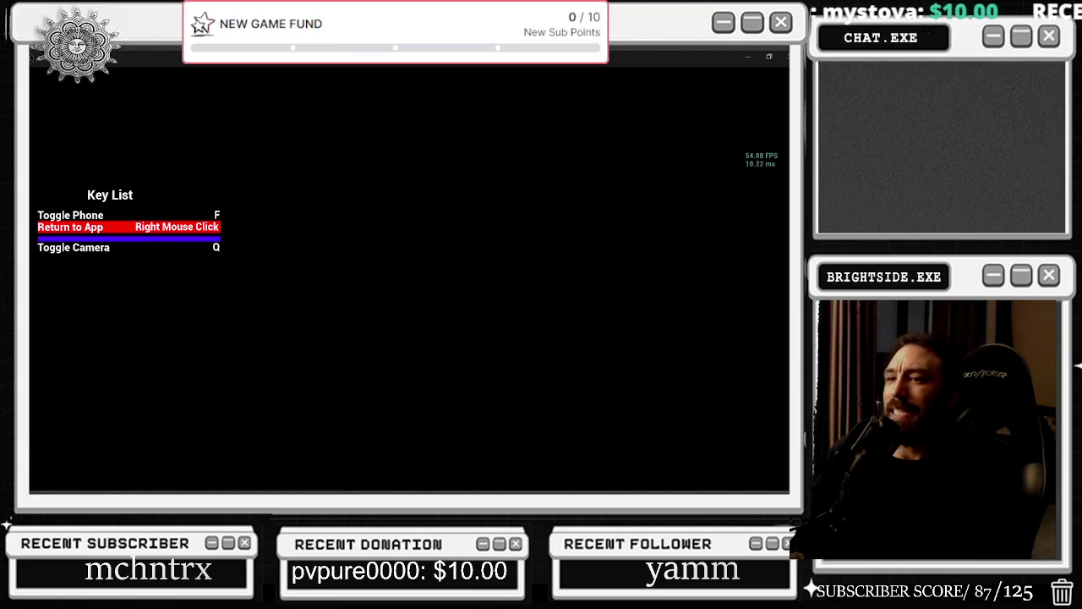
pyautogui.press('f')
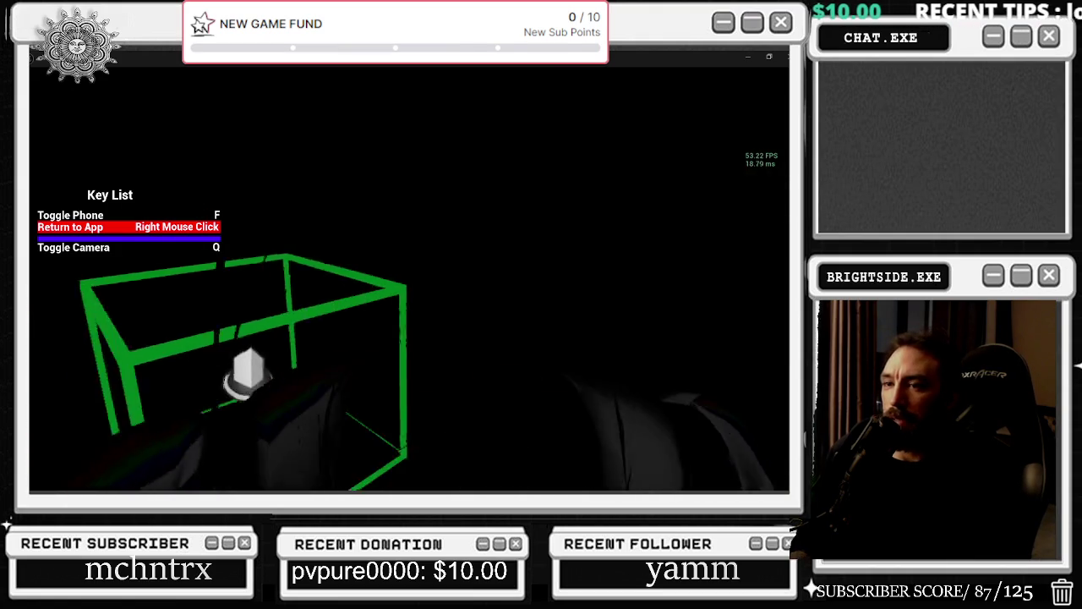
pyautogui.press('s')
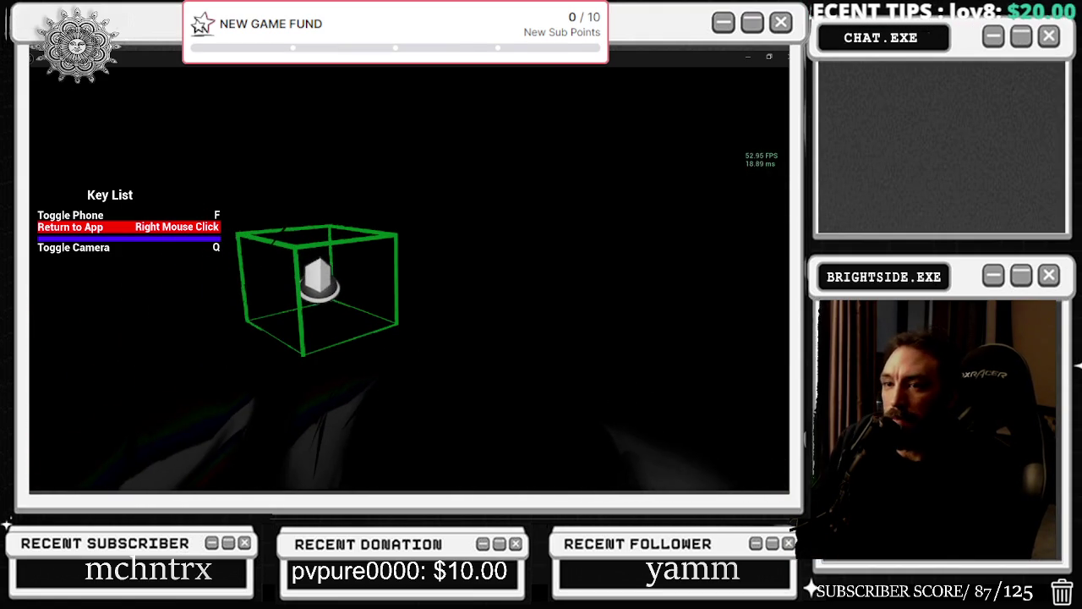
pyautogui.press('Escape')
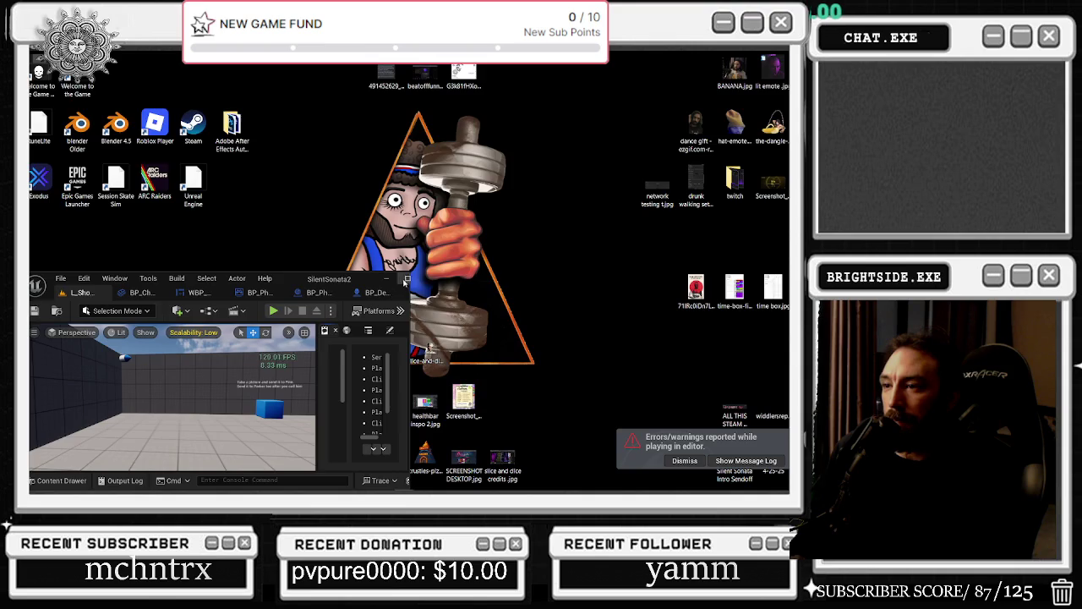
# Step: Maximize the editor, start a new Play-in-Editor session with Alt+P, and walk toward the wall
pyautogui.click(407, 278)
pyautogui.click(329, 89)
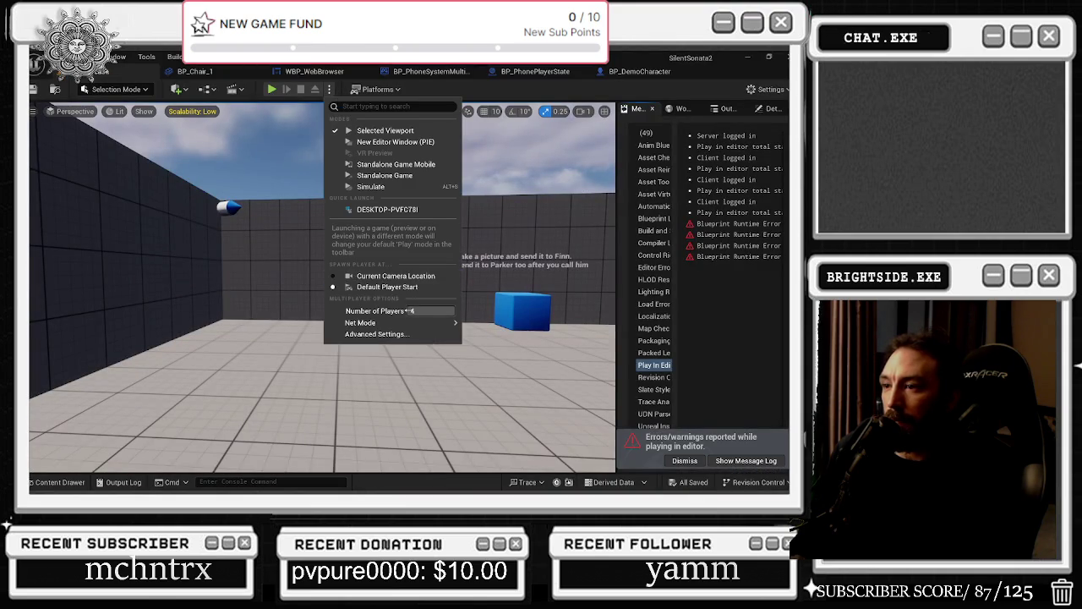
pyautogui.hotkey('alt', 'p')
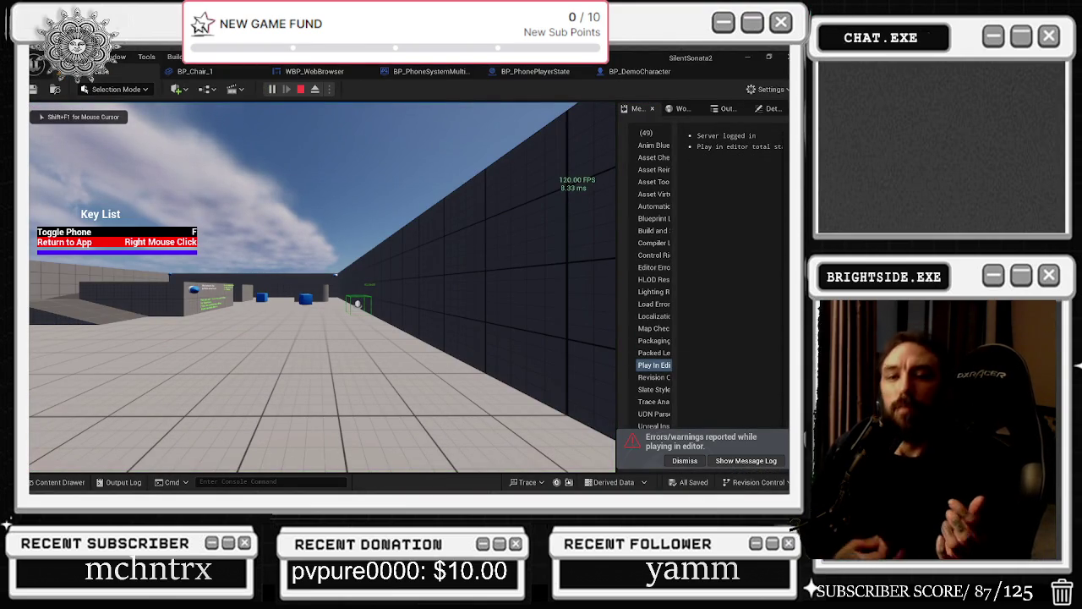
pyautogui.press('w')
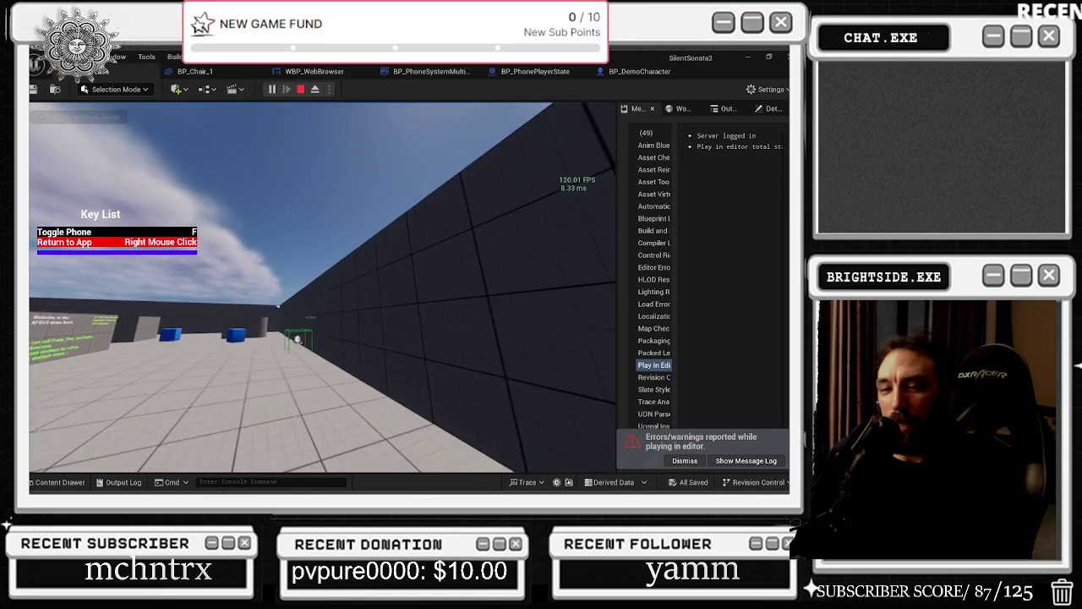